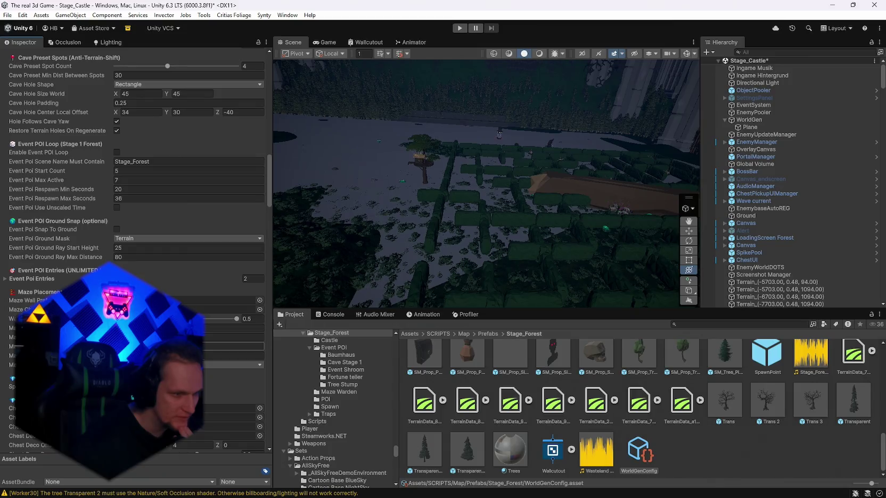
- Scroll down the inspector and ping the footstool POI prefab in the Fortune teller folder
{"action": "scroll", "coordinate": [136, 251], "scroll_direction": "down", "scroll_amount": 7}
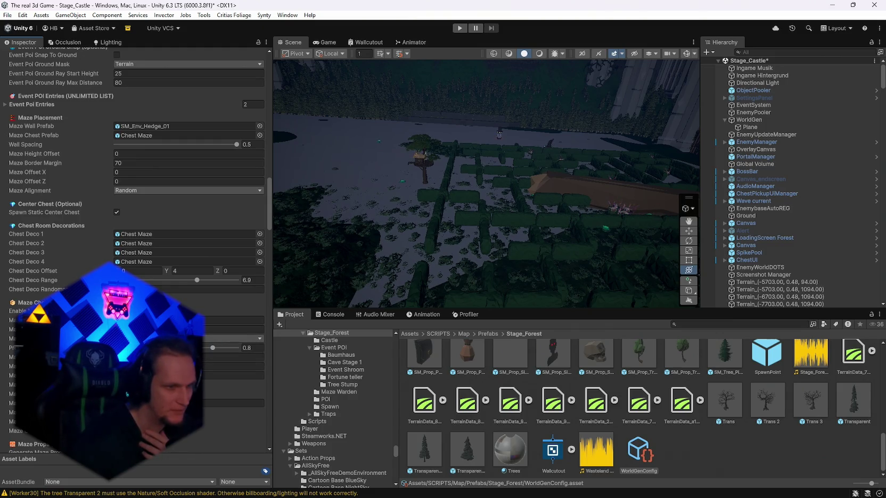
{"action": "scroll", "coordinate": [137, 250], "scroll_direction": "down", "scroll_amount": 2}
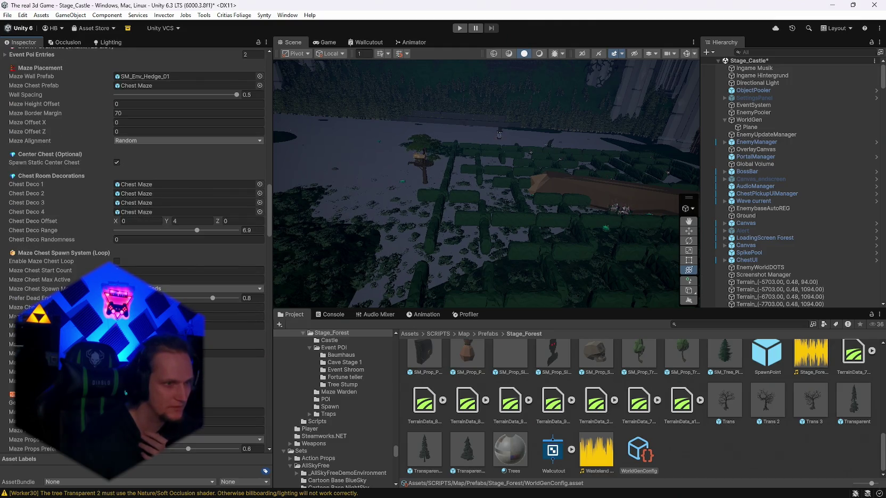
{"action": "scroll", "coordinate": [136, 250], "scroll_direction": "down", "scroll_amount": 2}
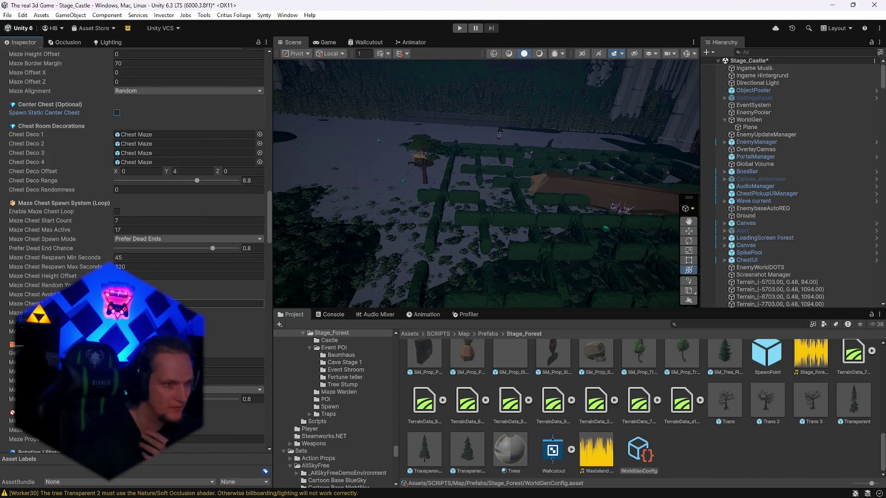
{"action": "scroll", "coordinate": [137, 250], "scroll_direction": "down", "scroll_amount": 1}
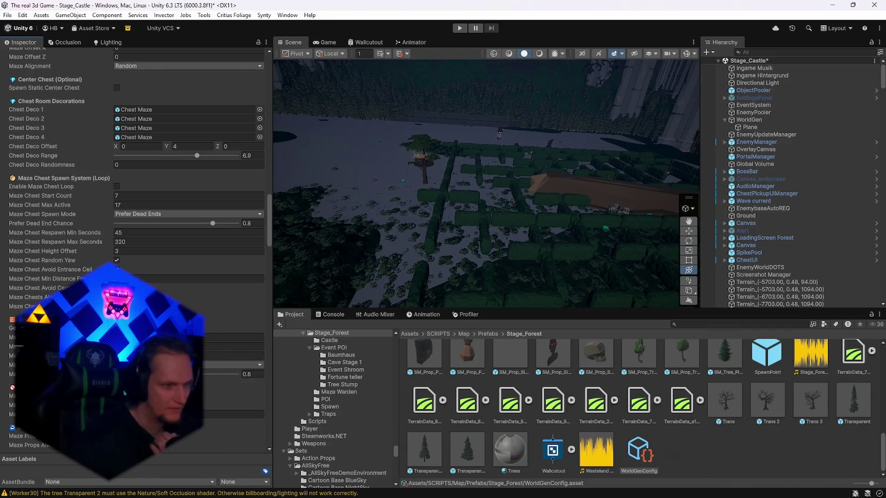
{"action": "scroll", "coordinate": [223, 376], "scroll_direction": "down", "scroll_amount": 2}
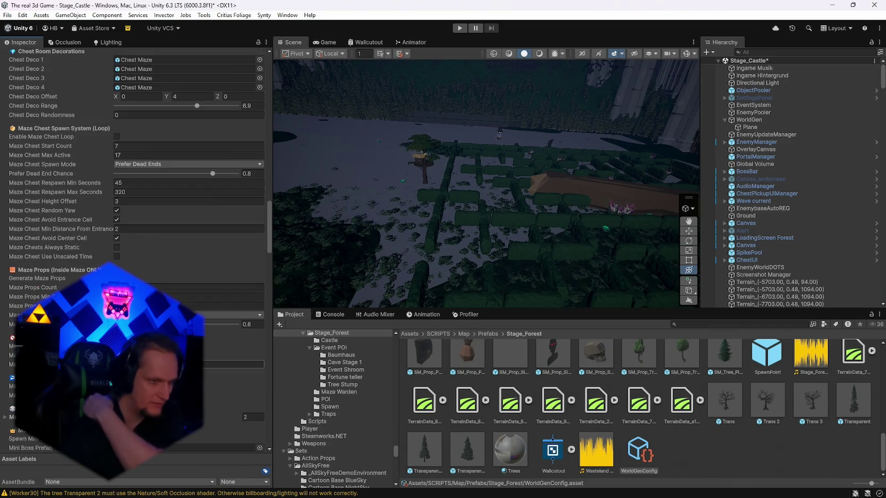
{"action": "scroll", "coordinate": [136, 251], "scroll_direction": "down", "scroll_amount": 4}
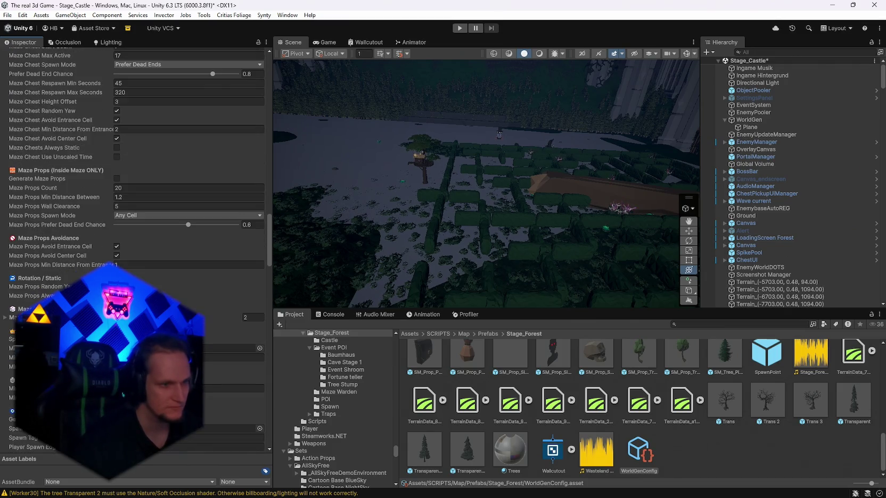
{"action": "scroll", "coordinate": [136, 250], "scroll_direction": "down", "scroll_amount": 2}
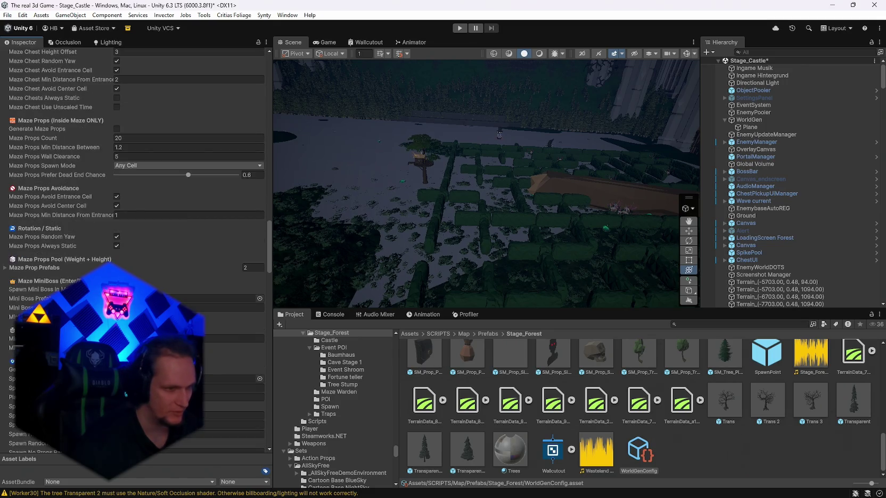
{"action": "scroll", "coordinate": [136, 250], "scroll_direction": "down", "scroll_amount": 2}
{"action": "scroll", "coordinate": [137, 250], "scroll_direction": "down", "scroll_amount": 4}
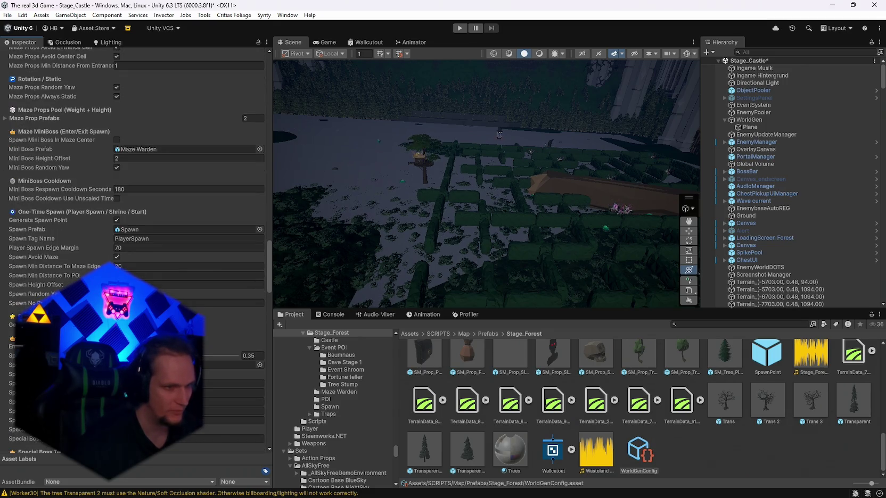
{"action": "scroll", "coordinate": [136, 250], "scroll_direction": "down", "scroll_amount": 6}
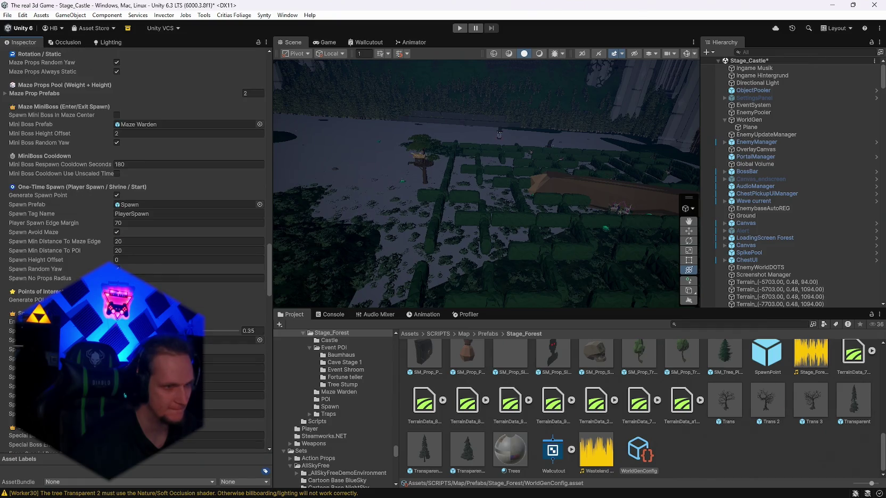
{"action": "scroll", "coordinate": [136, 250], "scroll_direction": "down", "scroll_amount": 3}
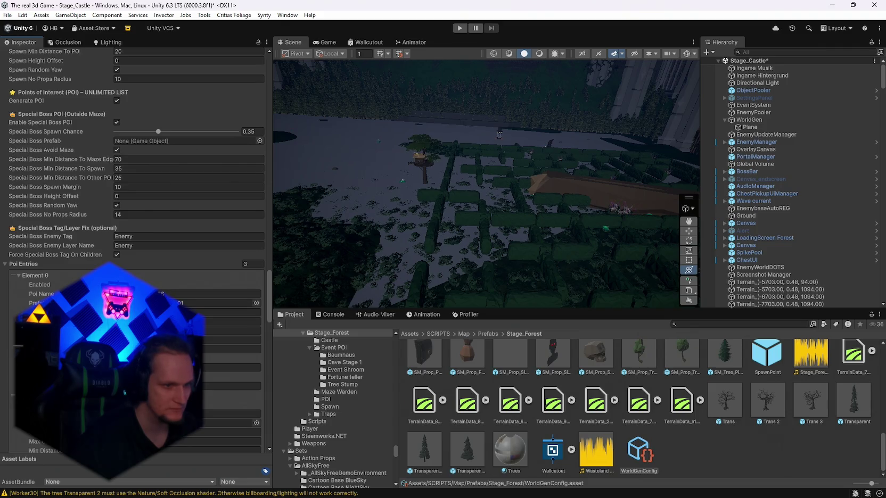
{"action": "scroll", "coordinate": [136, 250], "scroll_direction": "down", "scroll_amount": 2}
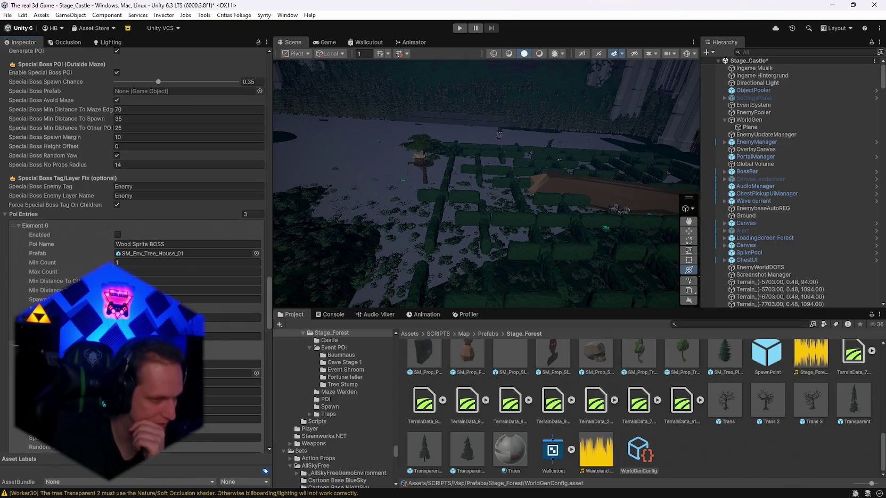
{"action": "scroll", "coordinate": [136, 251], "scroll_direction": "down", "scroll_amount": 5}
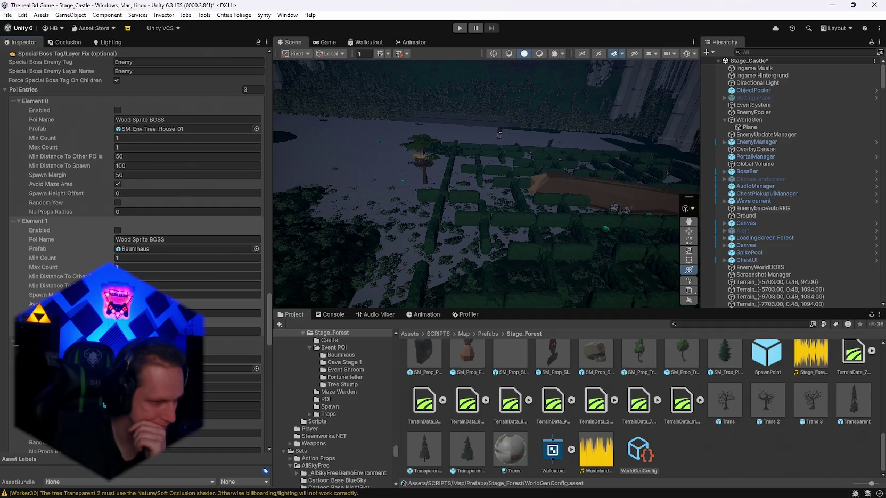
{"action": "left_click", "coordinate": [229, 368]}
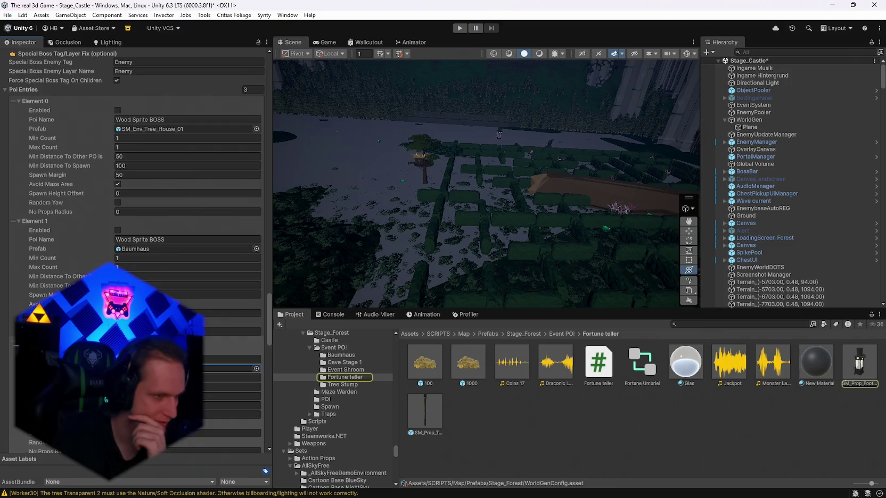
- Expand Prop Prefabs Element 0, scroll to Terrain Trees, and select the WorldGen object
{"action": "scroll", "coordinate": [137, 250], "scroll_direction": "down", "scroll_amount": 7}
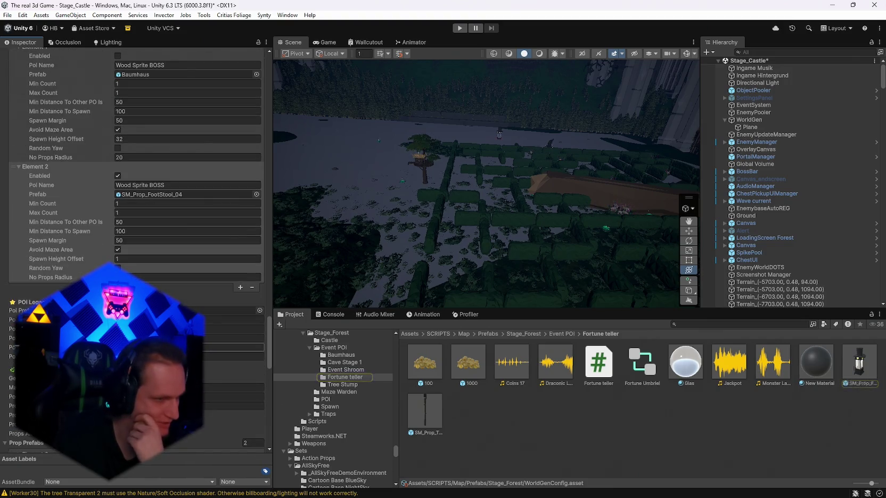
{"action": "scroll", "coordinate": [136, 250], "scroll_direction": "down", "scroll_amount": 9}
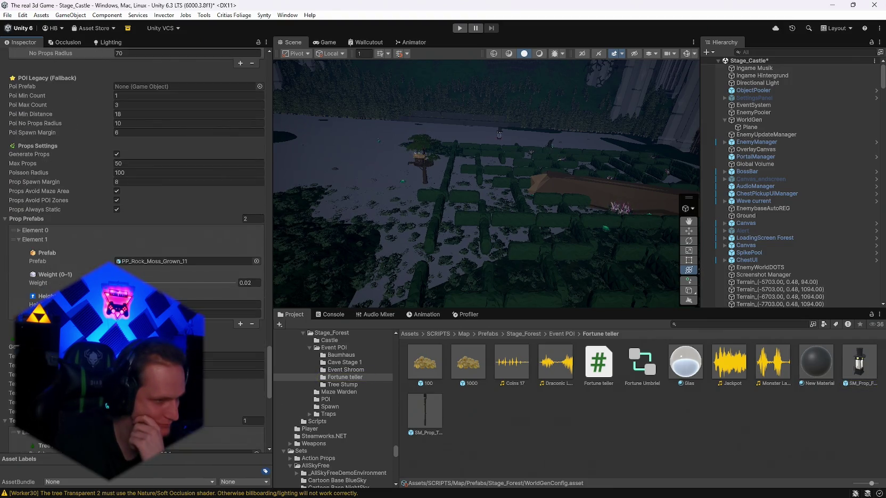
{"action": "left_click", "coordinate": [18, 230]}
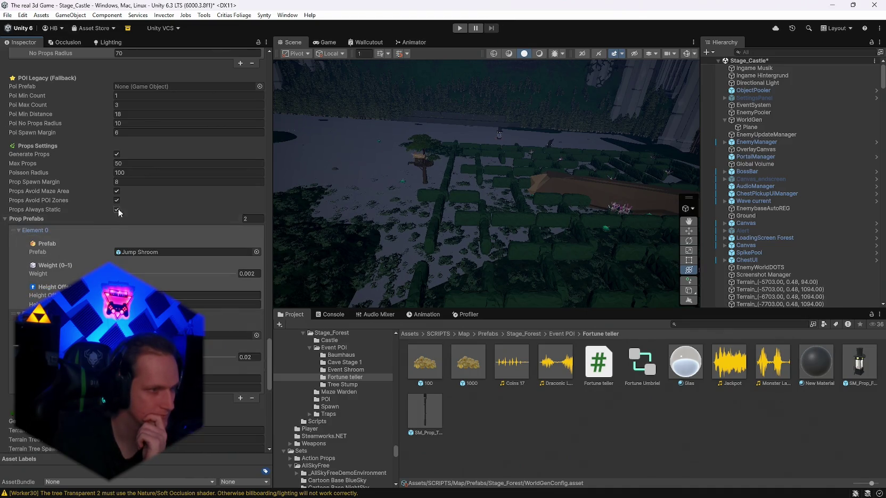
{"action": "scroll", "coordinate": [152, 283], "scroll_direction": "down", "scroll_amount": 6}
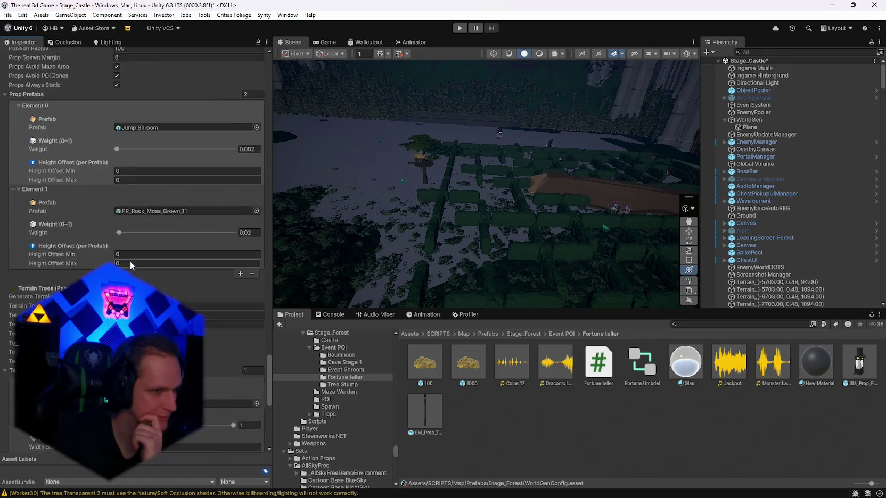
{"action": "scroll", "coordinate": [151, 285], "scroll_direction": "down", "scroll_amount": 8}
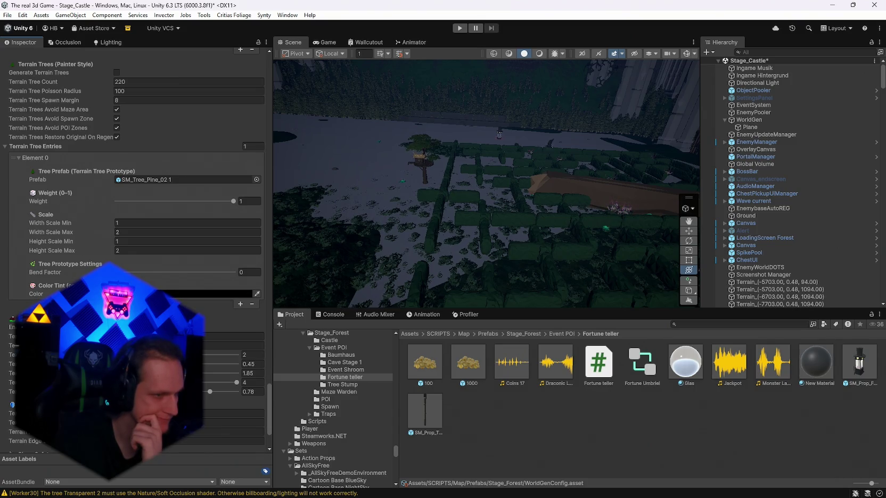
{"action": "scroll", "coordinate": [151, 284], "scroll_direction": "down", "scroll_amount": 3}
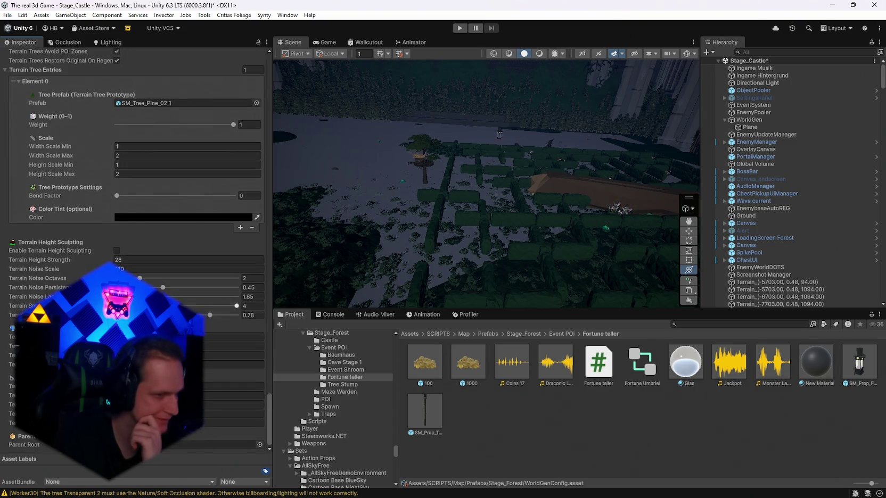
{"action": "left_click", "coordinate": [744, 120]}
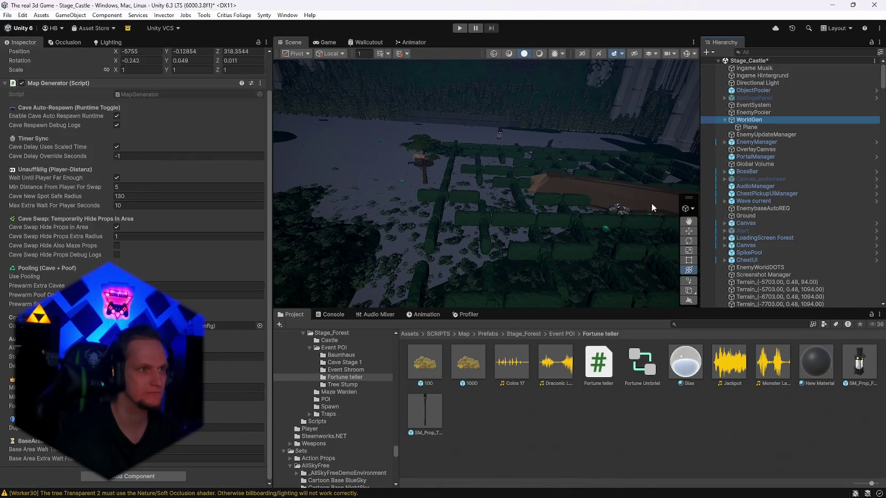
- Run Generate World from the Map Generator's ⋮ menu, then fly to the castle and select Schloss
{"action": "left_click", "coordinate": [260, 83]}
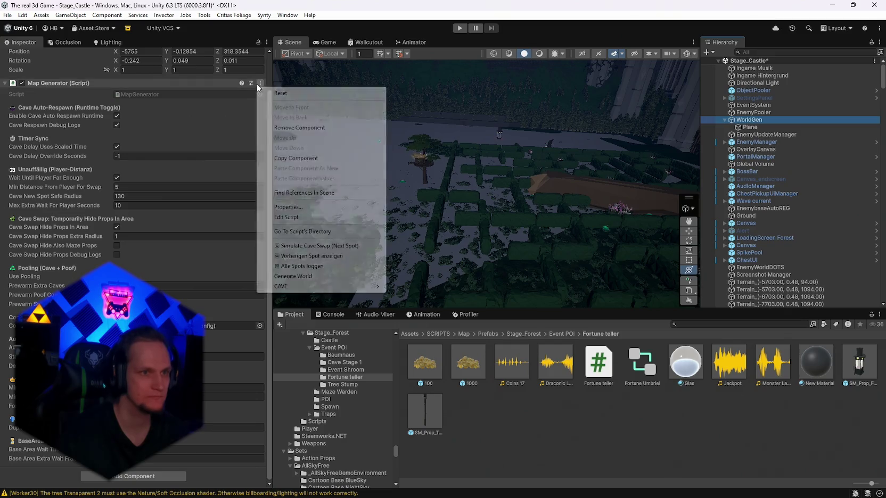
{"action": "left_click", "coordinate": [298, 276]}
{"action": "mouse_move", "coordinate": [497, 256]}
{"action": "left_mouse_down"}
{"action": "mouse_move", "coordinate": [551, 224]}
{"action": "mouse_move", "coordinate": [531, 209]}
{"action": "mouse_move", "coordinate": [360, 194]}
{"action": "mouse_move", "coordinate": [342, 205]}
{"action": "mouse_move", "coordinate": [288, 212]}
{"action": "left_mouse_up"}
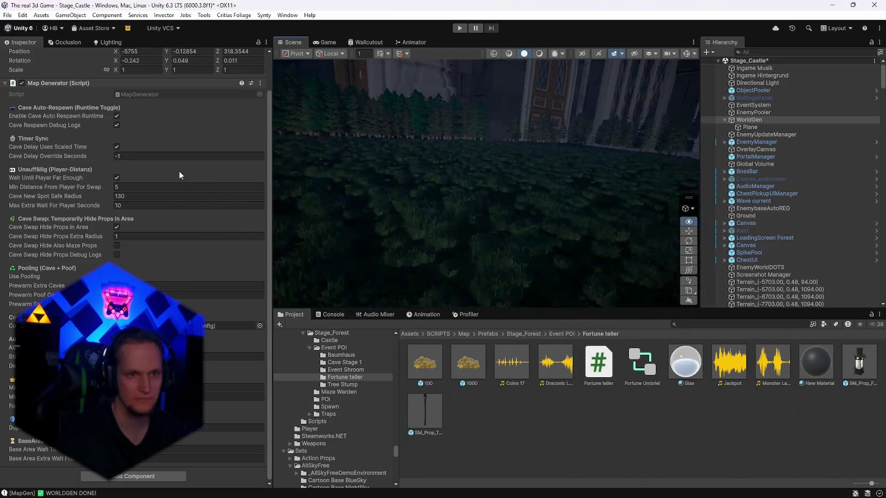
{"action": "mouse_move", "coordinate": [139, 166]}
{"action": "left_mouse_down"}
{"action": "mouse_move", "coordinate": [140, 176]}
{"action": "mouse_move", "coordinate": [619, 181]}
{"action": "mouse_move", "coordinate": [554, 221]}
{"action": "mouse_move", "coordinate": [689, 171]}
{"action": "mouse_move", "coordinate": [584, 178]}
{"action": "left_mouse_up"}
{"action": "left_click", "coordinate": [555, 183]}
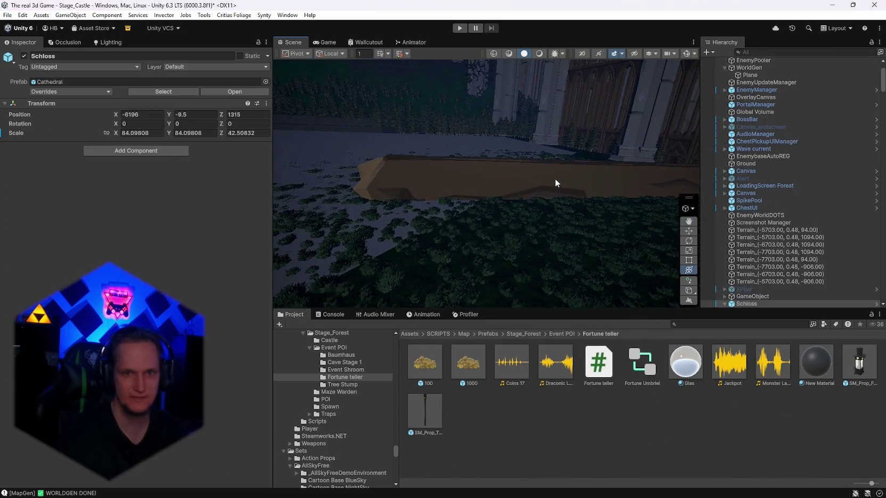
{"action": "left_click", "coordinate": [556, 179]}
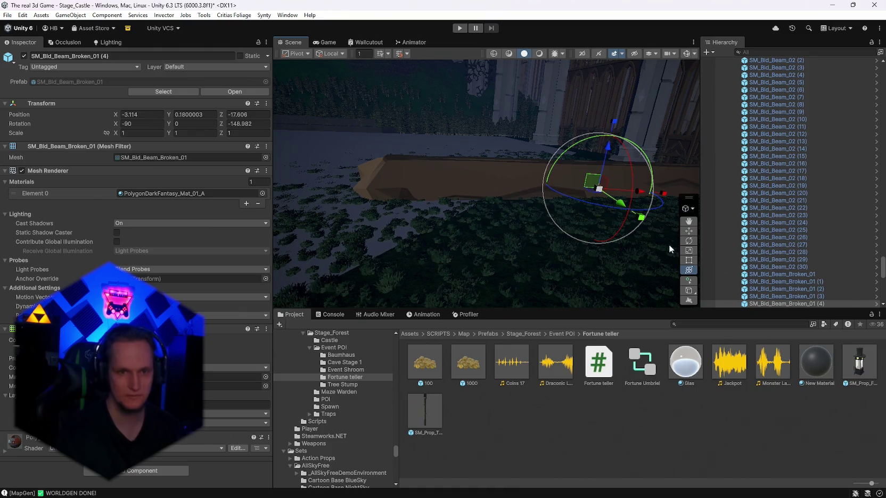
{"action": "left_click", "coordinate": [668, 249]}
{"action": "scroll", "coordinate": [614, 172], "scroll_direction": "down", "scroll_amount": 3}
{"action": "left_click", "coordinate": [541, 163]}
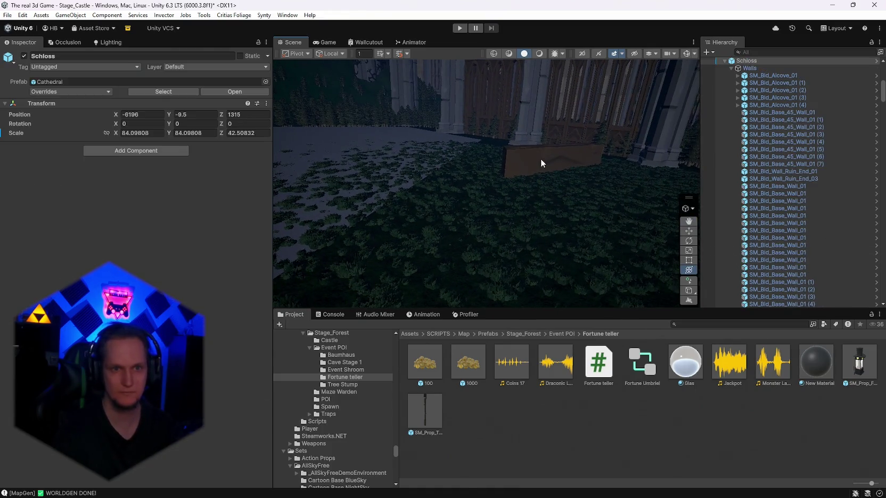
{"action": "left_click", "coordinate": [541, 163]}
{"action": "mouse_move", "coordinate": [566, 164]}
{"action": "left_mouse_down"}
{"action": "mouse_move", "coordinate": [592, 198]}
{"action": "mouse_move", "coordinate": [437, 161]}
{"action": "mouse_move", "coordinate": [392, 122]}
{"action": "mouse_move", "coordinate": [307, 152]}
{"action": "mouse_move", "coordinate": [359, 186]}
{"action": "mouse_move", "coordinate": [667, 204]}
{"action": "left_mouse_up"}
{"action": "scroll", "coordinate": [783, 208], "scroll_direction": "up", "scroll_amount": 10}
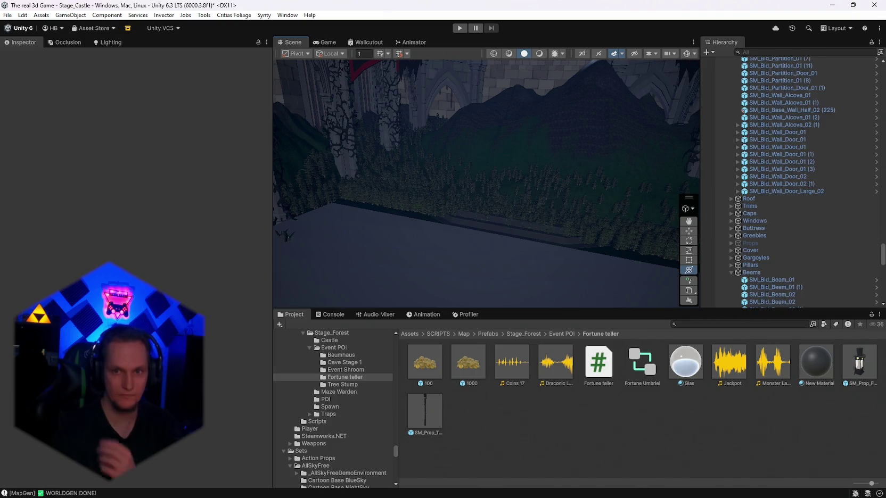
{"action": "left_click_drag", "start_coordinate": [882, 261], "coordinate": [882, 75]}
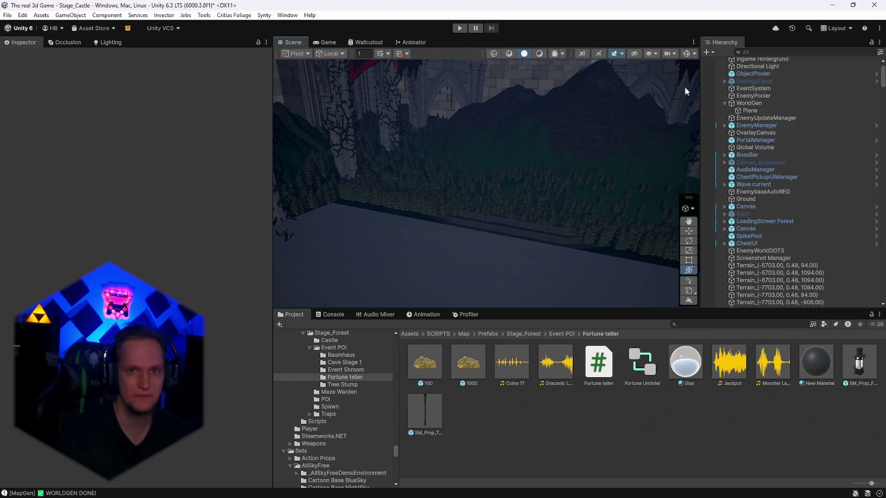
{"action": "left_click", "coordinate": [623, 153]}
- Save Stage_Castle and open Stage_Forest from Open Recent Scene, orbiting over the forest lake
{"action": "scroll", "coordinate": [597, 135], "scroll_direction": "down", "scroll_amount": 3}
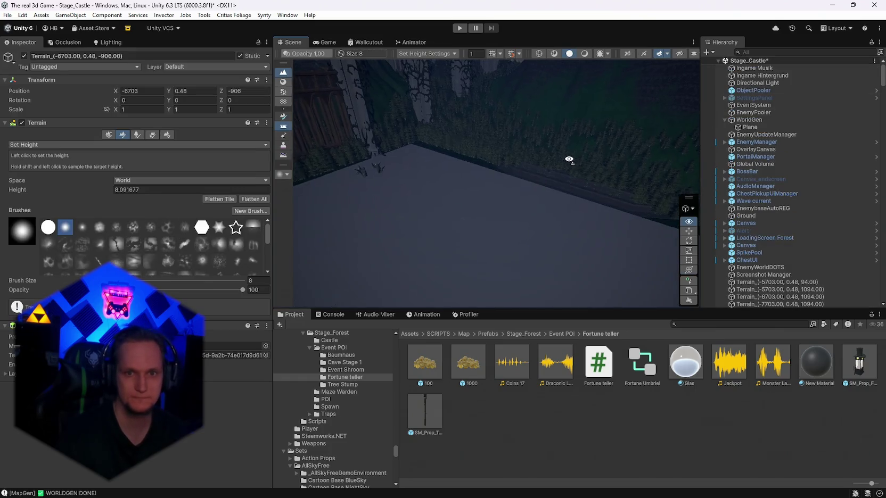
{"action": "scroll", "coordinate": [765, 211], "scroll_direction": "down", "scroll_amount": 3}
{"action": "mouse_move", "coordinate": [455, 144]}
{"action": "left_mouse_down"}
{"action": "mouse_move", "coordinate": [320, 123]}
{"action": "mouse_move", "coordinate": [510, 144]}
{"action": "mouse_move", "coordinate": [471, 178]}
{"action": "left_mouse_up"}
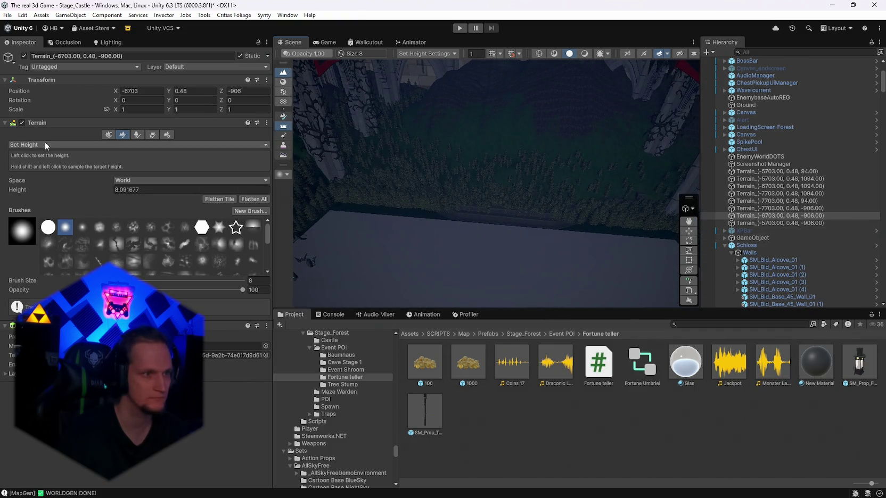
{"action": "left_click", "coordinate": [8, 15]}
{"action": "mouse_move", "coordinate": [64, 46]}
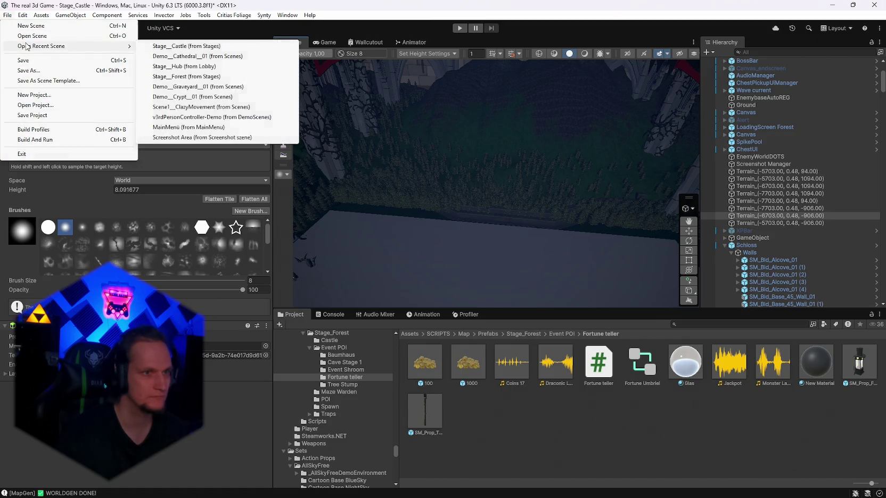
{"action": "left_click", "coordinate": [187, 77]}
{"action": "left_click", "coordinate": [423, 274]}
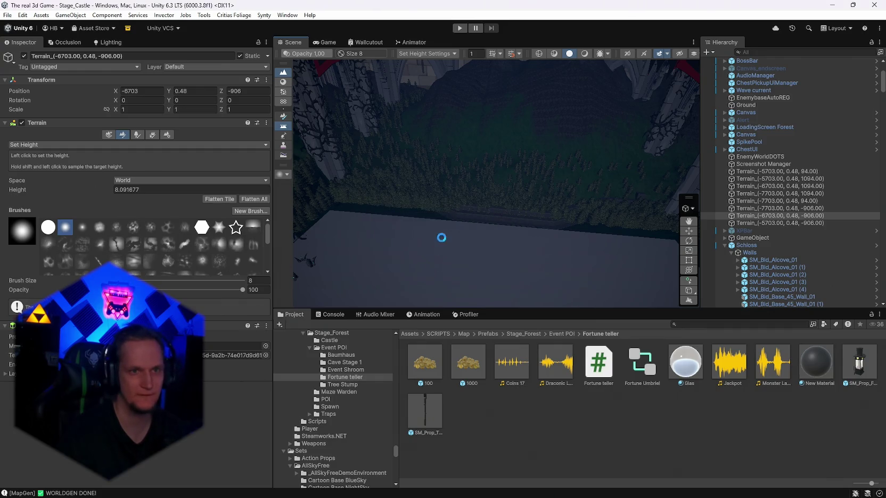
{"action": "mouse_move", "coordinate": [530, 197]}
{"action": "left_mouse_down"}
{"action": "mouse_move", "coordinate": [293, 217]}
{"action": "mouse_move", "coordinate": [155, 250]}
{"action": "mouse_move", "coordinate": [47, 250]}
{"action": "mouse_move", "coordinate": [514, 169]}
{"action": "mouse_move", "coordinate": [445, 169]}
{"action": "mouse_move", "coordinate": [372, 219]}
{"action": "mouse_move", "coordinate": [346, 199]}
{"action": "mouse_move", "coordinate": [343, 172]}
{"action": "mouse_move", "coordinate": [376, 139]}
{"action": "mouse_move", "coordinate": [373, 160]}
{"action": "left_mouse_up"}
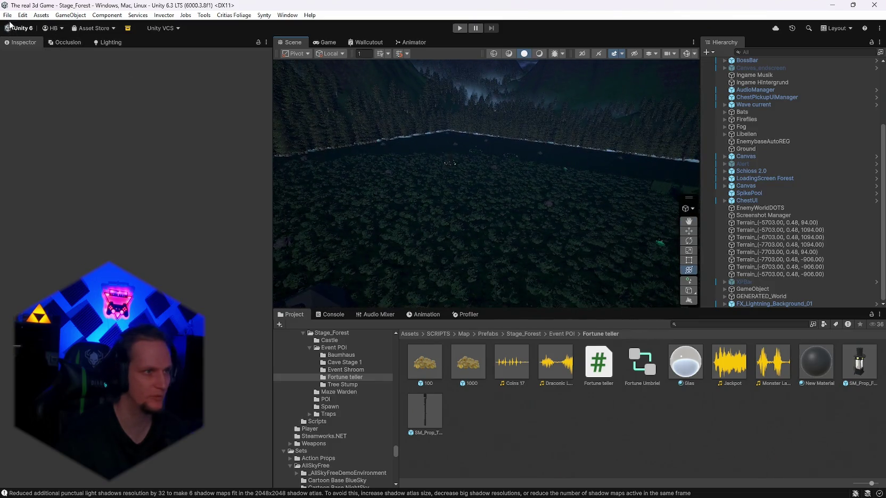
- Reopen Stage_Castle from Open Recent Scene and select the terrain tile at -6703, -906
{"action": "left_click", "coordinate": [7, 15]}
{"action": "mouse_move", "coordinate": [28, 47]}
{"action": "left_click", "coordinate": [265, 55]}
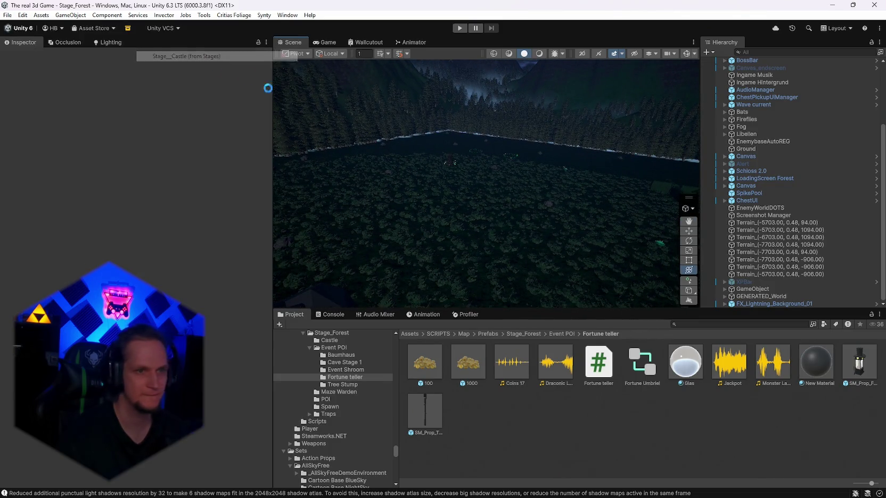
{"action": "mouse_move", "coordinate": [471, 201]}
{"action": "left_mouse_down"}
{"action": "mouse_move", "coordinate": [653, 170]}
{"action": "mouse_move", "coordinate": [636, 162]}
{"action": "mouse_move", "coordinate": [432, 188]}
{"action": "left_mouse_up"}
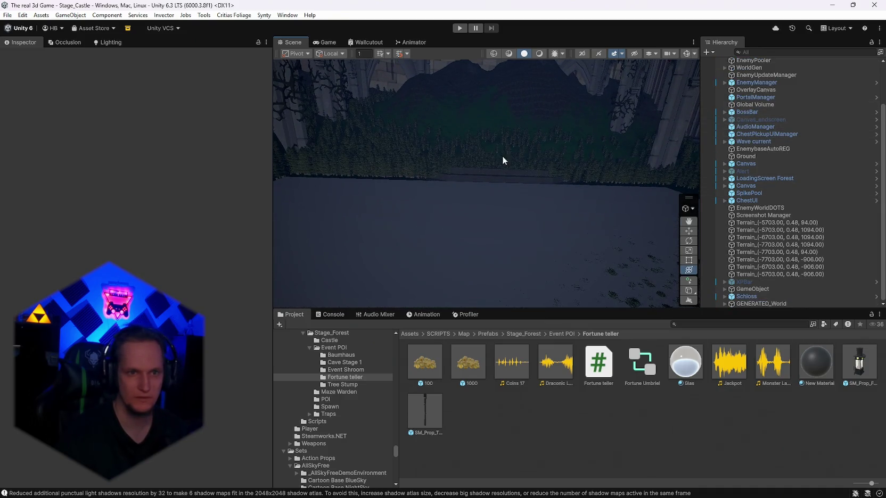
{"action": "left_click", "coordinate": [578, 155]}
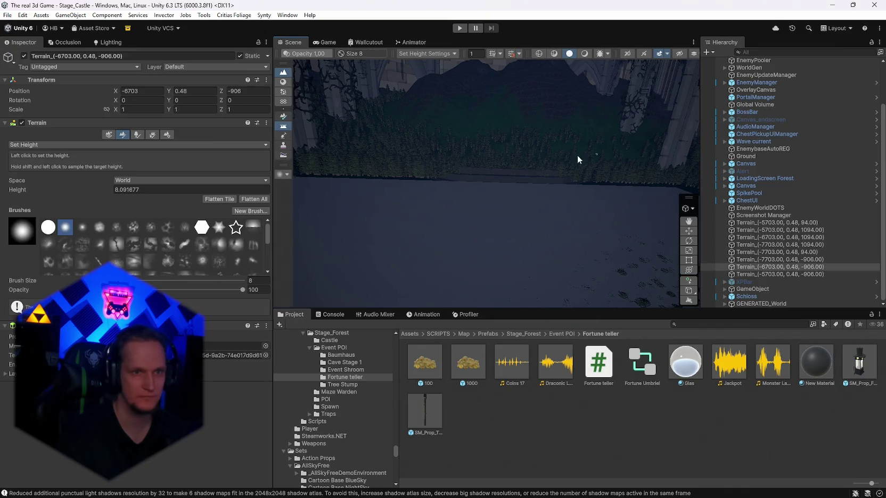
- Select the Ground terrain, switch to Paint Trees with _Tree_Pine_C, and widen the brush toward 823
{"action": "left_click", "coordinate": [153, 135]}
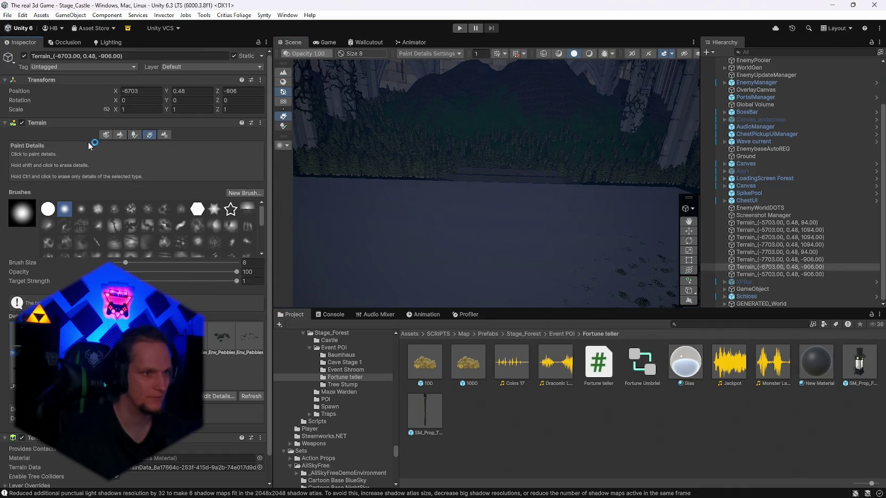
{"action": "key", "text": "f"}
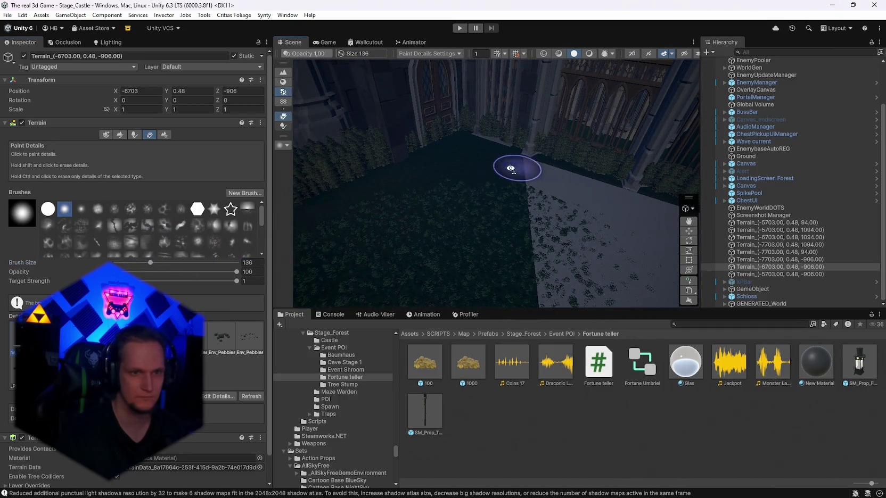
{"action": "scroll", "coordinate": [511, 169], "scroll_direction": "up", "scroll_amount": 3}
{"action": "left_click", "coordinate": [363, 215]}
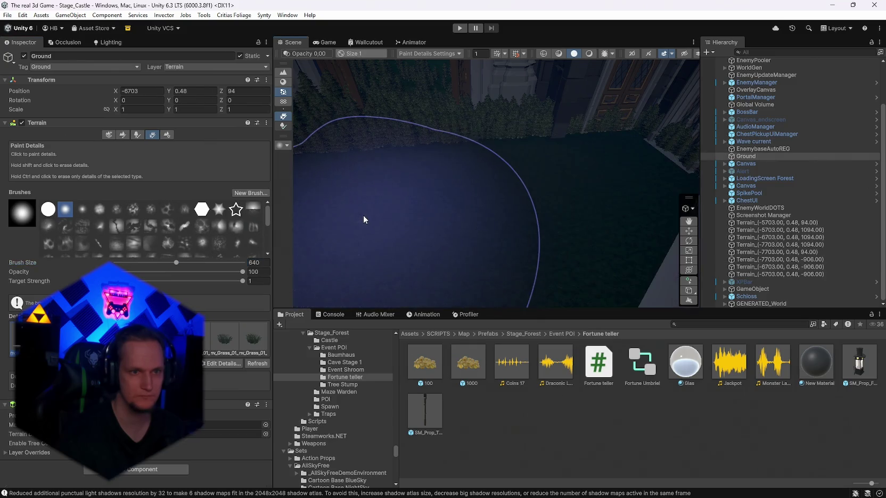
{"action": "scroll", "coordinate": [467, 164], "scroll_direction": "down", "scroll_amount": 5}
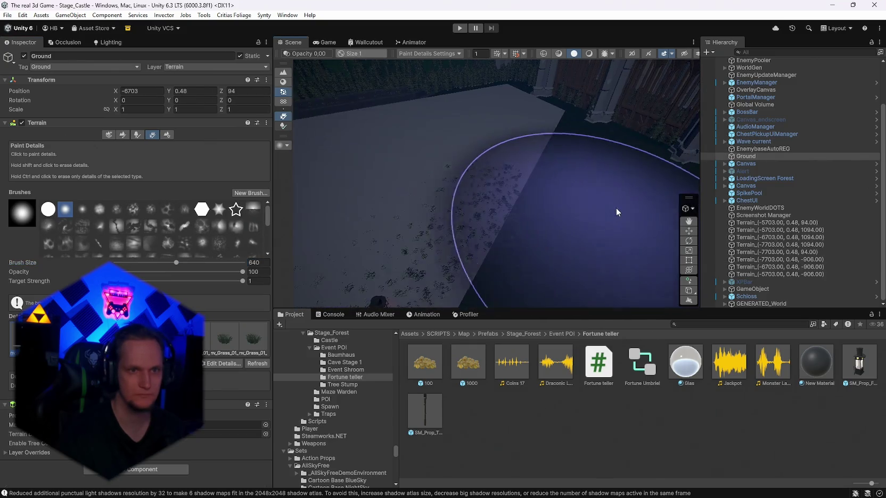
{"action": "mouse_move", "coordinate": [402, 256]}
{"action": "left_mouse_down"}
{"action": "mouse_move", "coordinate": [393, 238]}
{"action": "mouse_move", "coordinate": [365, 229]}
{"action": "mouse_move", "coordinate": [633, 131]}
{"action": "mouse_move", "coordinate": [717, 158]}
{"action": "mouse_move", "coordinate": [422, 165]}
{"action": "left_mouse_up"}
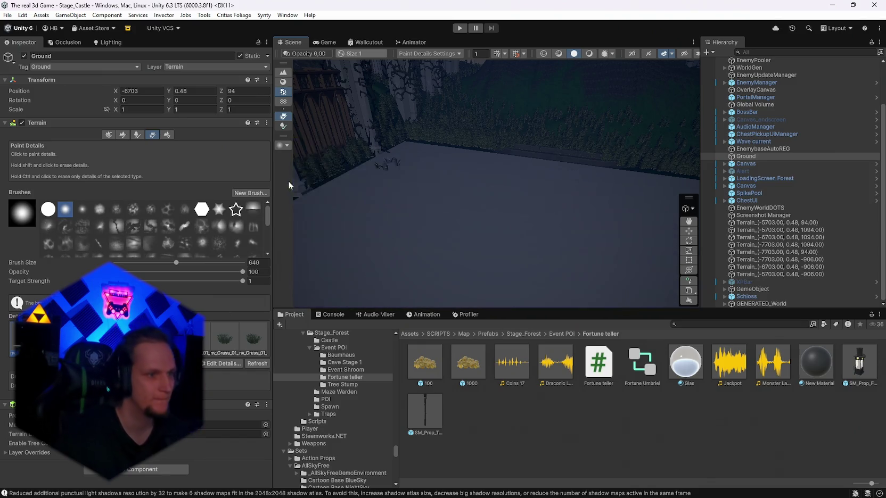
{"action": "left_click", "coordinate": [137, 136]}
{"action": "left_click", "coordinate": [202, 256]}
{"action": "left_click_drag", "start_coordinate": [207, 262], "coordinate": [241, 262]}
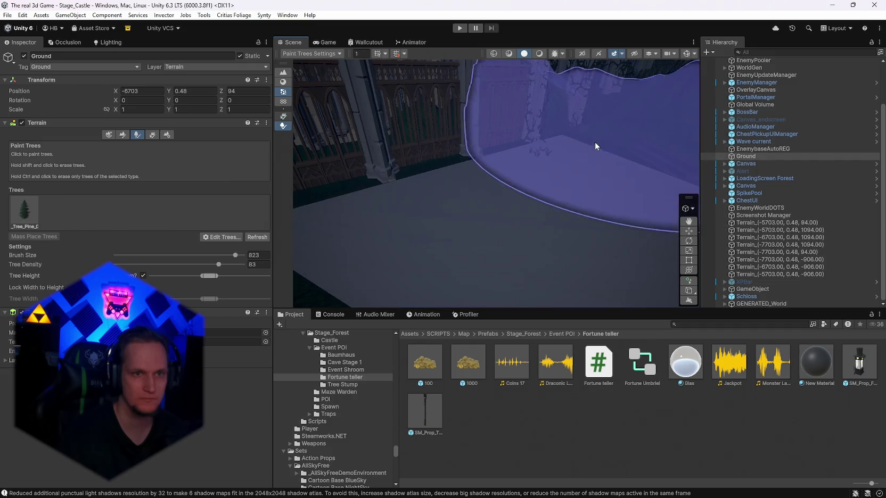
- Select the terrain tile at -7703, 94 and switch it back to the Set Height tool
{"action": "left_click", "coordinate": [544, 174]}
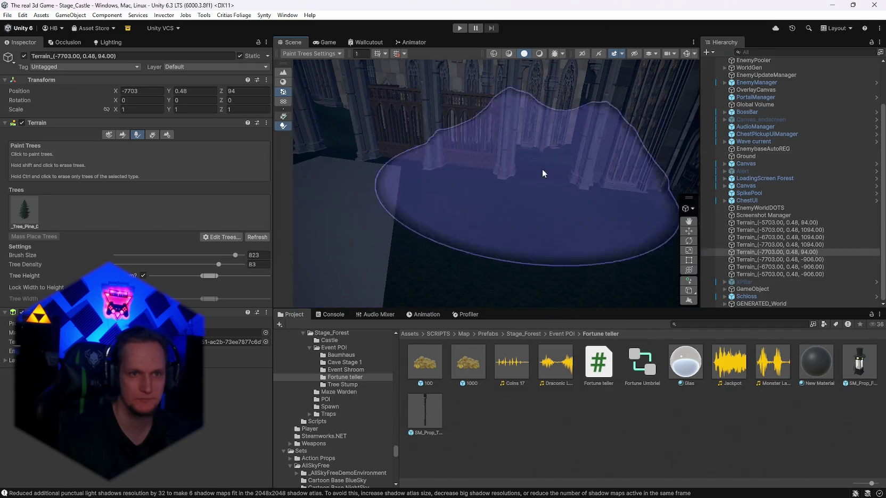
{"action": "mouse_move", "coordinate": [639, 190]}
{"action": "left_mouse_down"}
{"action": "mouse_move", "coordinate": [528, 196]}
{"action": "mouse_move", "coordinate": [455, 174]}
{"action": "mouse_move", "coordinate": [565, 191]}
{"action": "mouse_move", "coordinate": [583, 184]}
{"action": "mouse_move", "coordinate": [563, 132]}
{"action": "mouse_move", "coordinate": [449, 199]}
{"action": "left_mouse_up"}
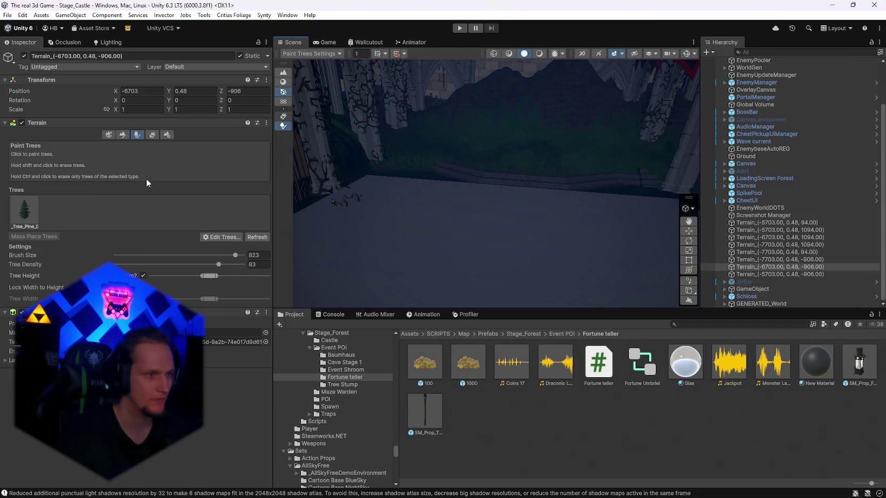
{"action": "mouse_move", "coordinate": [100, 143]}
{"action": "left_mouse_down"}
{"action": "mouse_move", "coordinate": [491, 192]}
{"action": "mouse_move", "coordinate": [155, 203]}
{"action": "mouse_move", "coordinate": [341, 233]}
{"action": "mouse_move", "coordinate": [619, 195]}
{"action": "mouse_move", "coordinate": [577, 159]}
{"action": "mouse_move", "coordinate": [518, 174]}
{"action": "mouse_move", "coordinate": [355, 160]}
{"action": "mouse_move", "coordinate": [405, 145]}
{"action": "left_mouse_up"}
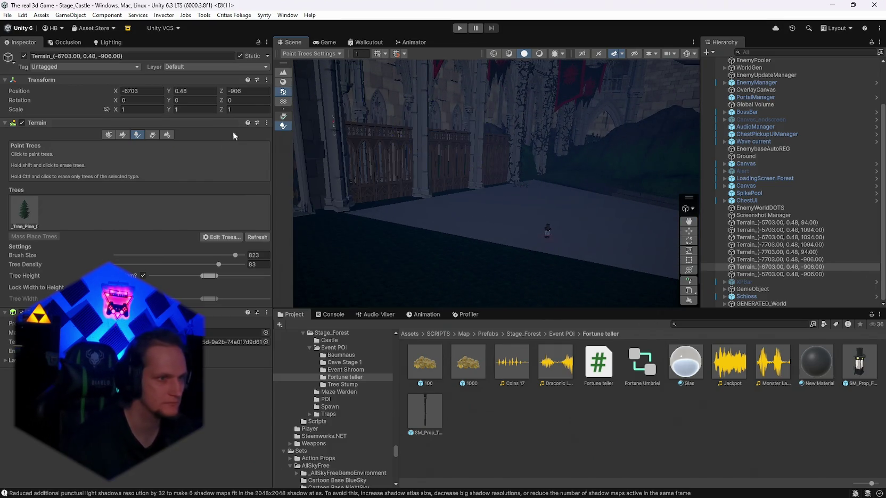
{"action": "left_click", "coordinate": [123, 136]}
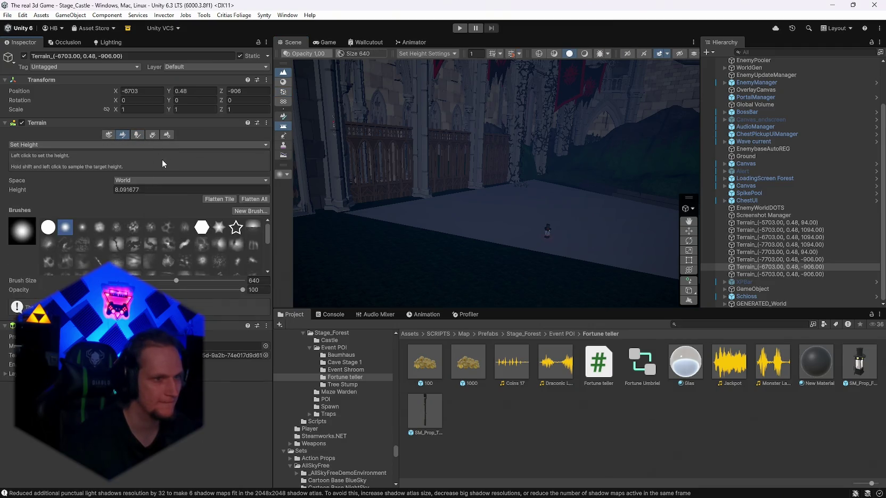
- Keep Set Height mode and inspect Ground plus tiles at -6703,-906, -5703,-906, -6703,1094 and -7703,94
{"action": "left_click", "coordinate": [55, 141]}
{"action": "left_click", "coordinate": [43, 151]}
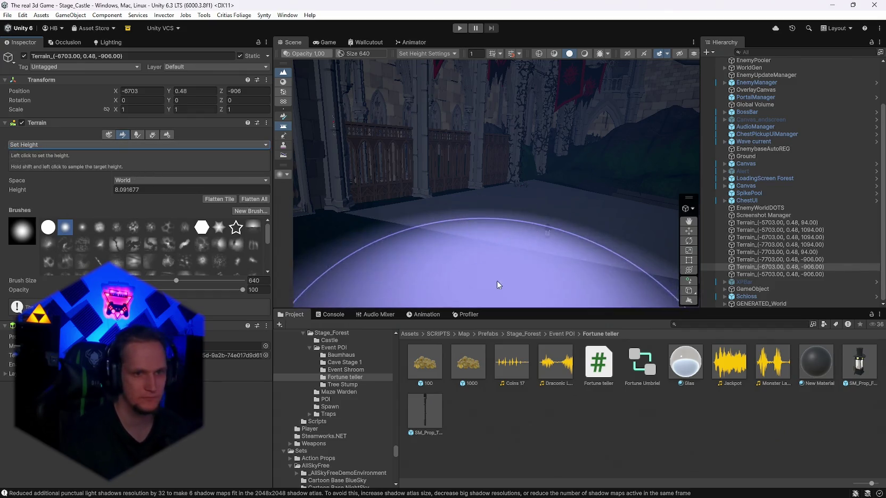
{"action": "left_click", "coordinate": [471, 269]}
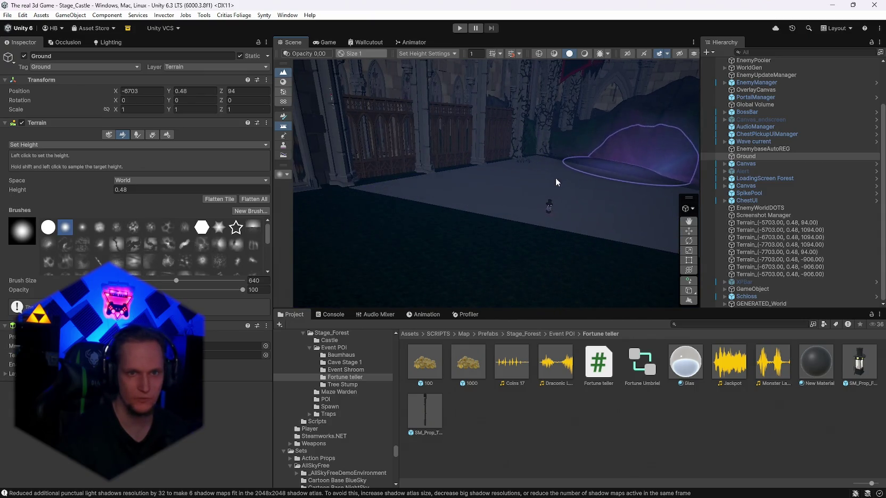
{"action": "left_click", "coordinate": [530, 188]}
{"action": "mouse_move", "coordinate": [468, 229]}
{"action": "left_mouse_down"}
{"action": "mouse_move", "coordinate": [488, 234]}
{"action": "mouse_move", "coordinate": [474, 248]}
{"action": "mouse_move", "coordinate": [499, 257]}
{"action": "left_mouse_up"}
{"action": "left_click", "coordinate": [514, 218]}
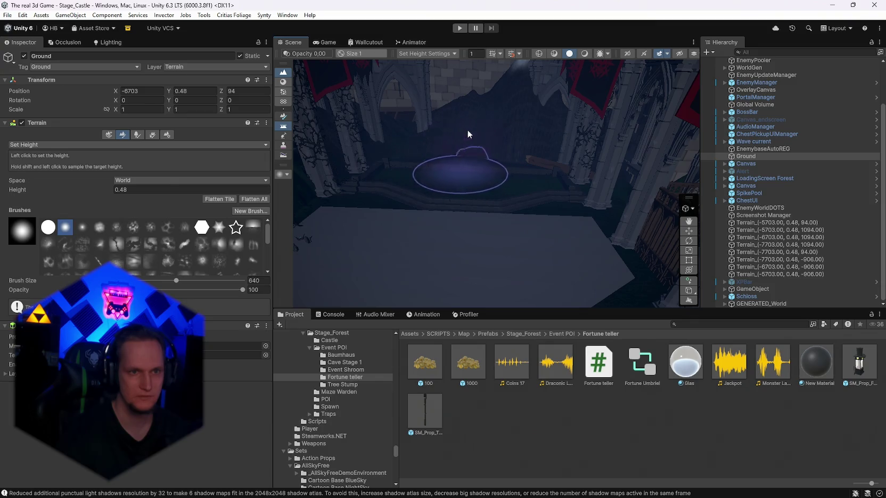
{"action": "left_click", "coordinate": [491, 183]}
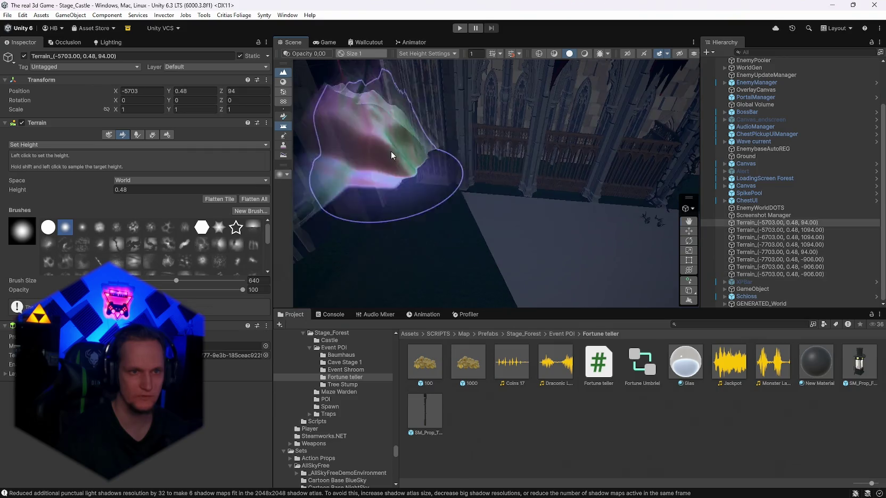
{"action": "left_click", "coordinate": [564, 215]}
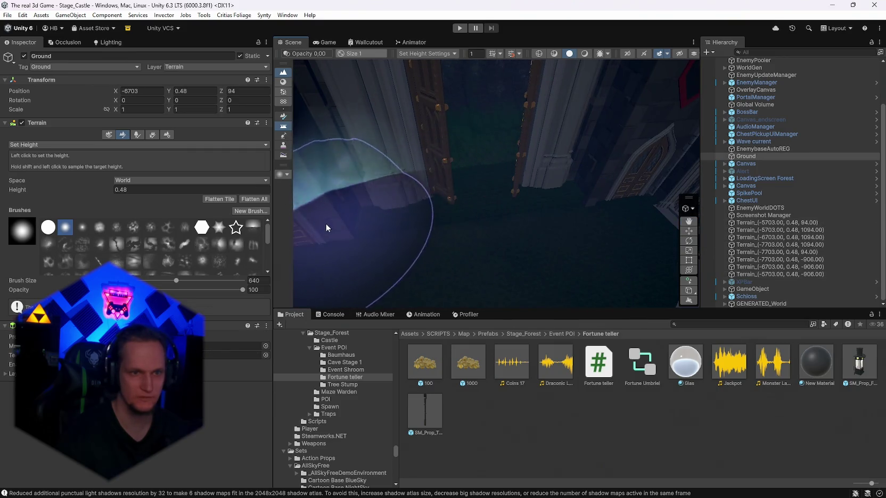
{"action": "left_click", "coordinate": [505, 148]}
{"action": "mouse_move", "coordinate": [542, 145]}
{"action": "left_mouse_down"}
{"action": "mouse_move", "coordinate": [451, 202]}
{"action": "mouse_move", "coordinate": [511, 153]}
{"action": "left_mouse_up"}
{"action": "left_click", "coordinate": [447, 134]}
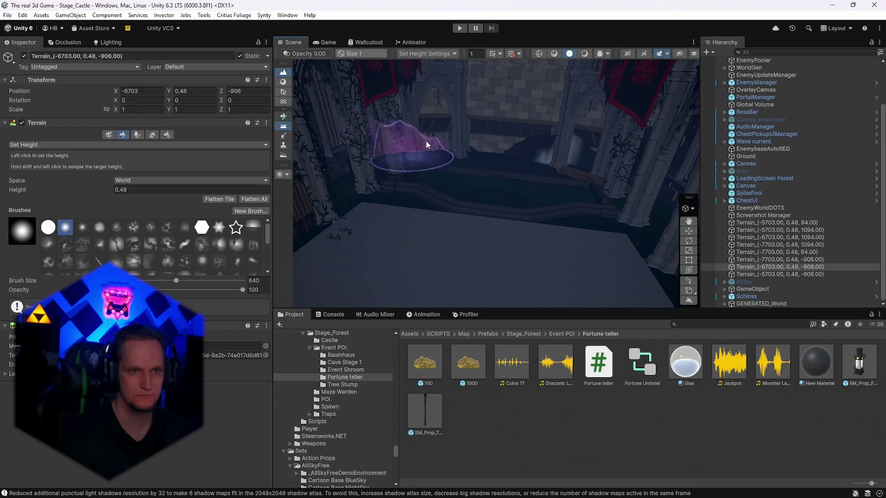
- Switch the Scene view to another shading mode and back to lit Shaded
{"action": "left_click_drag", "start_coordinate": [419, 168], "coordinate": [494, 156]}
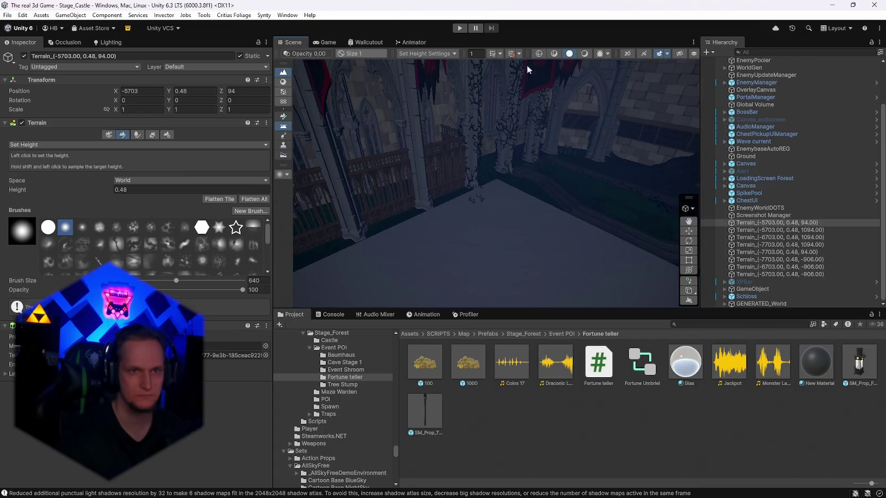
{"action": "left_click", "coordinate": [585, 57]}
{"action": "mouse_move", "coordinate": [585, 58]}
{"action": "left_mouse_down"}
{"action": "mouse_move", "coordinate": [604, 157]}
{"action": "mouse_move", "coordinate": [592, 169]}
{"action": "left_mouse_up"}
{"action": "left_click", "coordinate": [569, 54]}
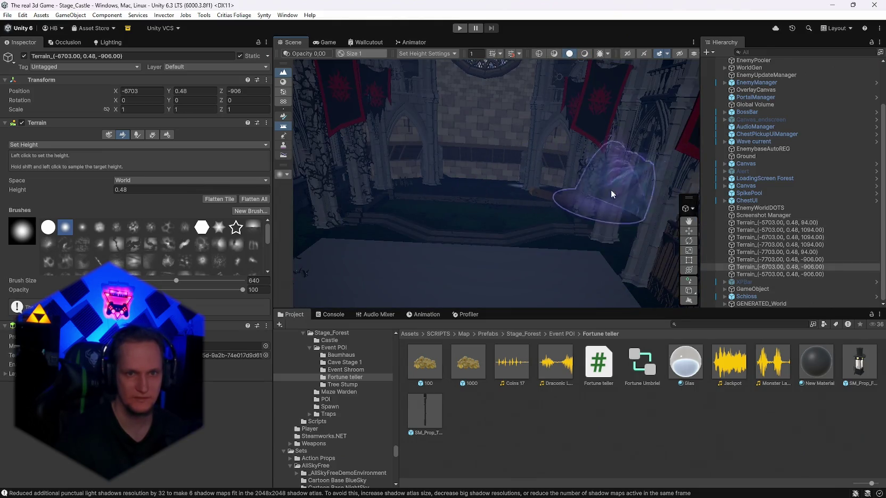
- Orbit around the castle hall and pillars, then put away the terrain tool with Y
{"action": "left_click_drag", "start_coordinate": [586, 249], "coordinate": [445, 185]}
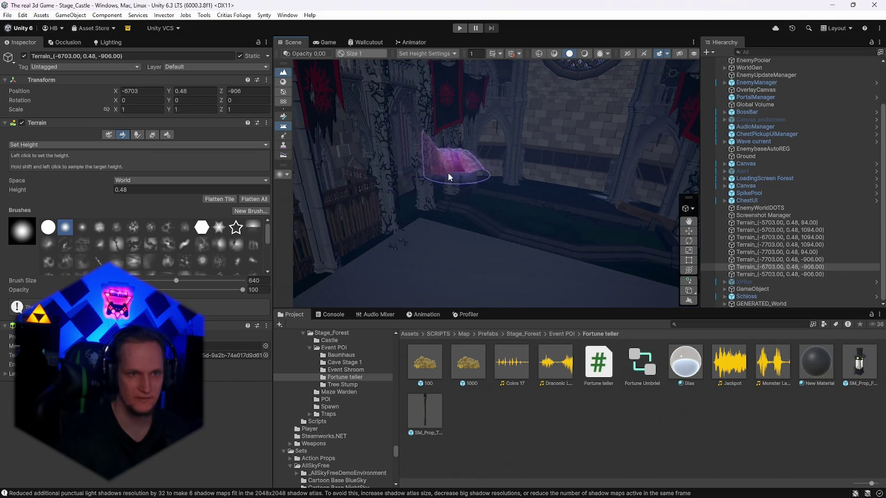
{"action": "mouse_move", "coordinate": [482, 219]}
{"action": "left_mouse_down"}
{"action": "mouse_move", "coordinate": [428, 187]}
{"action": "mouse_move", "coordinate": [457, 206]}
{"action": "left_mouse_up"}
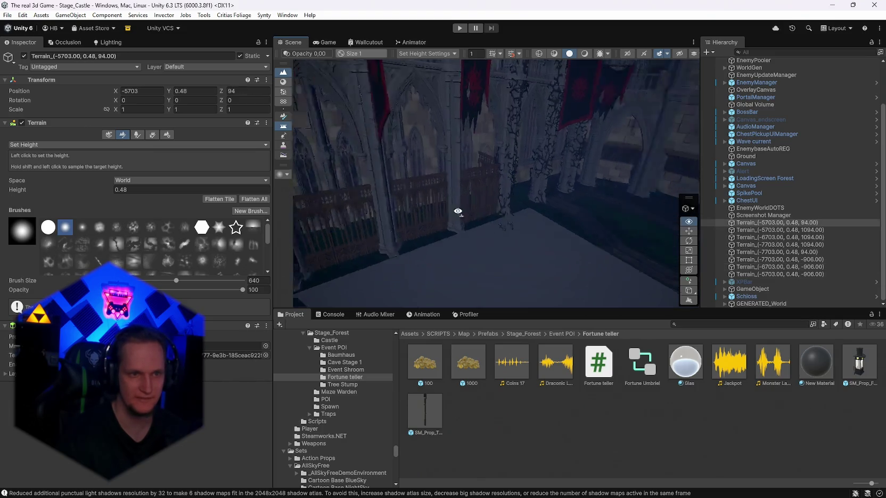
{"action": "mouse_move", "coordinate": [389, 217]}
{"action": "left_mouse_down"}
{"action": "mouse_move", "coordinate": [428, 239]}
{"action": "mouse_move", "coordinate": [435, 178]}
{"action": "mouse_move", "coordinate": [544, 159]}
{"action": "mouse_move", "coordinate": [514, 208]}
{"action": "mouse_move", "coordinate": [571, 239]}
{"action": "mouse_move", "coordinate": [529, 267]}
{"action": "mouse_move", "coordinate": [526, 245]}
{"action": "mouse_move", "coordinate": [376, 271]}
{"action": "mouse_move", "coordinate": [558, 218]}
{"action": "left_mouse_up"}
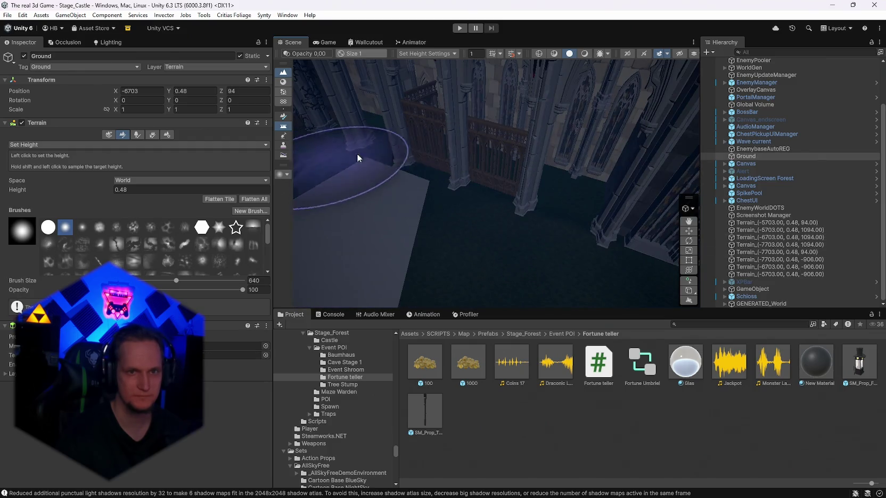
{"action": "mouse_move", "coordinate": [474, 155]}
{"action": "left_mouse_down"}
{"action": "mouse_move", "coordinate": [318, 121]}
{"action": "mouse_move", "coordinate": [321, 130]}
{"action": "mouse_move", "coordinate": [406, 151]}
{"action": "mouse_move", "coordinate": [463, 116]}
{"action": "mouse_move", "coordinate": [613, 217]}
{"action": "left_mouse_up"}
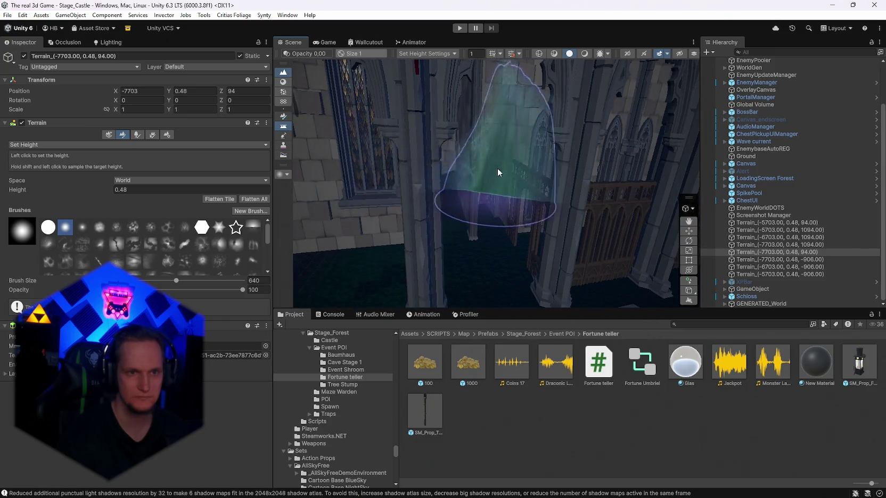
{"action": "mouse_move", "coordinate": [604, 199]}
{"action": "left_mouse_down"}
{"action": "mouse_move", "coordinate": [488, 216]}
{"action": "mouse_move", "coordinate": [383, 211]}
{"action": "mouse_move", "coordinate": [349, 182]}
{"action": "mouse_move", "coordinate": [485, 232]}
{"action": "mouse_move", "coordinate": [416, 197]}
{"action": "mouse_move", "coordinate": [423, 210]}
{"action": "mouse_move", "coordinate": [487, 166]}
{"action": "left_mouse_up"}
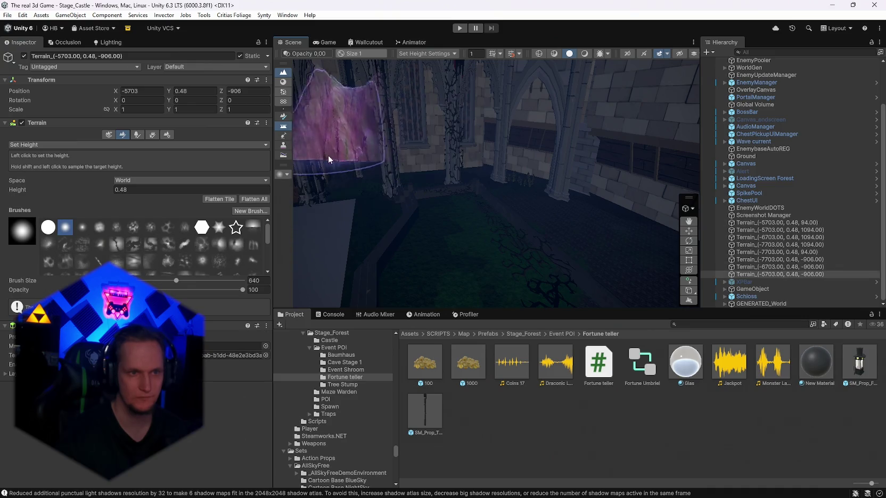
{"action": "mouse_move", "coordinate": [312, 130]}
{"action": "left_mouse_down"}
{"action": "mouse_move", "coordinate": [352, 182]}
{"action": "mouse_move", "coordinate": [336, 191]}
{"action": "mouse_move", "coordinate": [238, 178]}
{"action": "mouse_move", "coordinate": [72, 201]}
{"action": "mouse_move", "coordinate": [831, 177]}
{"action": "mouse_move", "coordinate": [821, 166]}
{"action": "mouse_move", "coordinate": [834, 187]}
{"action": "mouse_move", "coordinate": [865, 187]}
{"action": "mouse_move", "coordinate": [551, 206]}
{"action": "left_mouse_up"}
{"action": "key", "text": "y"}
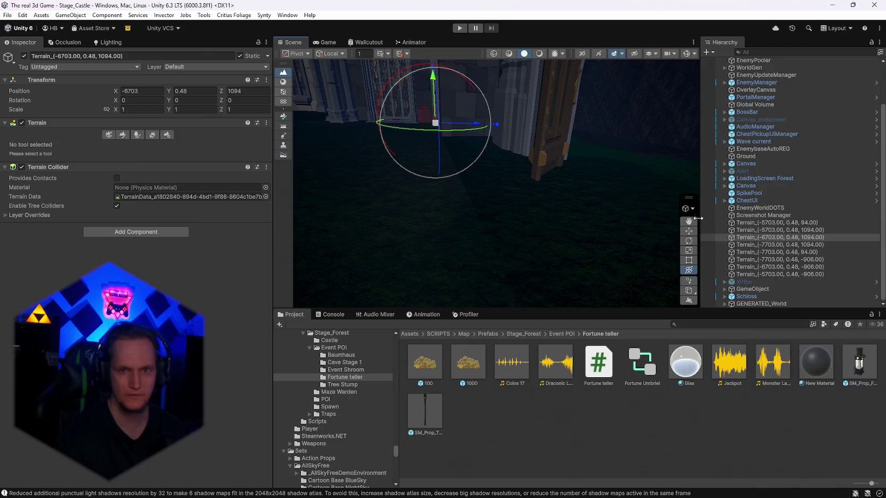
- Switch Ground to Paint Texture, pick the snow layer, and paint snow near the castle door
{"action": "left_click", "coordinate": [153, 135]}
{"action": "left_click", "coordinate": [124, 134]}
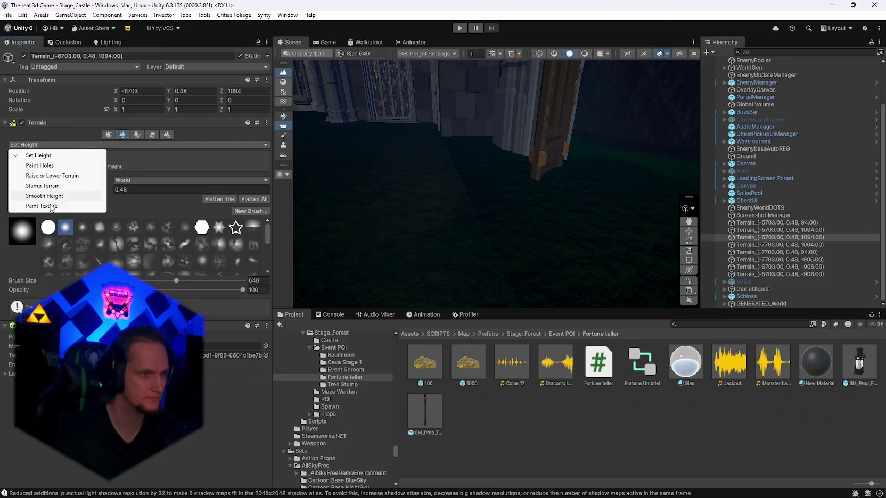
{"action": "left_click", "coordinate": [42, 206]}
{"action": "left_click", "coordinate": [79, 240]}
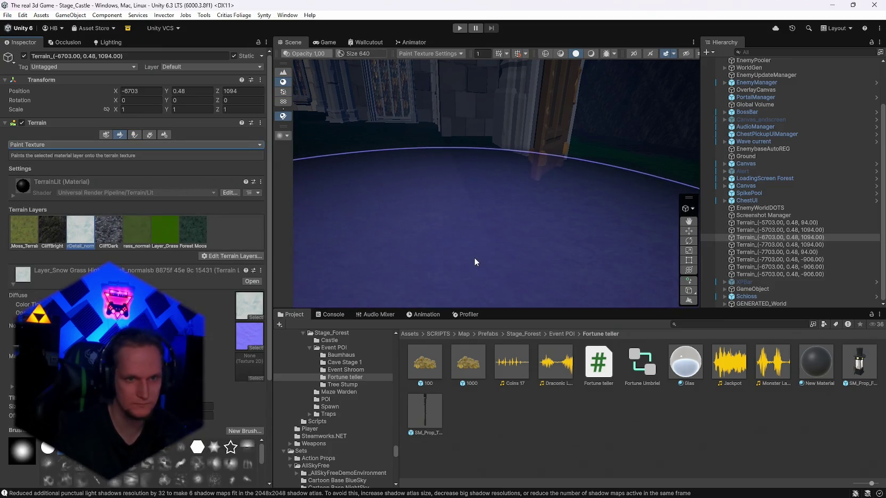
{"action": "scroll", "coordinate": [167, 277], "scroll_direction": "down", "scroll_amount": 5}
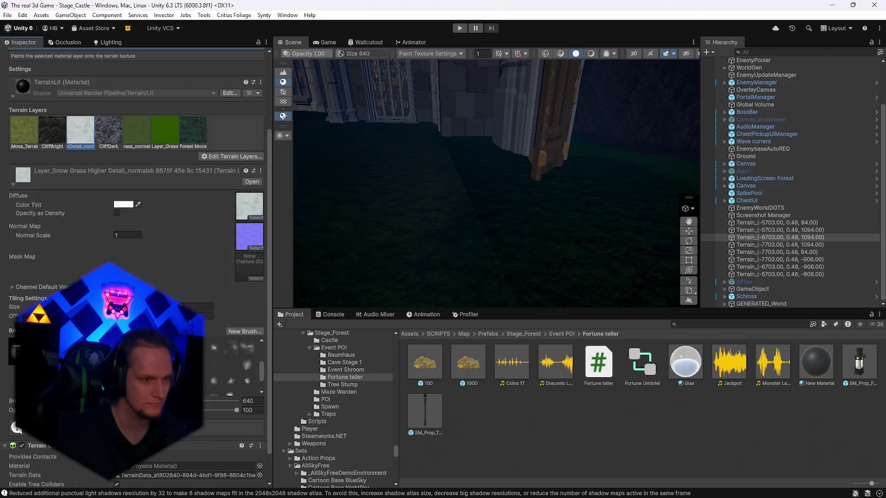
{"action": "left_click_drag", "start_coordinate": [465, 263], "coordinate": [548, 254]}
{"action": "scroll", "coordinate": [576, 283], "scroll_direction": "up", "scroll_amount": 3}
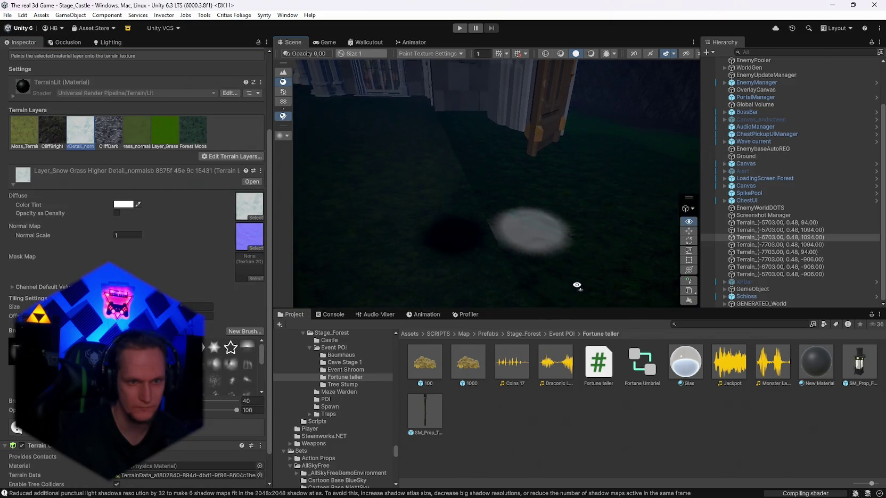
{"action": "mouse_move", "coordinate": [461, 249]}
{"action": "left_mouse_down"}
{"action": "mouse_move", "coordinate": [503, 228]}
{"action": "mouse_move", "coordinate": [506, 248]}
{"action": "mouse_move", "coordinate": [589, 118]}
{"action": "mouse_move", "coordinate": [466, 197]}
{"action": "left_mouse_up"}
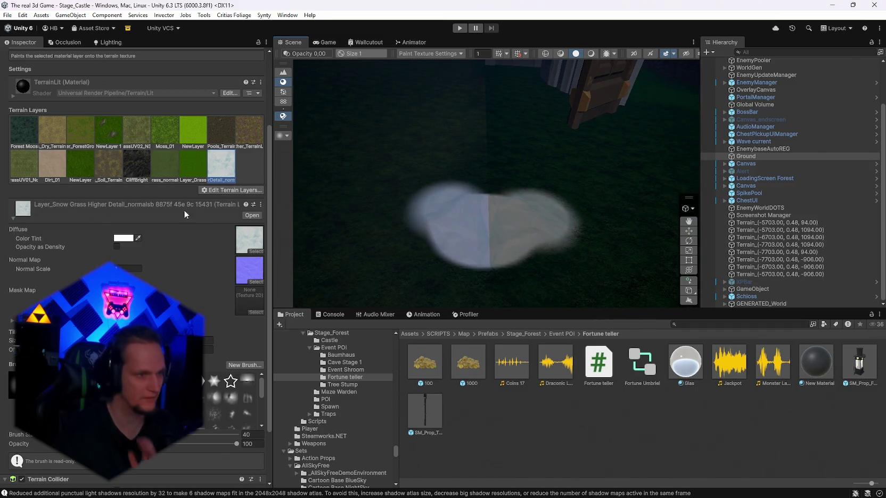
{"action": "scroll", "coordinate": [185, 215], "scroll_direction": "up", "scroll_amount": 4}
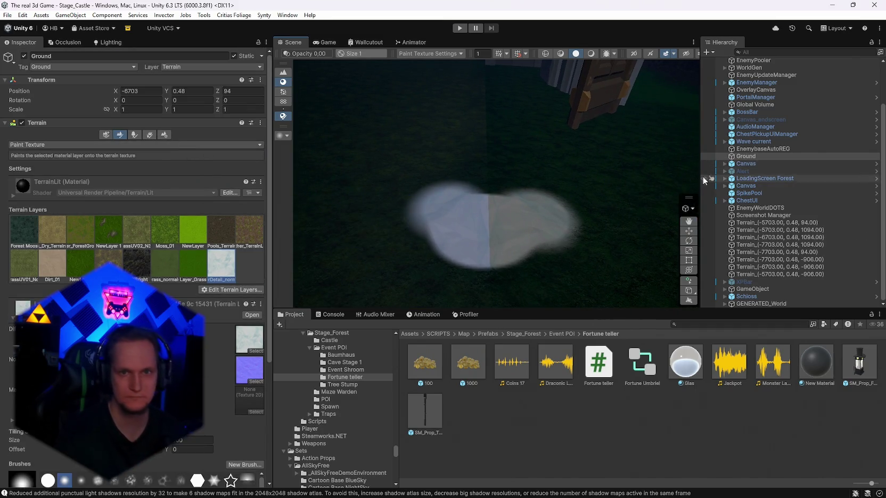
- Select the -6703, 1094 tile and Ground, then switch to the neighbor-terrain creation mode
{"action": "key", "text": "y"}
{"action": "left_click", "coordinate": [606, 161]}
{"action": "left_click_drag", "start_coordinate": [625, 174], "coordinate": [640, 138]}
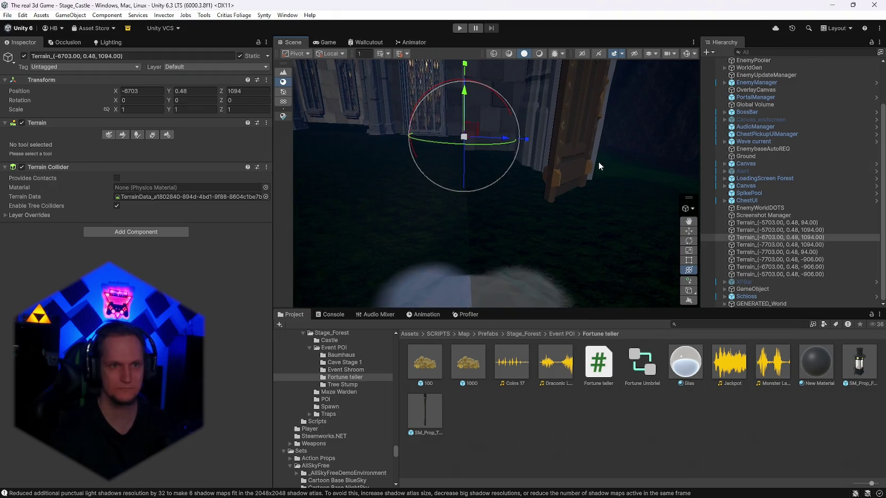
{"action": "left_click", "coordinate": [599, 163]}
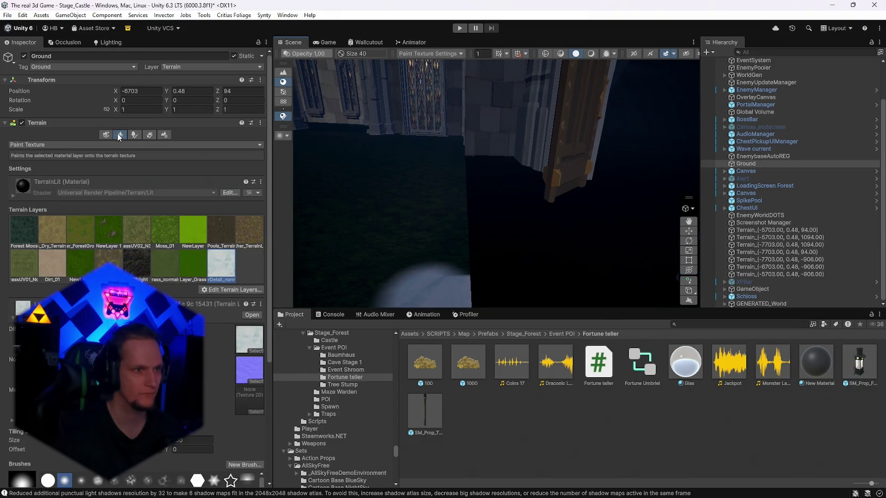
{"action": "left_click", "coordinate": [107, 136]}
{"action": "mouse_move", "coordinate": [552, 222]}
{"action": "left_mouse_down"}
{"action": "mouse_move", "coordinate": [528, 221]}
{"action": "mouse_move", "coordinate": [629, 150]}
{"action": "mouse_move", "coordinate": [706, 152]}
{"action": "mouse_move", "coordinate": [681, 217]}
{"action": "mouse_move", "coordinate": [703, 248]}
{"action": "mouse_move", "coordinate": [618, 271]}
{"action": "left_mouse_up"}
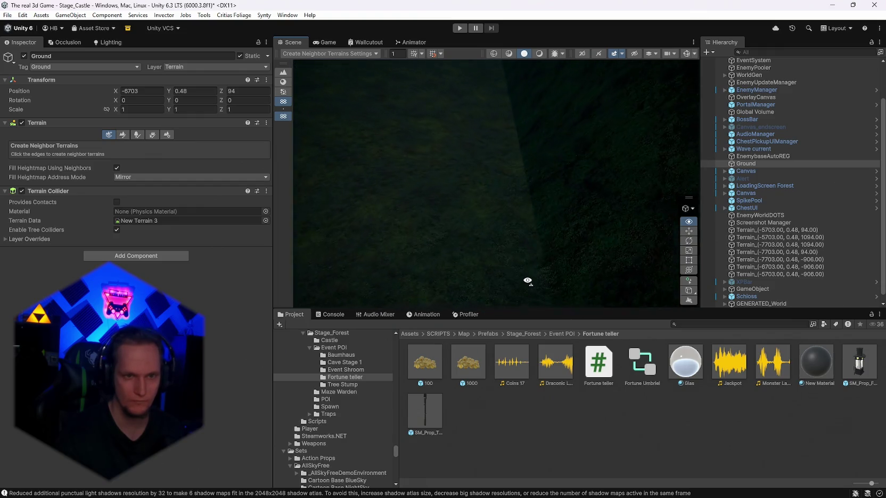
{"action": "left_click_drag", "start_coordinate": [527, 281], "coordinate": [531, 283]}
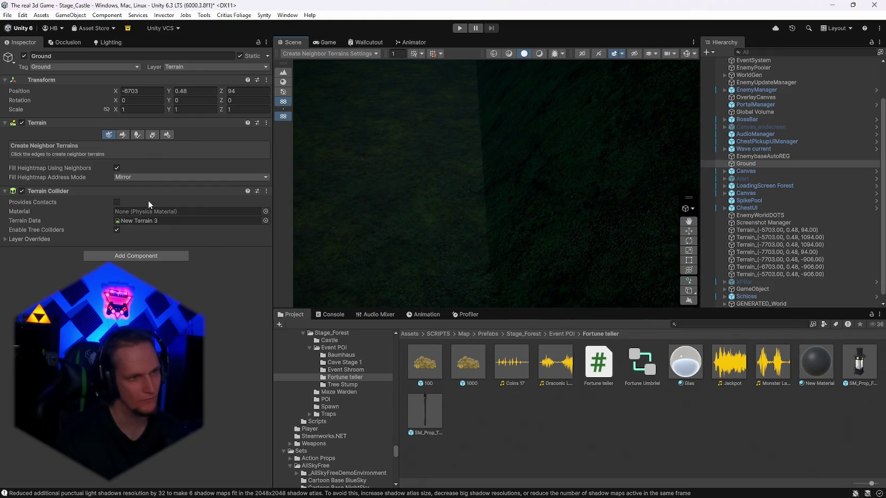
- Return to texture painting and add another snow patch on the Ground terrain
{"action": "left_click", "coordinate": [122, 135]}
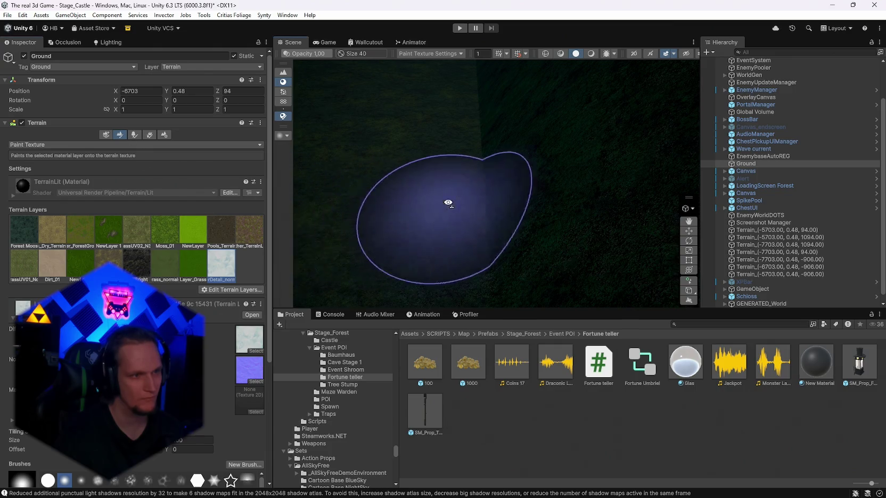
{"action": "left_click_drag", "start_coordinate": [451, 197], "coordinate": [477, 205]}
{"action": "left_click", "coordinate": [486, 269]}
{"action": "mouse_move", "coordinate": [487, 269]}
{"action": "left_mouse_down"}
{"action": "mouse_move", "coordinate": [674, 252]}
{"action": "mouse_move", "coordinate": [617, 222]}
{"action": "mouse_move", "coordinate": [510, 251]}
{"action": "mouse_move", "coordinate": [479, 243]}
{"action": "left_mouse_up"}
{"action": "left_click", "coordinate": [478, 240]}
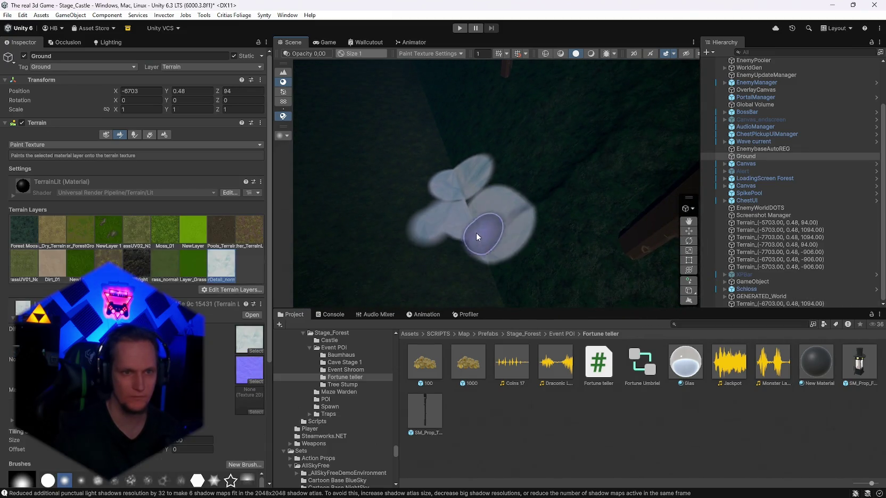
{"action": "left_click", "coordinate": [501, 286]}
- Reselect the 1094 terrain tile and turn on scene lighting to see the terrain shading
{"action": "scroll", "coordinate": [542, 279], "scroll_direction": "up", "scroll_amount": 5}
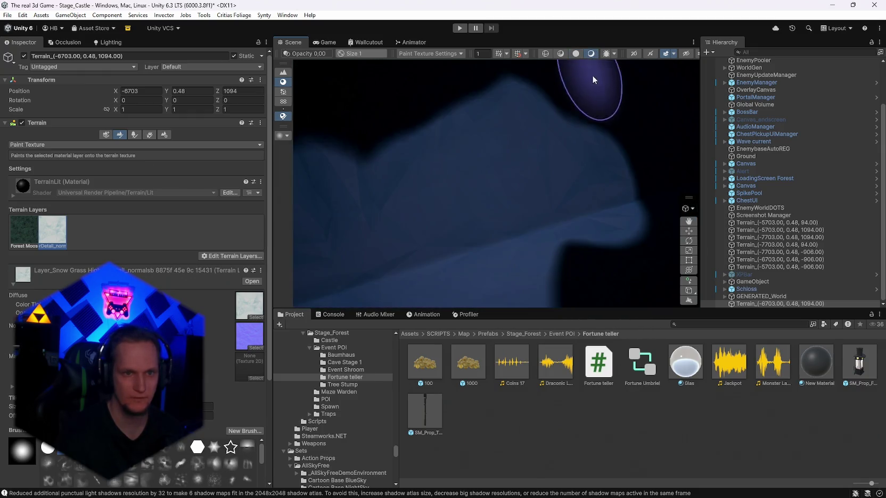
{"action": "scroll", "coordinate": [578, 155], "scroll_direction": "up", "scroll_amount": 2}
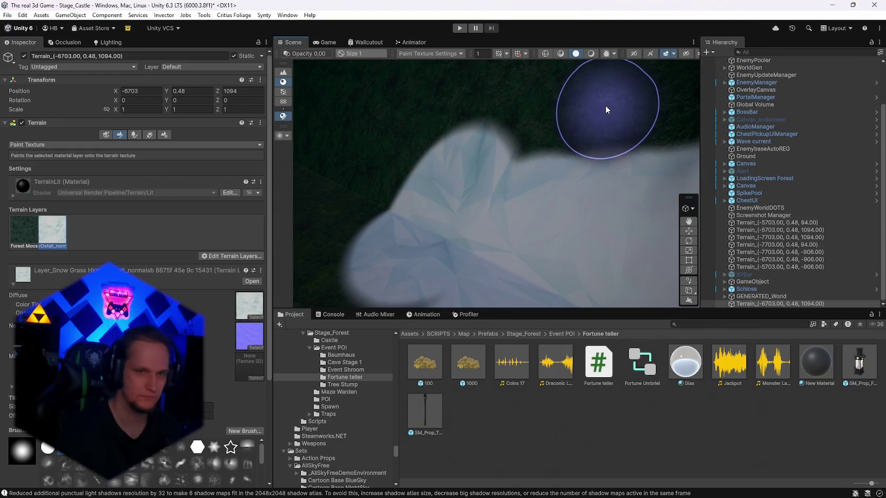
{"action": "scroll", "coordinate": [606, 116], "scroll_direction": "down", "scroll_amount": 5}
{"action": "left_click", "coordinate": [606, 118]}
{"action": "left_click", "coordinate": [606, 116]}
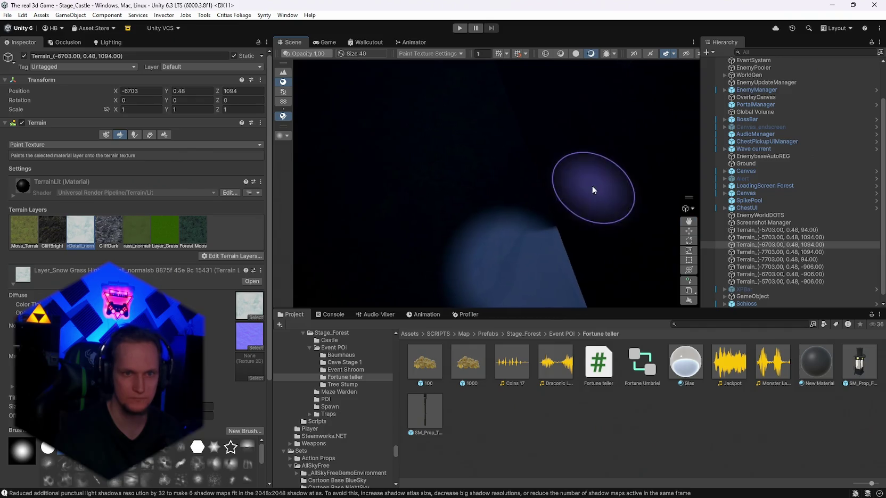
{"action": "key", "text": "a"}
{"action": "key", "text": "s"}
{"action": "left_click", "coordinate": [580, 54]}
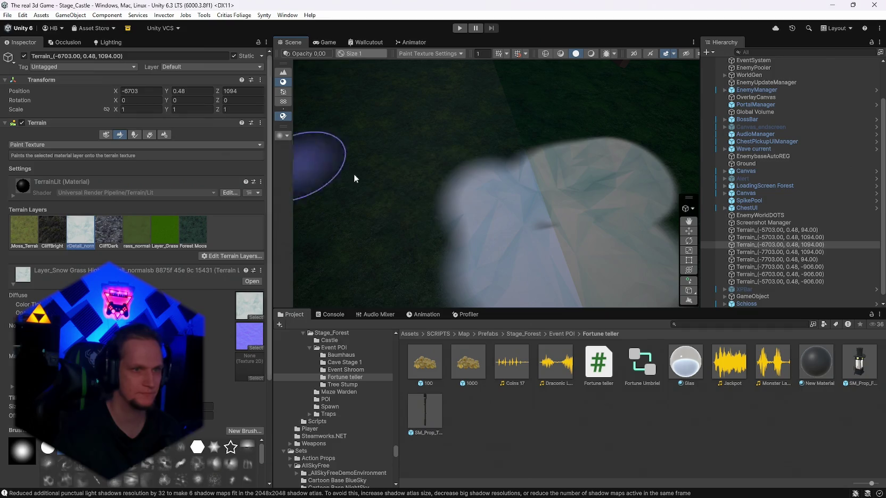
{"action": "key", "text": "y"}
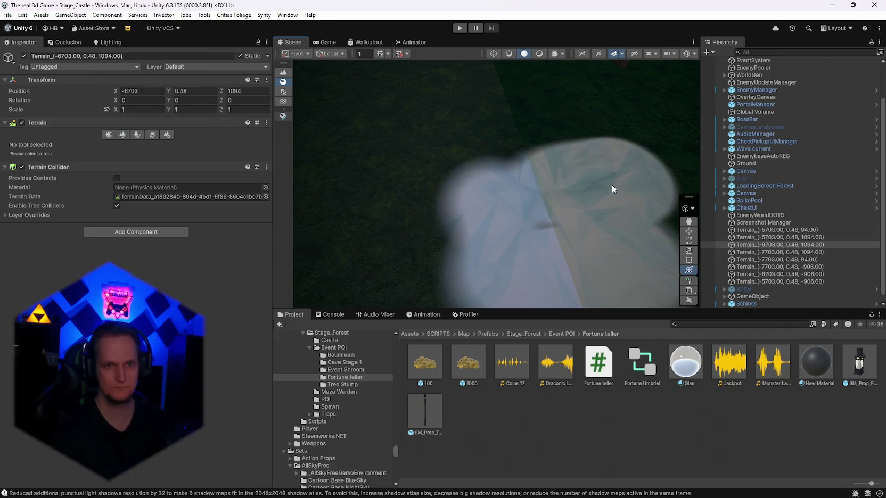
- Select Ground and switch its Paint Terrain mode to Set Height
{"action": "left_click", "coordinate": [612, 185]}
{"action": "left_click", "coordinate": [120, 134]}
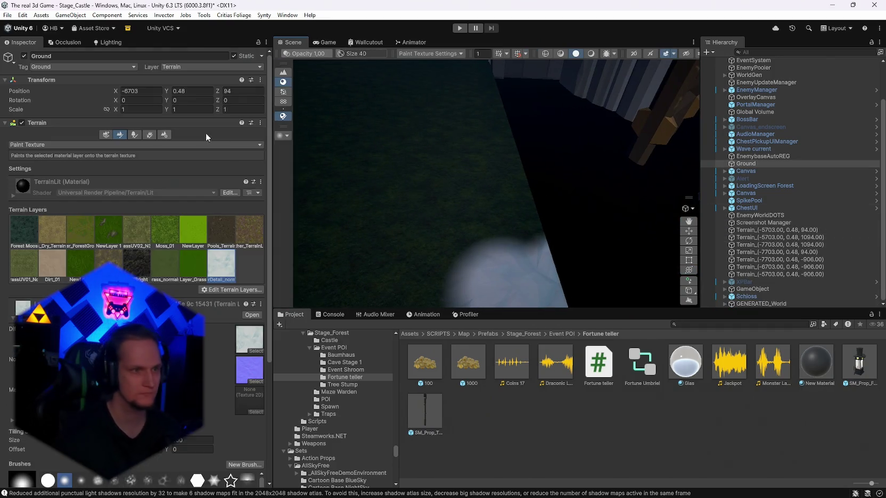
{"action": "left_click", "coordinate": [108, 135]}
{"action": "mouse_move", "coordinate": [472, 215]}
{"action": "left_mouse_down"}
{"action": "mouse_move", "coordinate": [405, 190]}
{"action": "mouse_move", "coordinate": [561, 180]}
{"action": "left_mouse_up"}
{"action": "left_click", "coordinate": [137, 137]}
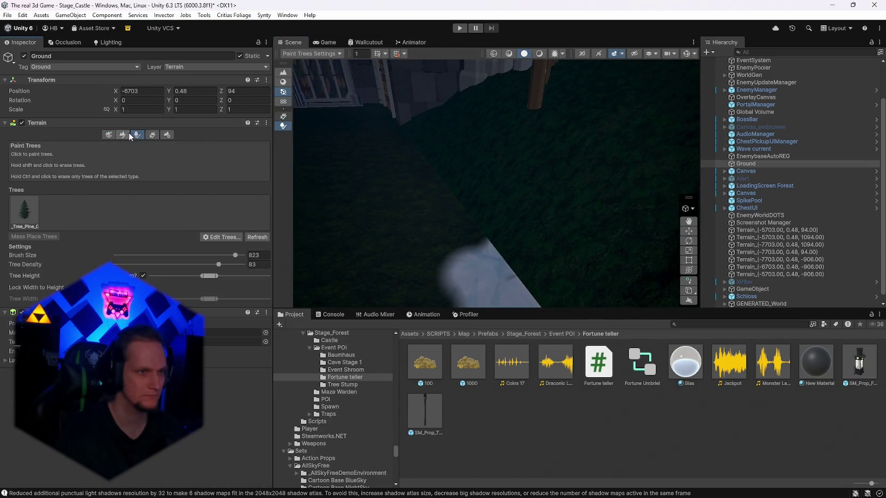
{"action": "left_click", "coordinate": [123, 135]}
{"action": "left_click", "coordinate": [83, 145]}
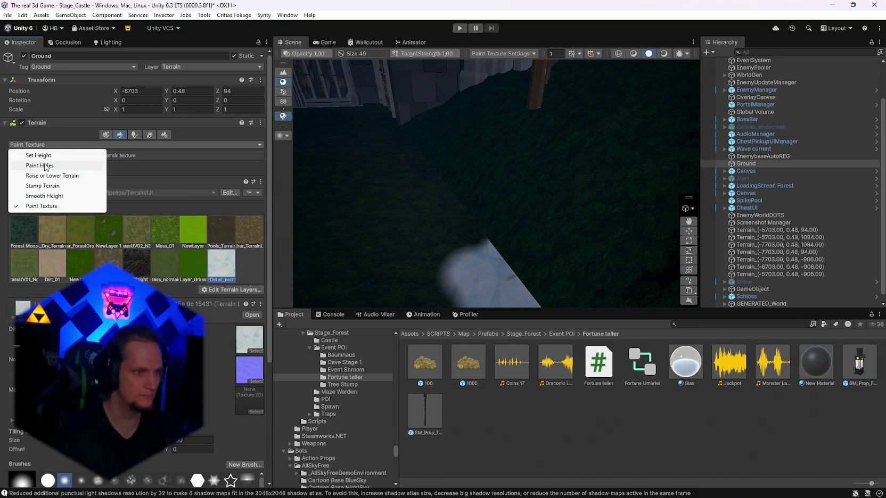
{"action": "left_click", "coordinate": [38, 155]}
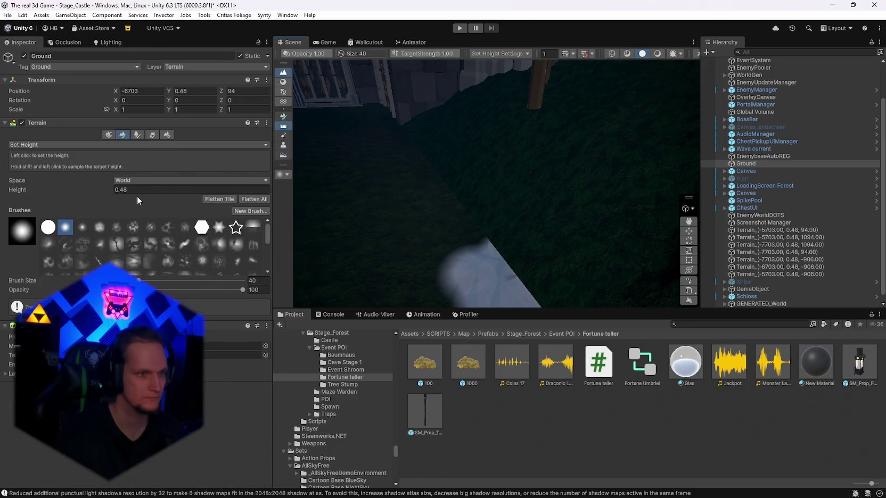
- Sample 0.48 as the target height and flatten the green slope to ground level
{"action": "left_click", "coordinate": [465, 222], "text": "shift"}
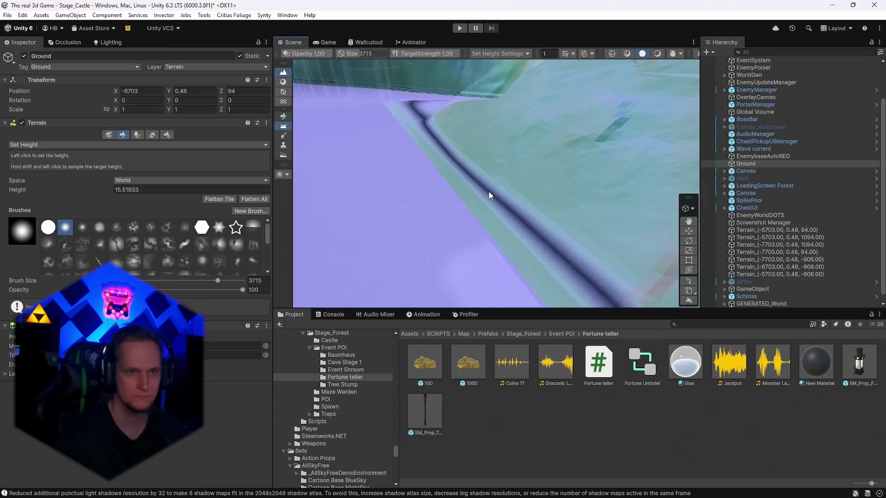
{"action": "left_click", "coordinate": [413, 214], "text": "shift"}
{"action": "scroll", "coordinate": [406, 202], "scroll_direction": "down", "scroll_amount": 5}
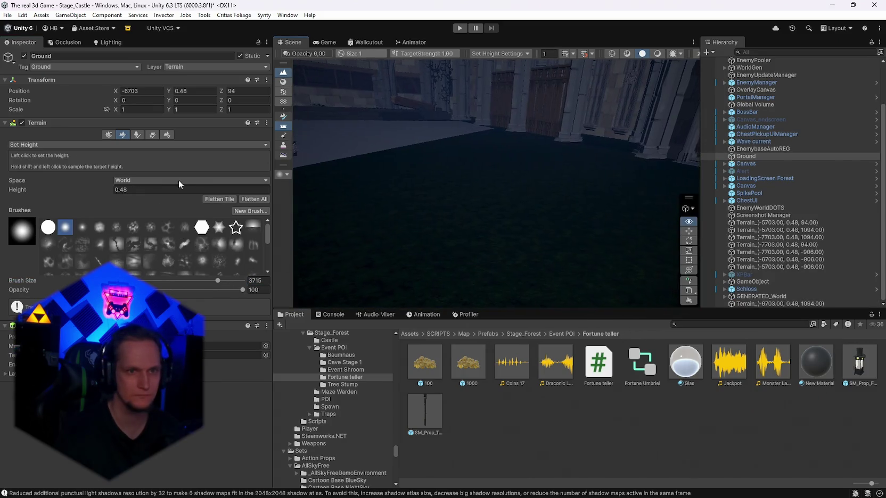
{"action": "left_click_drag", "start_coordinate": [446, 219], "coordinate": [523, 167]}
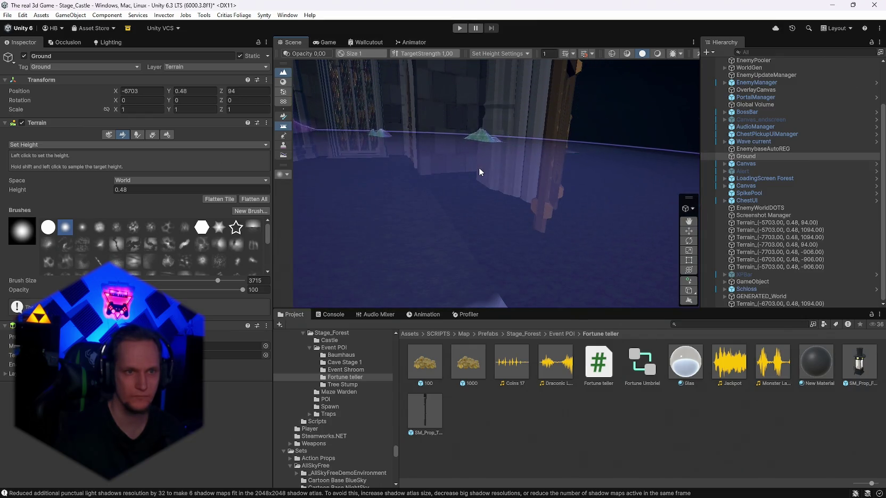
- Flatten the raised terrain beside the castle wall on the -6703, 1094 tile to 0.48
{"action": "left_click", "coordinate": [567, 209]}
{"action": "scroll", "coordinate": [545, 216], "scroll_direction": "up", "scroll_amount": 3}
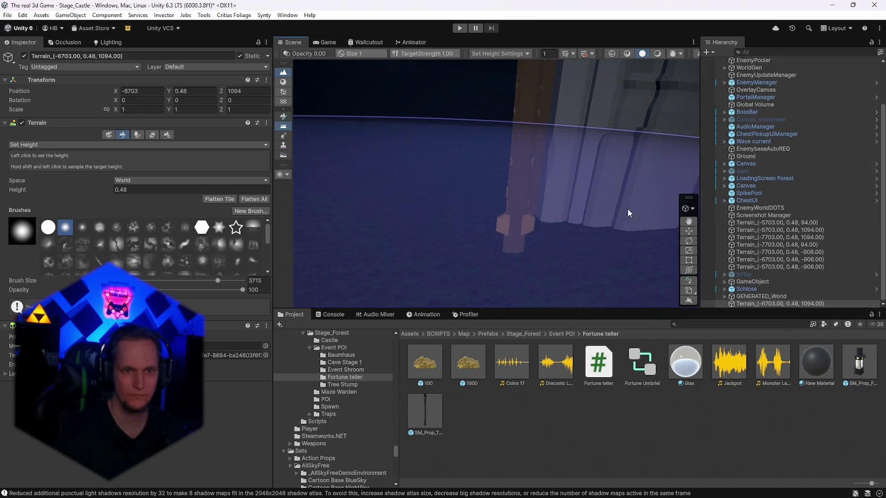
{"action": "scroll", "coordinate": [628, 213], "scroll_direction": "down", "scroll_amount": 5}
{"action": "mouse_move", "coordinate": [502, 182]}
{"action": "left_mouse_down"}
{"action": "mouse_move", "coordinate": [459, 165]}
{"action": "mouse_move", "coordinate": [503, 203]}
{"action": "mouse_move", "coordinate": [597, 194]}
{"action": "mouse_move", "coordinate": [533, 183]}
{"action": "left_mouse_up"}
{"action": "mouse_move", "coordinate": [581, 200]}
{"action": "left_mouse_down"}
{"action": "mouse_move", "coordinate": [520, 188]}
{"action": "mouse_move", "coordinate": [490, 170]}
{"action": "mouse_move", "coordinate": [496, 183]}
{"action": "mouse_move", "coordinate": [390, 182]}
{"action": "mouse_move", "coordinate": [452, 142]}
{"action": "mouse_move", "coordinate": [445, 166]}
{"action": "left_mouse_up"}
{"action": "mouse_move", "coordinate": [502, 179]}
{"action": "left_mouse_down"}
{"action": "mouse_move", "coordinate": [495, 192]}
{"action": "mouse_move", "coordinate": [298, 234]}
{"action": "mouse_move", "coordinate": [360, 240]}
{"action": "mouse_move", "coordinate": [158, 210]}
{"action": "left_mouse_up"}
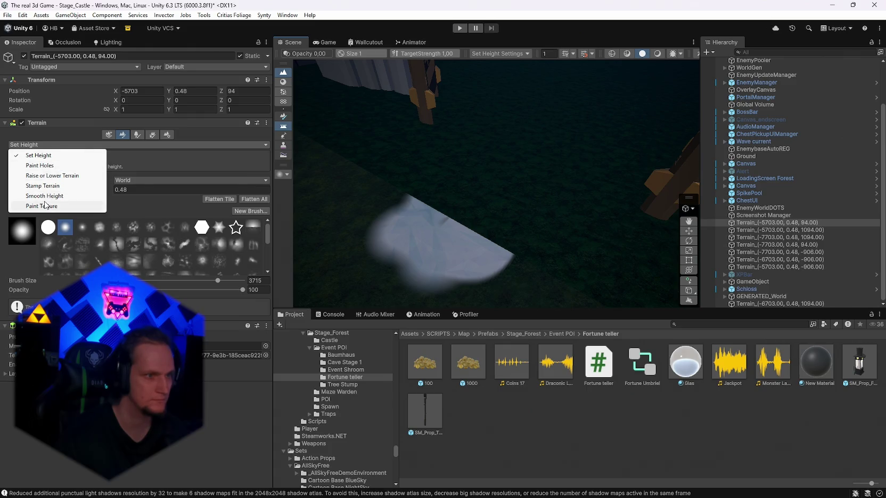
- Paint another white snow patch in Paint Texture mode with brush size 164
{"action": "left_click", "coordinate": [46, 206]}
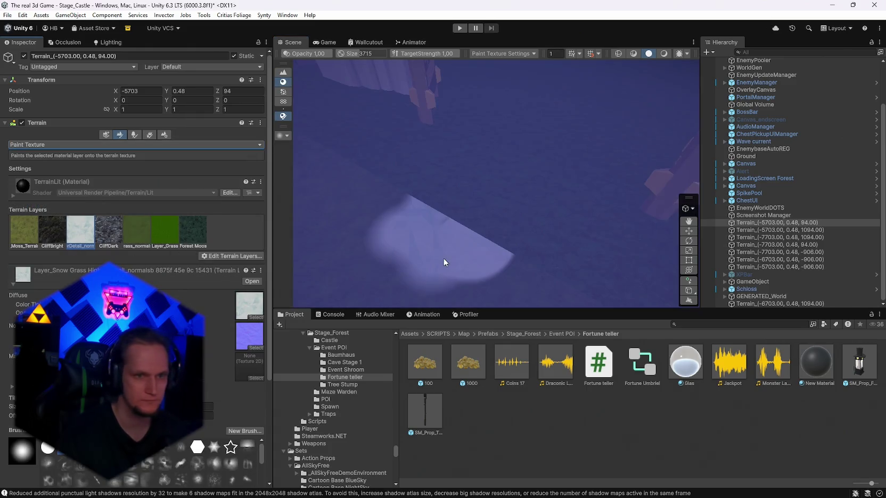
{"action": "scroll", "coordinate": [151, 234], "scroll_direction": "down", "scroll_amount": 3}
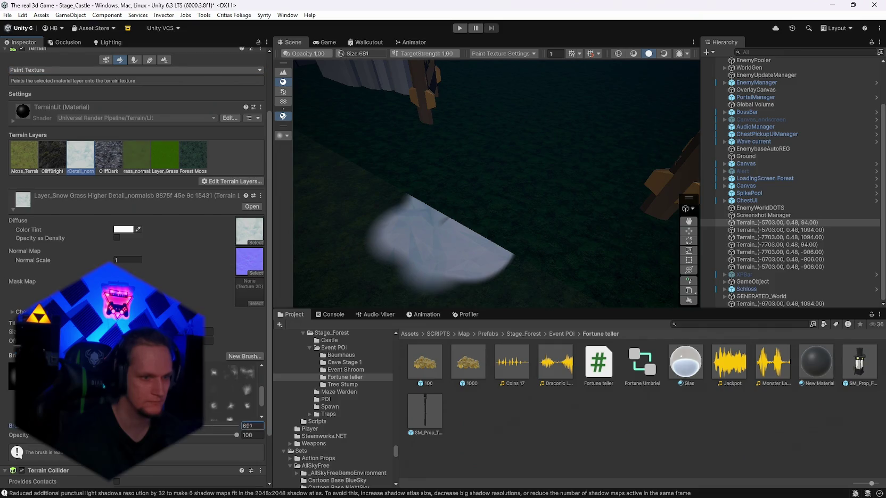
{"action": "type", "text": "164"}
{"action": "mouse_move", "coordinate": [418, 246]}
{"action": "left_mouse_down"}
{"action": "mouse_move", "coordinate": [546, 211]}
{"action": "mouse_move", "coordinate": [402, 211]}
{"action": "left_mouse_up"}
- Select the neighbouring terrain tile, view the castle wall, and expand WorldGen to reveal Plane
{"action": "left_click", "coordinate": [402, 211]}
{"action": "left_click_drag", "start_coordinate": [490, 191], "coordinate": [471, 207]}
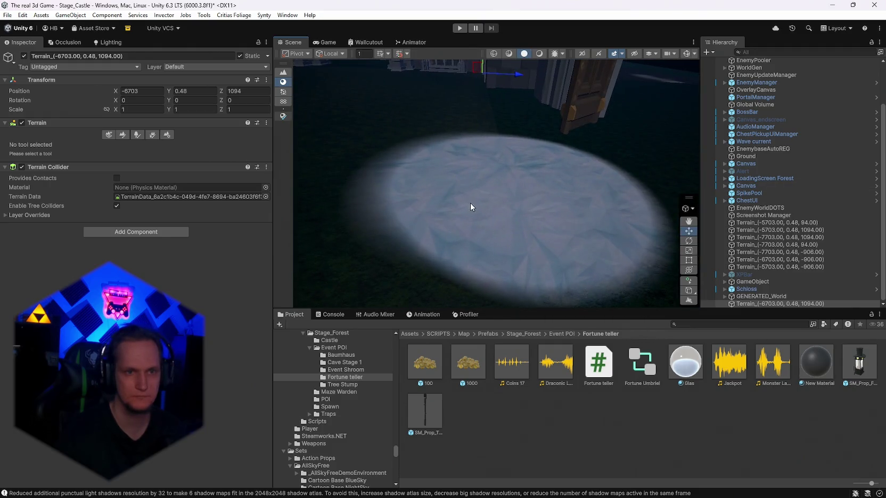
{"action": "key", "text": "f"}
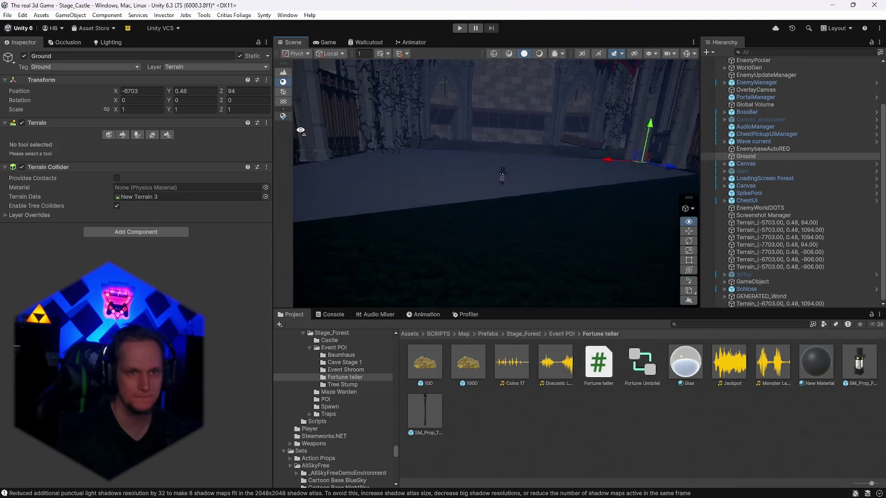
{"action": "scroll", "coordinate": [729, 181], "scroll_direction": "up", "scroll_amount": 3}
{"action": "left_click", "coordinate": [725, 120]}
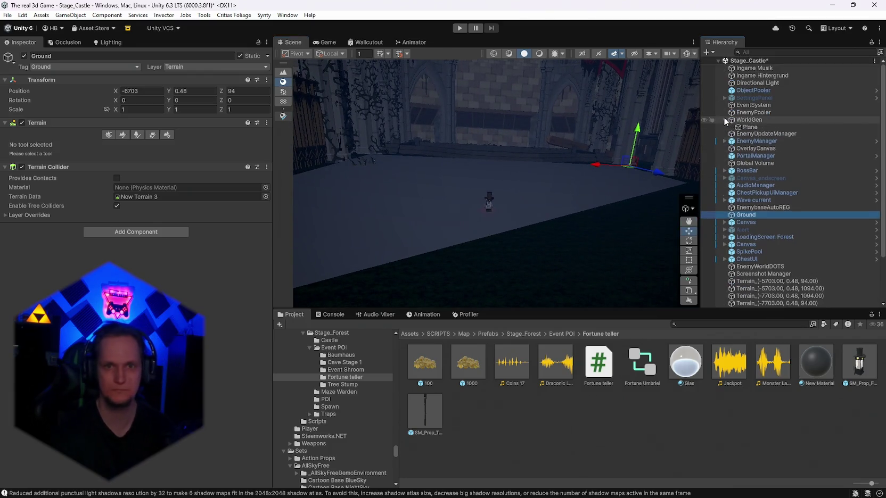
- Disable the Plane object and fly the scene camera toward the pentagram platform
{"action": "left_click", "coordinate": [749, 128]}
{"action": "left_click", "coordinate": [24, 56]}
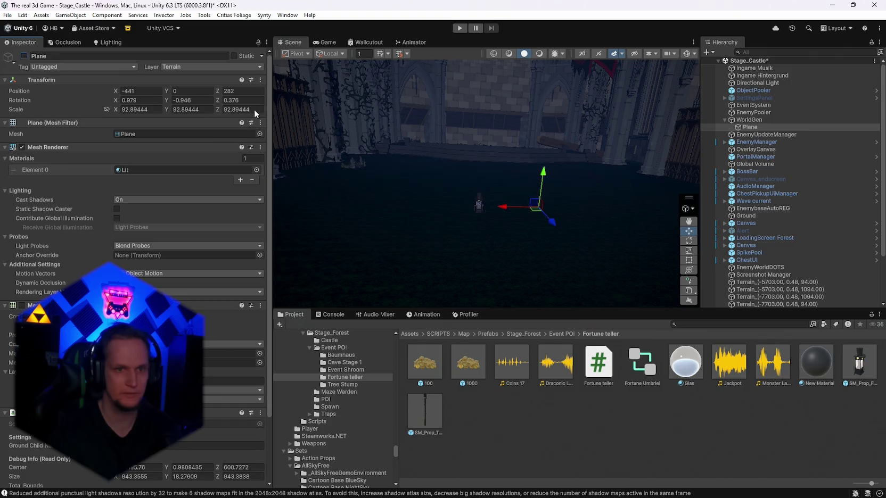
{"action": "key", "text": "w"}
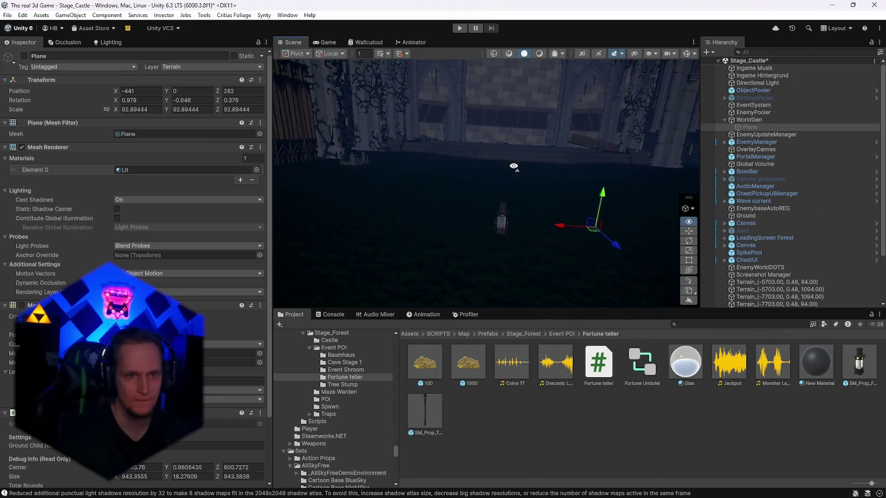
{"action": "key", "text": "s"}
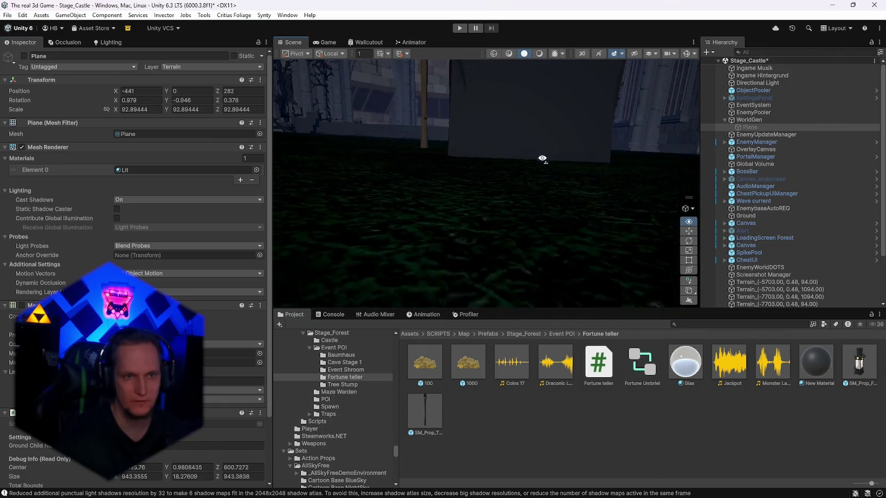
{"action": "key", "text": "w"}
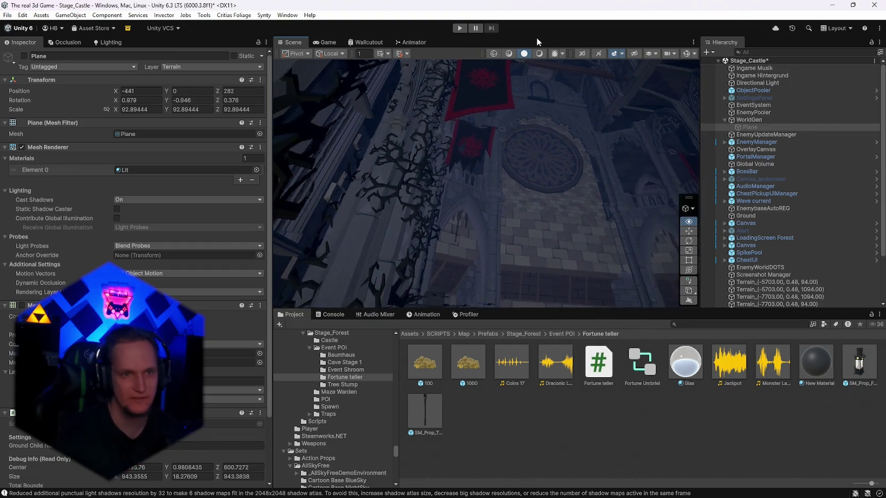
- Turn the view around the courtyard and select StageGOHandler to inspect its spawn settings
{"action": "mouse_move", "coordinate": [410, 107]}
{"action": "left_mouse_down"}
{"action": "mouse_move", "coordinate": [408, 159]}
{"action": "mouse_move", "coordinate": [292, 190]}
{"action": "mouse_move", "coordinate": [351, 218]}
{"action": "mouse_move", "coordinate": [87, 206]}
{"action": "mouse_move", "coordinate": [287, 192]}
{"action": "mouse_move", "coordinate": [538, 213]}
{"action": "left_mouse_up"}
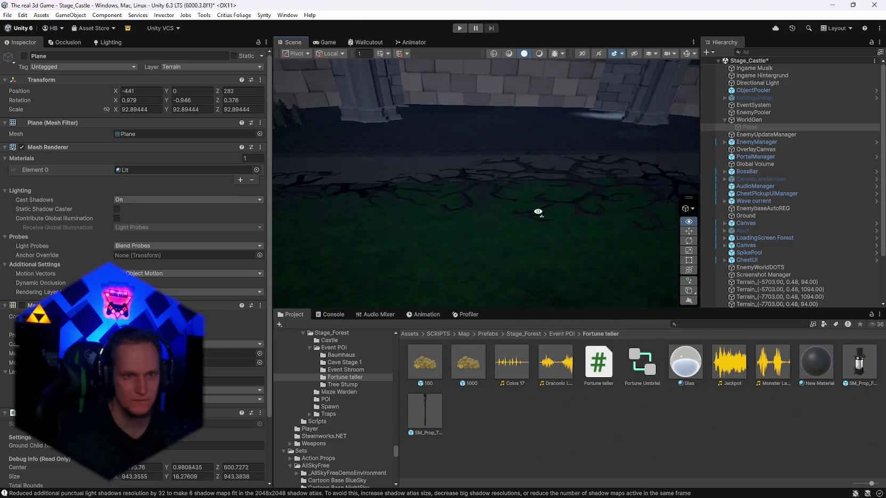
{"action": "left_click", "coordinate": [514, 178]}
{"action": "mouse_move", "coordinate": [513, 177]}
{"action": "left_mouse_down"}
{"action": "mouse_move", "coordinate": [517, 186]}
{"action": "mouse_move", "coordinate": [542, 185]}
{"action": "mouse_move", "coordinate": [556, 214]}
{"action": "mouse_move", "coordinate": [609, 190]}
{"action": "mouse_move", "coordinate": [796, 185]}
{"action": "mouse_move", "coordinate": [674, 174]}
{"action": "mouse_move", "coordinate": [452, 184]}
{"action": "mouse_move", "coordinate": [309, 174]}
{"action": "left_mouse_up"}
{"action": "left_click", "coordinate": [482, 180]}
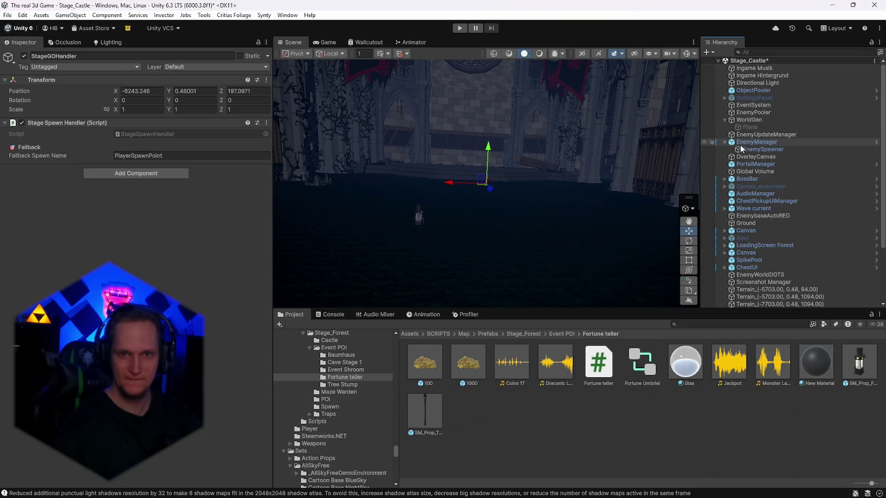
- Select WorldGen, then review Stage_Forest's WorldGenConfig: Stage Type Castle, castle walls on, gate width 8
{"action": "left_click", "coordinate": [747, 120]}
{"action": "scroll", "coordinate": [136, 213], "scroll_direction": "down", "scroll_amount": 1}
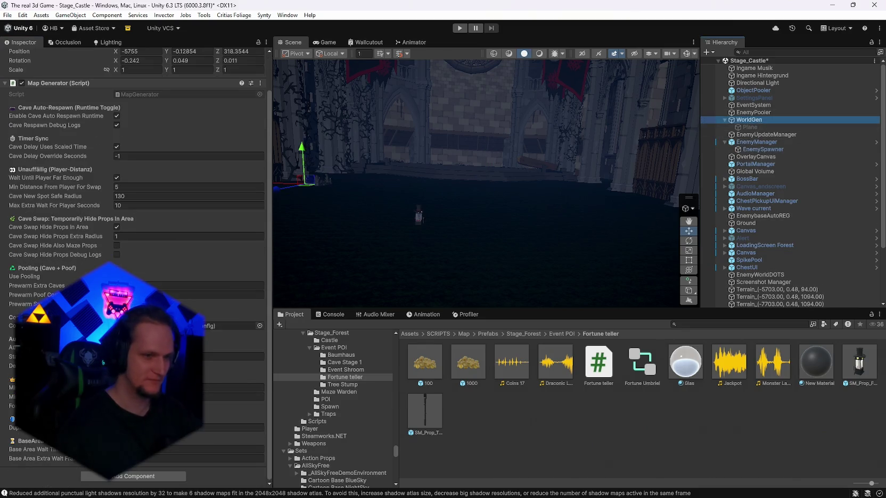
{"action": "left_click", "coordinate": [524, 334]}
{"action": "left_click", "coordinate": [725, 453]}
{"action": "scroll", "coordinate": [136, 250], "scroll_direction": "down", "scroll_amount": 5}
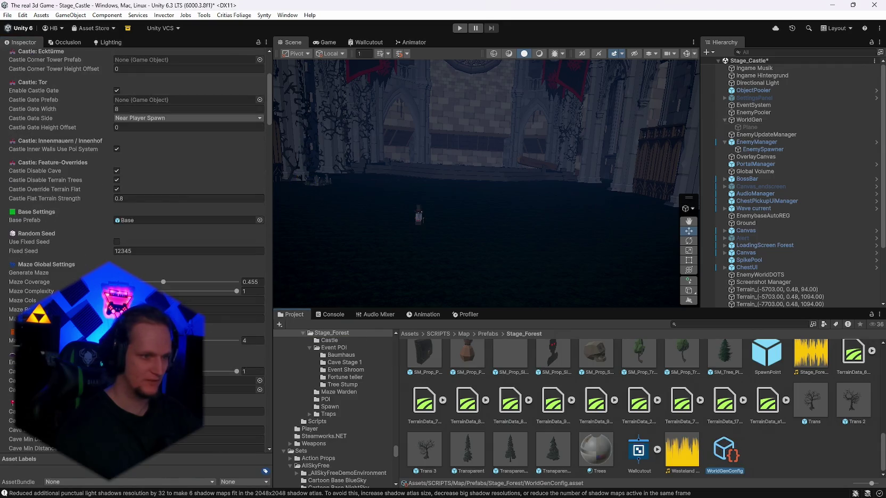
{"action": "scroll", "coordinate": [136, 250], "scroll_direction": "down", "scroll_amount": 10}
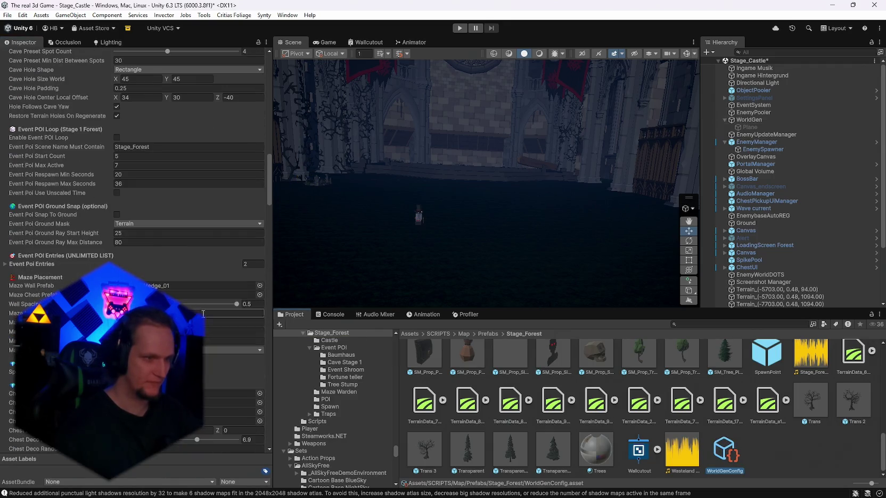
{"action": "scroll", "coordinate": [203, 314], "scroll_direction": "up", "scroll_amount": 5}
{"action": "scroll", "coordinate": [108, 211], "scroll_direction": "down", "scroll_amount": 15}
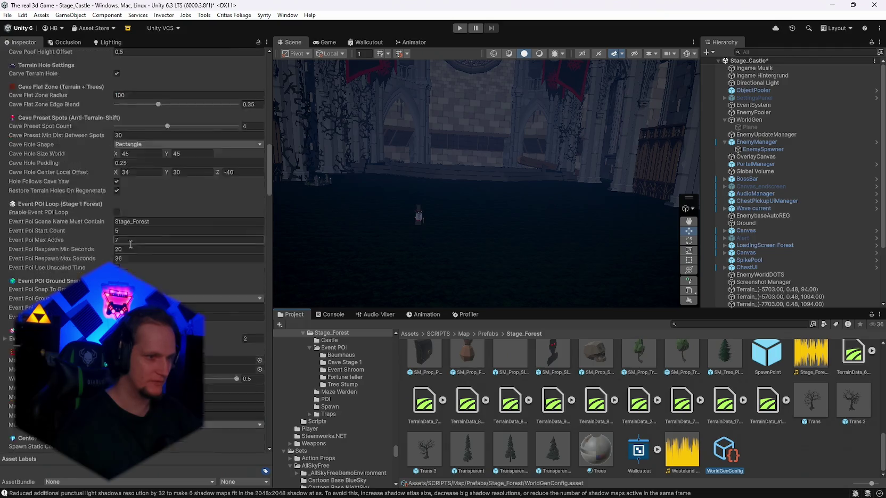
{"action": "scroll", "coordinate": [254, 333], "scroll_direction": "up", "scroll_amount": 20}
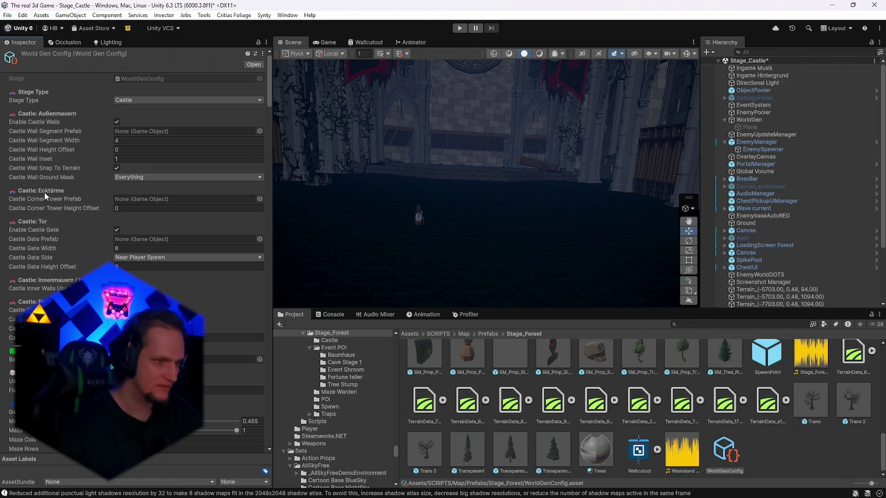
{"action": "mouse_move", "coordinate": [42, 198]}
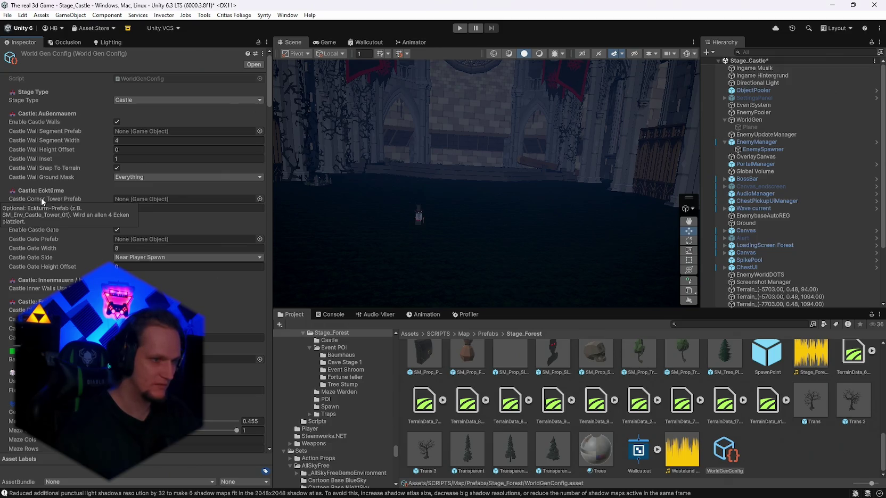
{"action": "mouse_move", "coordinate": [39, 288]}
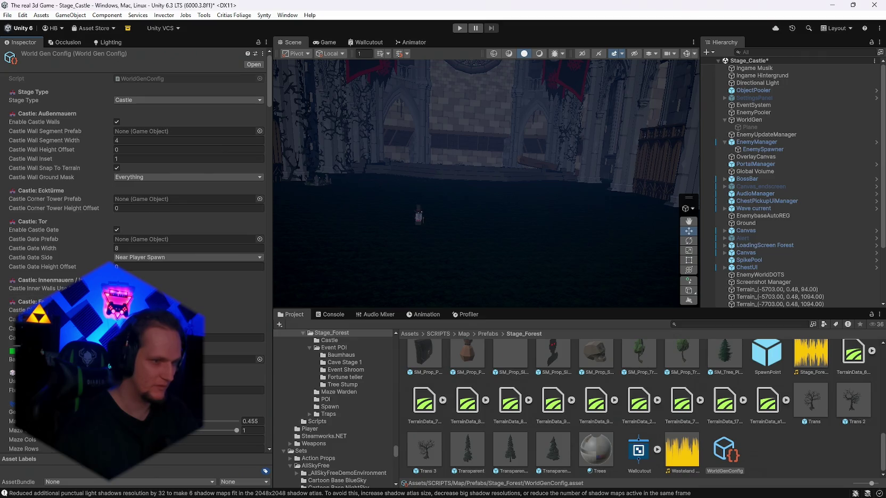
{"action": "mouse_move", "coordinate": [22, 337]}
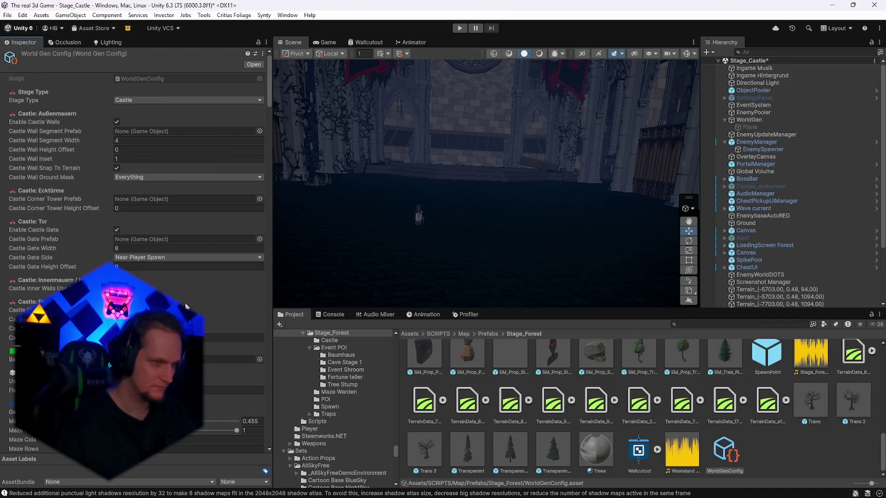
{"action": "mouse_move", "coordinate": [35, 228]}
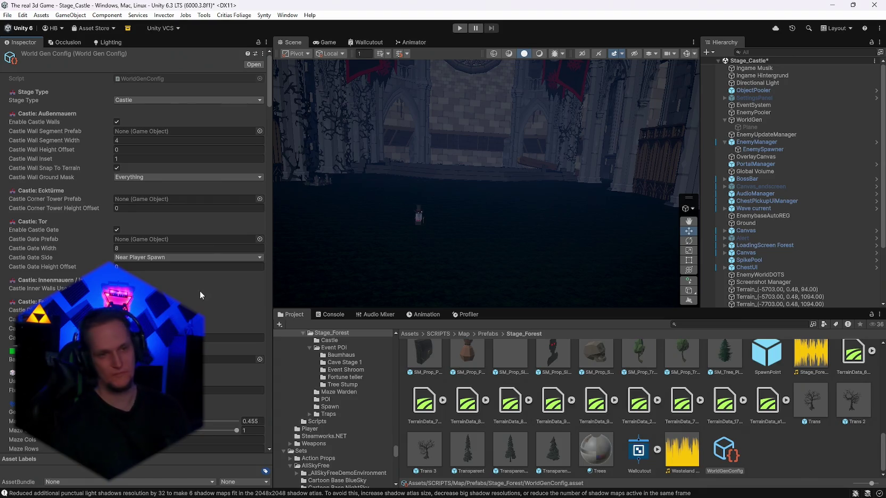
{"action": "mouse_move", "coordinate": [569, 211]}
{"action": "left_mouse_down"}
{"action": "mouse_move", "coordinate": [145, 200]}
{"action": "mouse_move", "coordinate": [538, 133]}
{"action": "mouse_move", "coordinate": [553, 131]}
{"action": "mouse_move", "coordinate": [569, 166]}
{"action": "mouse_move", "coordinate": [501, 149]}
{"action": "left_mouse_up"}
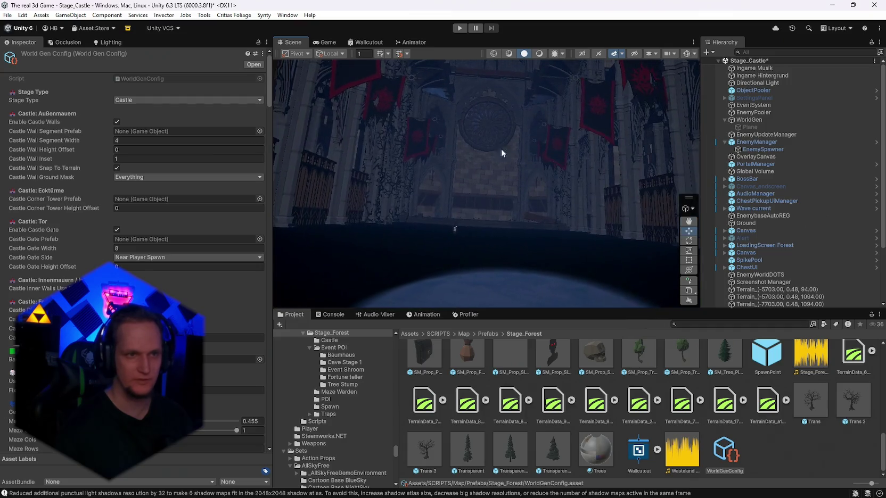
- Maximize and restore the Game view, then maximize the Scene view and fly to a new castle viewpoint
{"action": "double_click", "coordinate": [333, 45]}
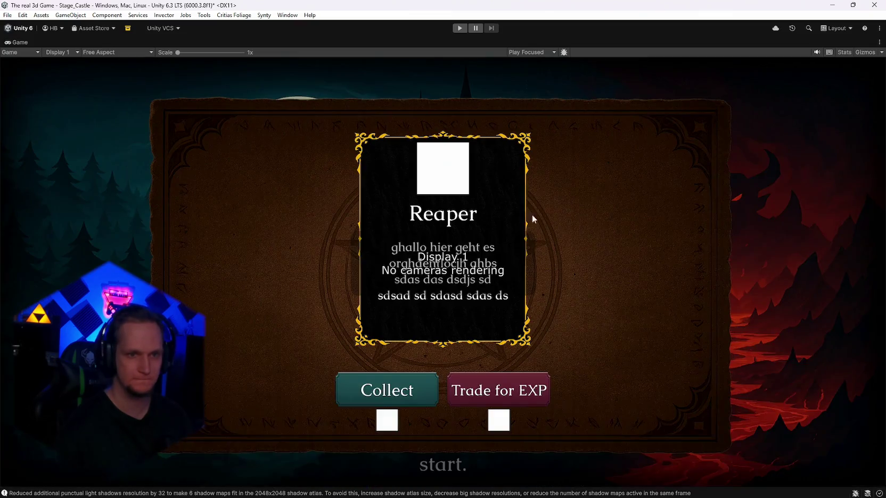
{"action": "double_click", "coordinate": [19, 43]}
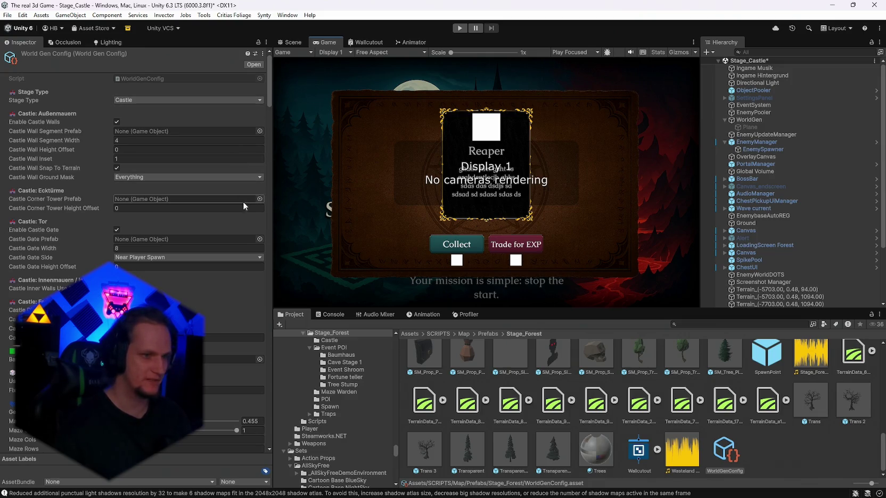
{"action": "double_click", "coordinate": [294, 42]}
{"action": "mouse_move", "coordinate": [393, 103]}
{"action": "left_mouse_down"}
{"action": "mouse_move", "coordinate": [418, 210]}
{"action": "mouse_move", "coordinate": [565, 200]}
{"action": "mouse_move", "coordinate": [548, 211]}
{"action": "mouse_move", "coordinate": [550, 190]}
{"action": "mouse_move", "coordinate": [558, 211]}
{"action": "left_mouse_up"}
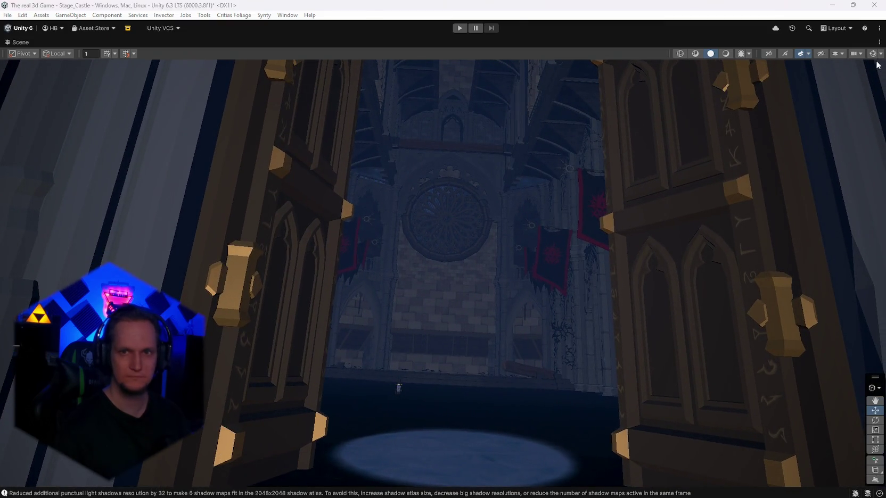
{"action": "key", "text": "super+shift+s"}
{"action": "key", "text": "Escape"}
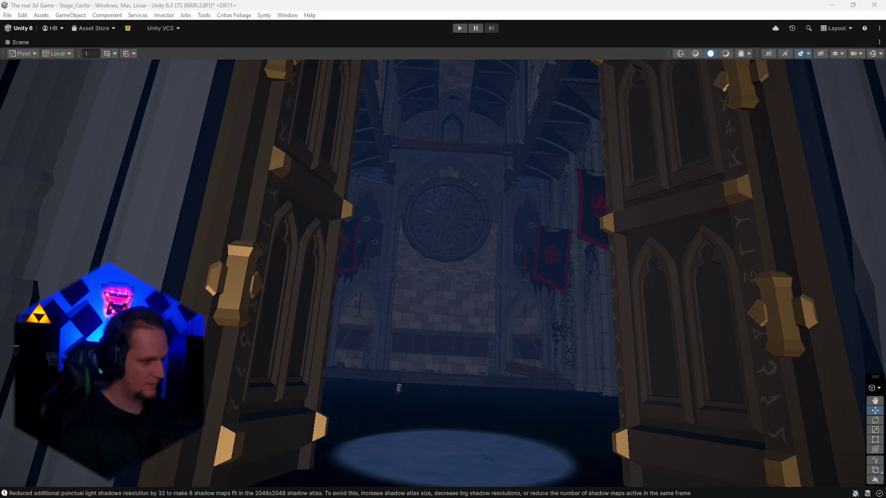
{"action": "key", "text": "w"}
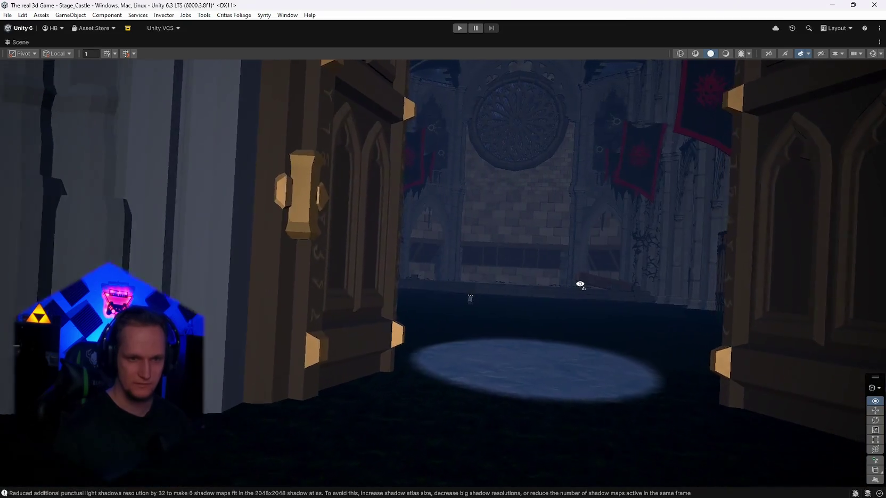
{"action": "mouse_move", "coordinate": [570, 287]}
{"action": "left_mouse_down"}
{"action": "mouse_move", "coordinate": [404, 289]}
{"action": "mouse_move", "coordinate": [422, 292]}
{"action": "mouse_move", "coordinate": [406, 277]}
{"action": "mouse_move", "coordinate": [176, 242]}
{"action": "mouse_move", "coordinate": [119, 259]}
{"action": "mouse_move", "coordinate": [28, 267]}
{"action": "mouse_move", "coordinate": [206, 279]}
{"action": "mouse_move", "coordinate": [783, 363]}
{"action": "mouse_move", "coordinate": [551, 376]}
{"action": "mouse_move", "coordinate": [583, 298]}
{"action": "mouse_move", "coordinate": [722, 307]}
{"action": "mouse_move", "coordinate": [747, 293]}
{"action": "mouse_move", "coordinate": [857, 293]}
{"action": "mouse_move", "coordinate": [774, 276]}
{"action": "mouse_move", "coordinate": [833, 289]}
{"action": "mouse_move", "coordinate": [746, 288]}
{"action": "mouse_move", "coordinate": [122, 222]}
{"action": "mouse_move", "coordinate": [142, 172]}
{"action": "mouse_move", "coordinate": [237, 158]}
{"action": "mouse_move", "coordinate": [421, 174]}
{"action": "mouse_move", "coordinate": [539, 315]}
{"action": "mouse_move", "coordinate": [544, 299]}
{"action": "mouse_move", "coordinate": [553, 301]}
{"action": "mouse_move", "coordinate": [345, 317]}
{"action": "mouse_move", "coordinate": [211, 312]}
{"action": "mouse_move", "coordinate": [232, 305]}
{"action": "mouse_move", "coordinate": [224, 308]}
{"action": "left_mouse_up"}
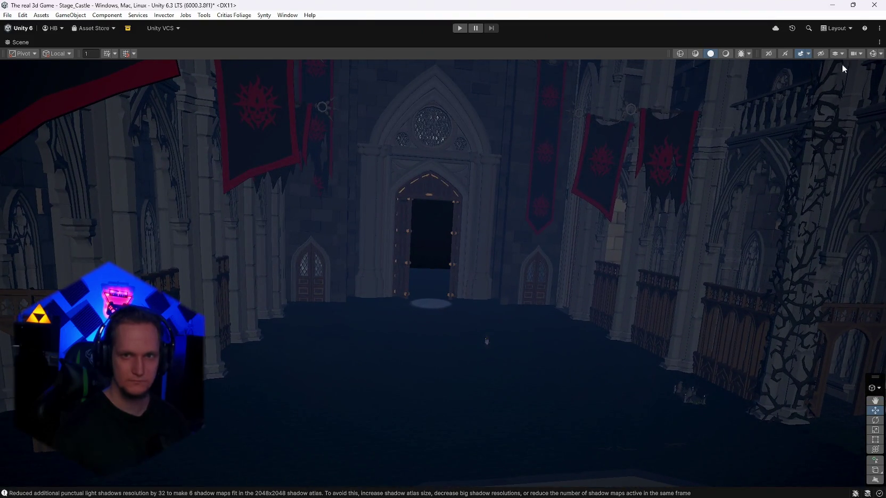
{"action": "key", "text": "super+shift+s"}
{"action": "left_click_drag", "start_coordinate": [884, 59], "coordinate": [5, 494]}
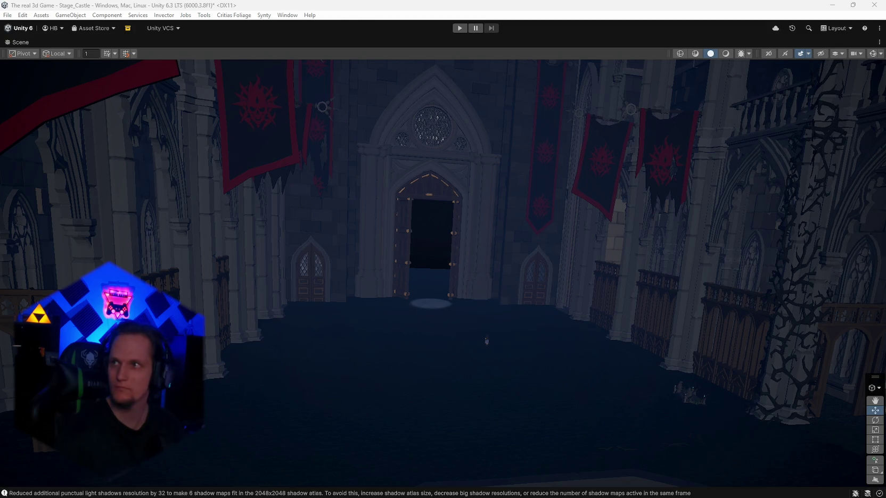
{"action": "key", "text": "alt+Tab"}
{"action": "scroll", "coordinate": [253, 257], "scroll_direction": "down", "scroll_amount": 4}
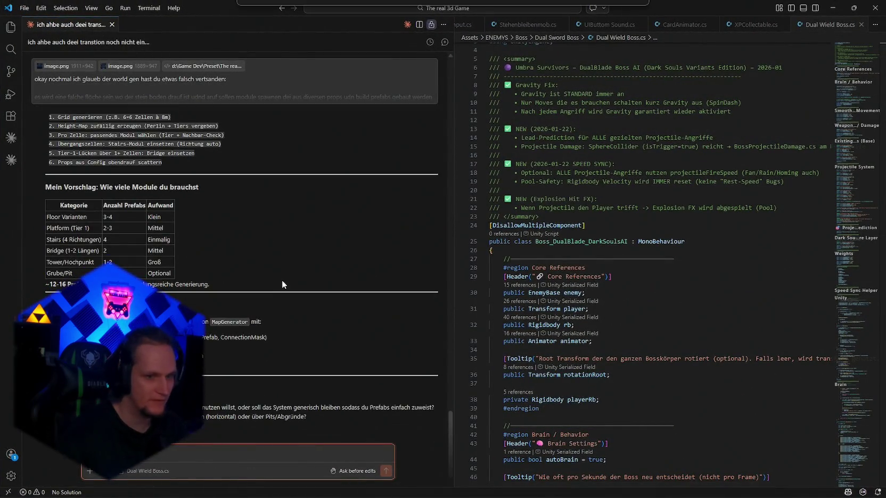
{"action": "scroll", "coordinate": [204, 369], "scroll_direction": "down", "scroll_amount": 1}
{"action": "scroll", "coordinate": [203, 369], "scroll_direction": "up", "scroll_amount": 5}
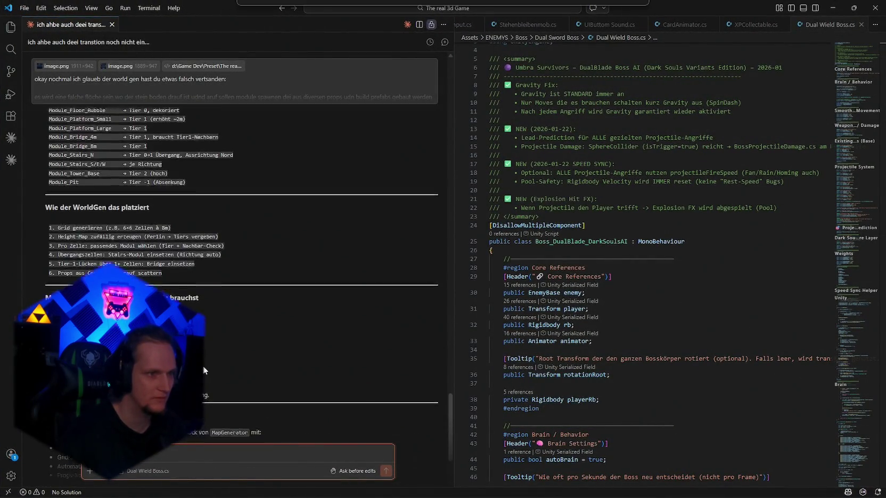
{"action": "scroll", "coordinate": [182, 205], "scroll_direction": "up", "scroll_amount": 1}
{"action": "scroll", "coordinate": [204, 271], "scroll_direction": "up", "scroll_amount": 8}
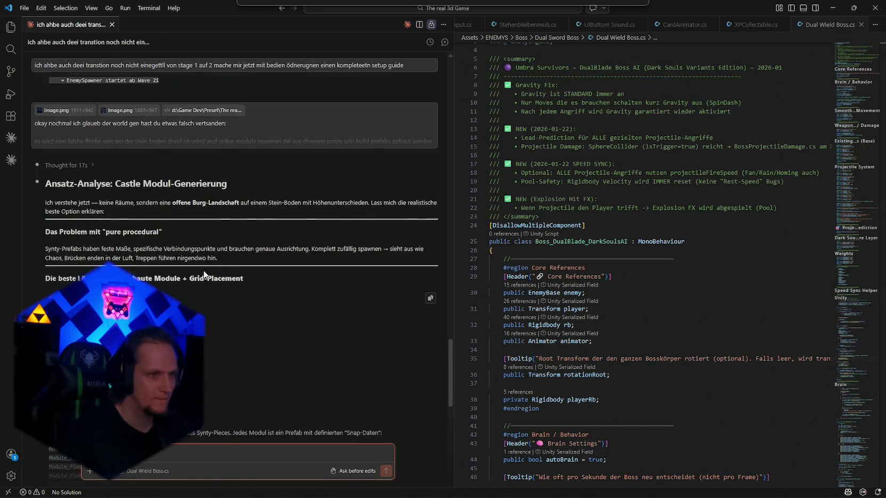
{"action": "scroll", "coordinate": [198, 277], "scroll_direction": "down", "scroll_amount": 3}
{"action": "scroll", "coordinate": [198, 277], "scroll_direction": "up", "scroll_amount": 3}
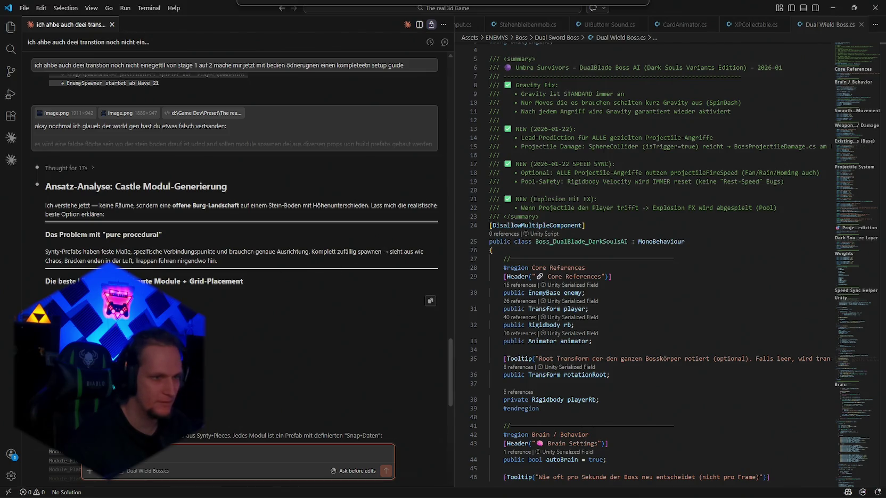
{"action": "scroll", "coordinate": [163, 231], "scroll_direction": "down", "scroll_amount": 3}
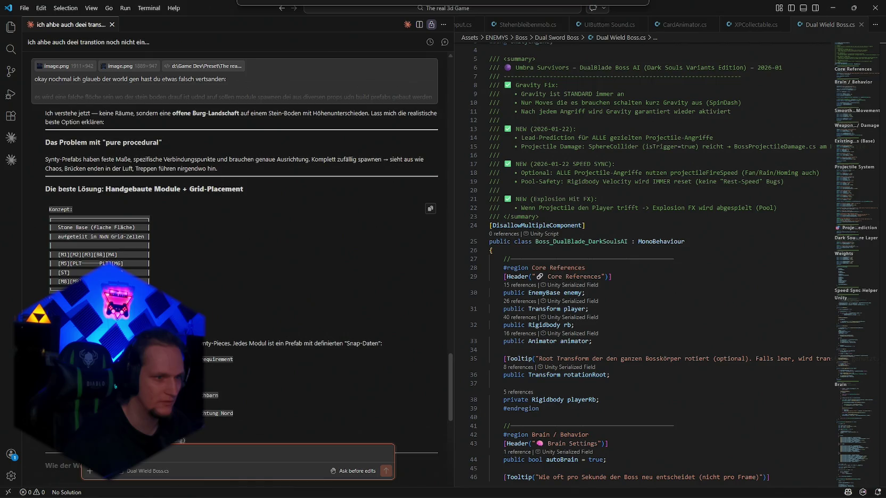
{"action": "scroll", "coordinate": [93, 237], "scroll_direction": "down", "scroll_amount": 3}
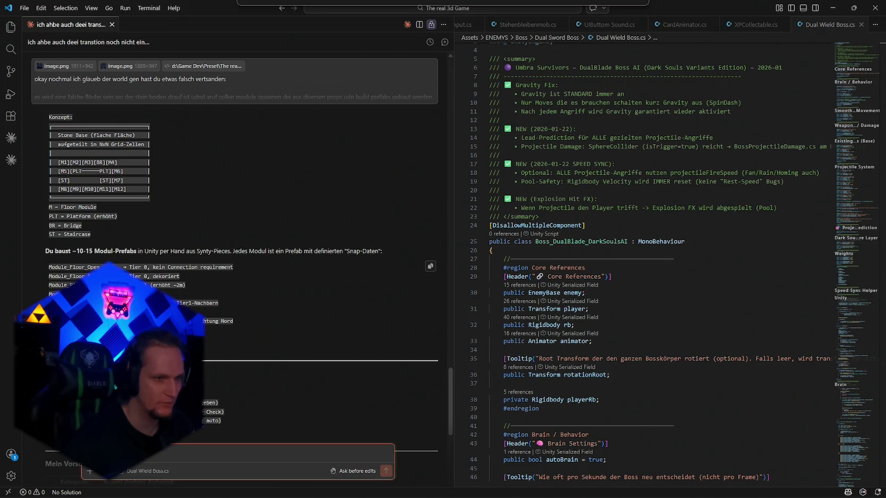
{"action": "scroll", "coordinate": [320, 267], "scroll_direction": "down", "scroll_amount": 3}
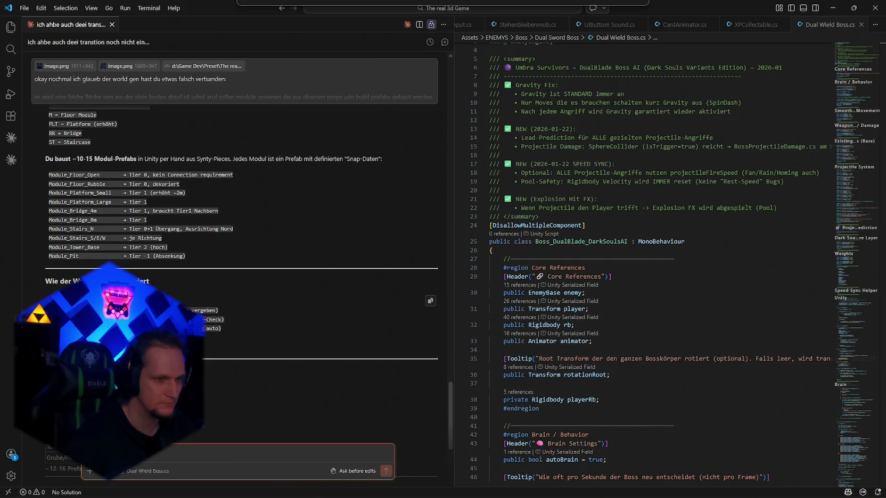
{"action": "scroll", "coordinate": [319, 266], "scroll_direction": "down", "scroll_amount": 3}
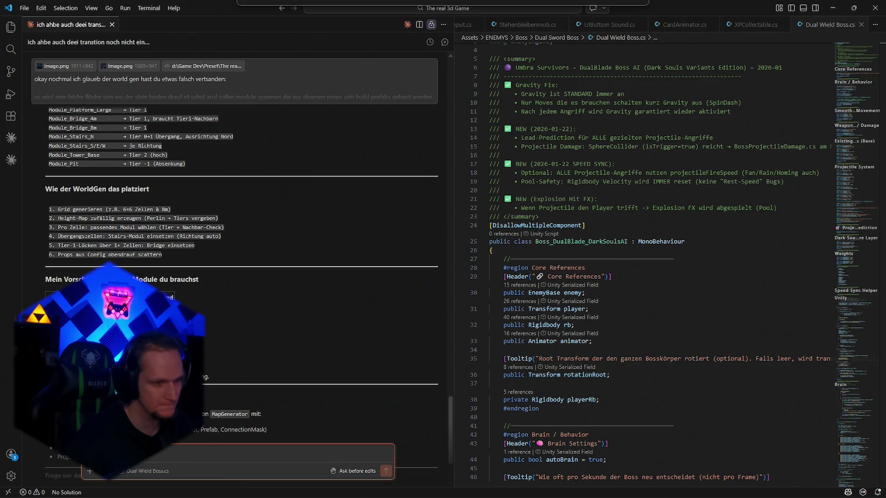
{"action": "scroll", "coordinate": [239, 267], "scroll_direction": "down", "scroll_amount": 3}
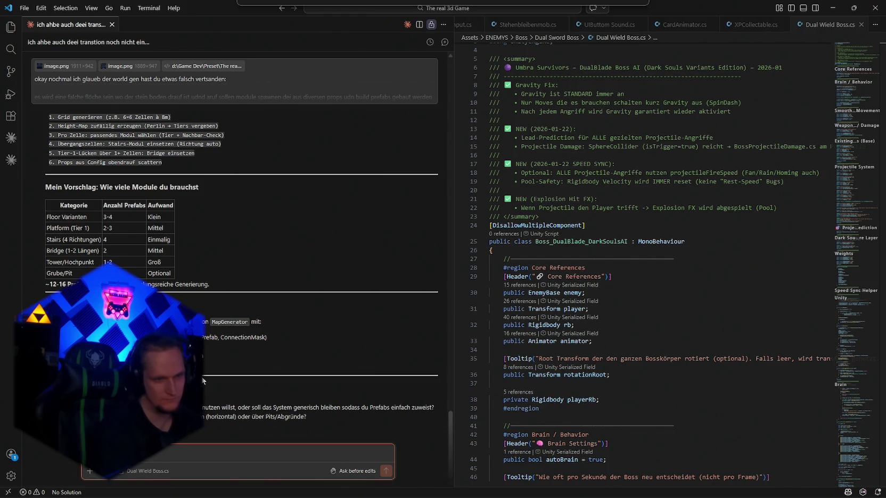
{"action": "key", "text": "alt+Tab"}
- Restore the editor layout and place SM_Bld_Stairs_01 from the Building prefabs into the castle scene
{"action": "mouse_move", "coordinate": [528, 229]}
{"action": "left_mouse_down"}
{"action": "mouse_move", "coordinate": [570, 381]}
{"action": "mouse_move", "coordinate": [505, 281]}
{"action": "mouse_move", "coordinate": [509, 269]}
{"action": "left_mouse_up"}
{"action": "double_click", "coordinate": [20, 42]}
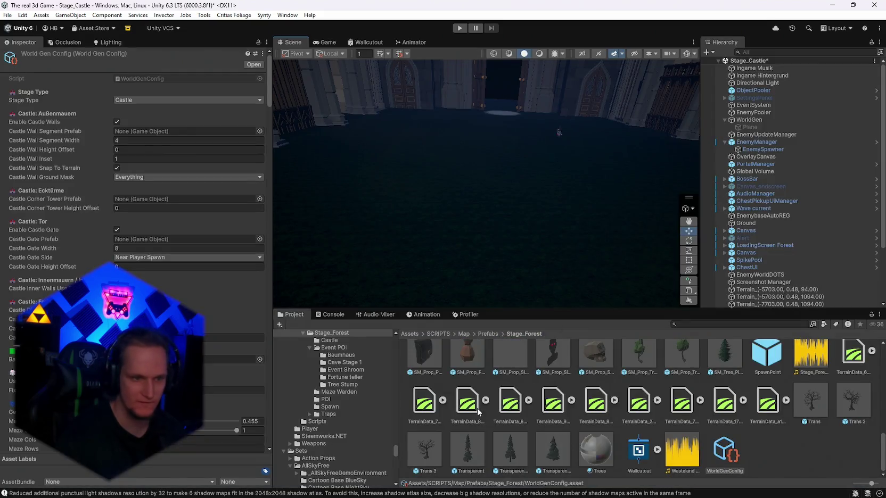
{"action": "scroll", "coordinate": [390, 458], "scroll_direction": "up", "scroll_amount": 5}
{"action": "scroll", "coordinate": [390, 459], "scroll_direction": "down", "scroll_amount": 10}
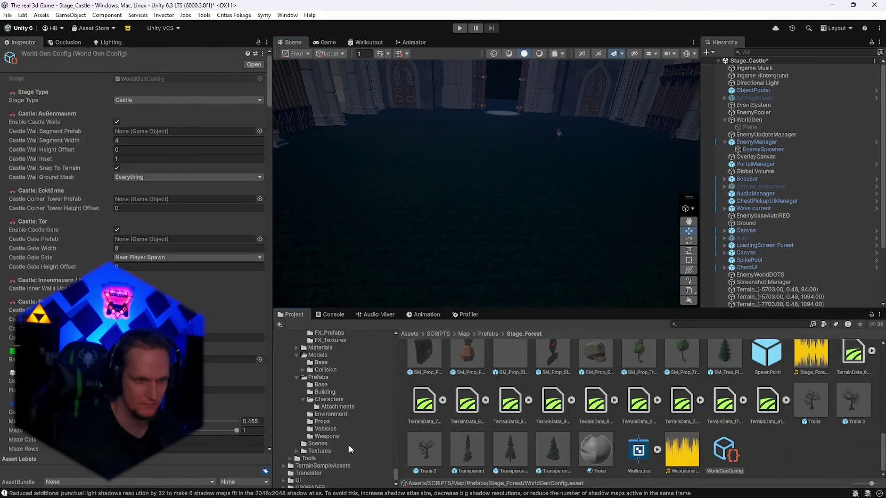
{"action": "left_click", "coordinate": [325, 421]}
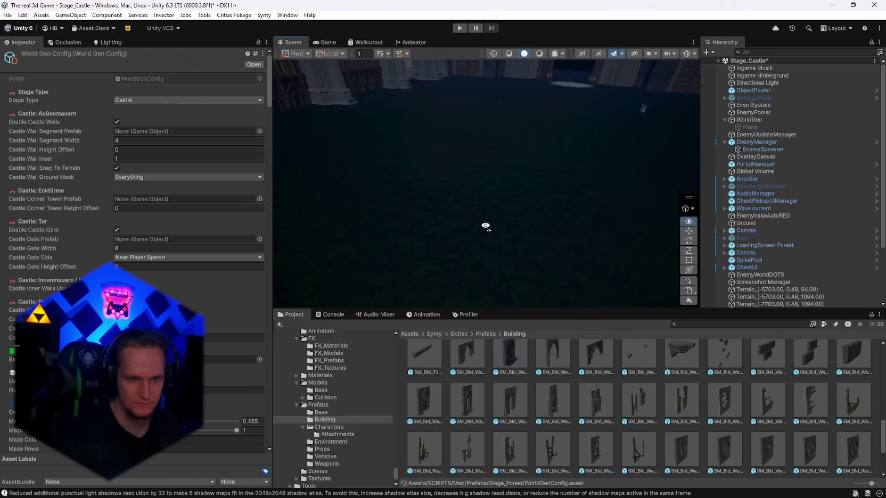
{"action": "scroll", "coordinate": [570, 421], "scroll_direction": "up", "scroll_amount": 5}
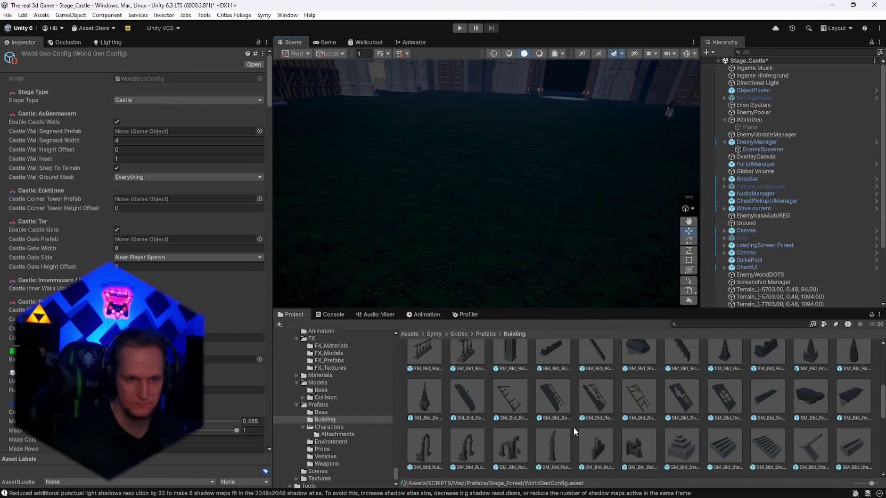
{"action": "scroll", "coordinate": [583, 430], "scroll_direction": "down", "scroll_amount": 5}
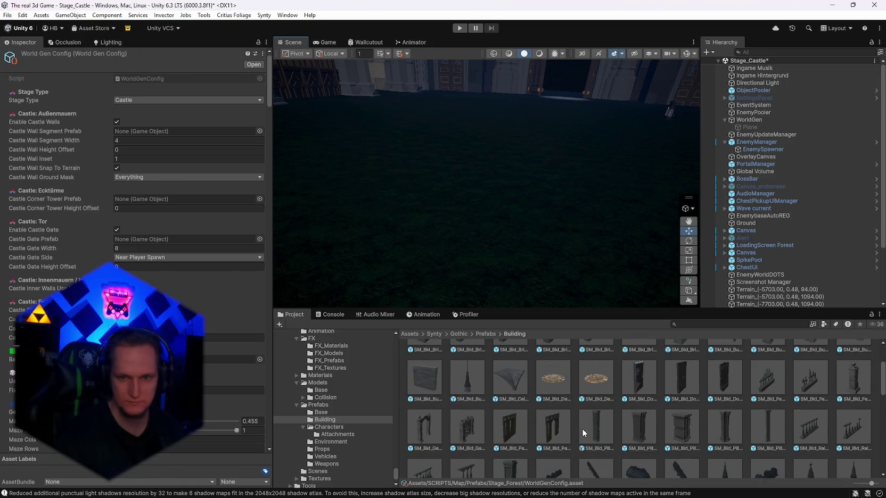
{"action": "mouse_move", "coordinate": [646, 441]}
{"action": "left_mouse_down"}
{"action": "mouse_move", "coordinate": [454, 269]}
{"action": "mouse_move", "coordinate": [443, 272]}
{"action": "left_mouse_up"}
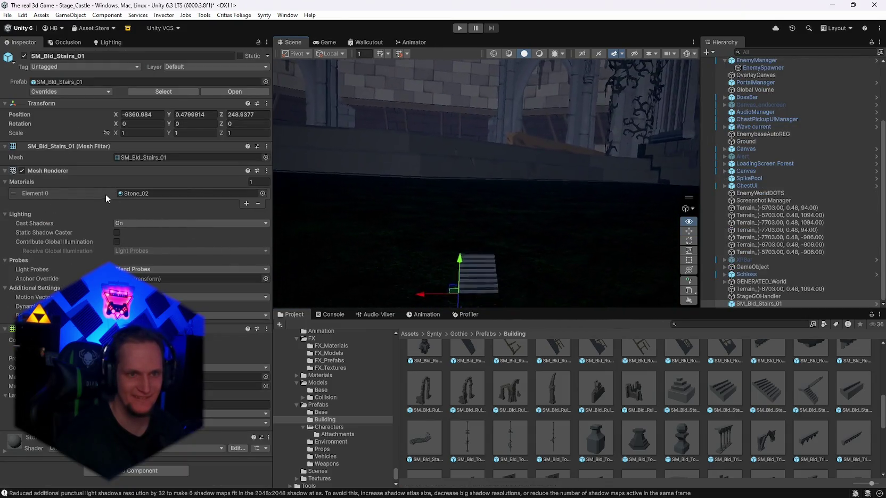
{"action": "mouse_move", "coordinate": [533, 213]}
{"action": "left_mouse_down"}
{"action": "mouse_move", "coordinate": [574, 212]}
{"action": "mouse_move", "coordinate": [394, 235]}
{"action": "mouse_move", "coordinate": [330, 232]}
{"action": "mouse_move", "coordinate": [351, 239]}
{"action": "left_mouse_up"}
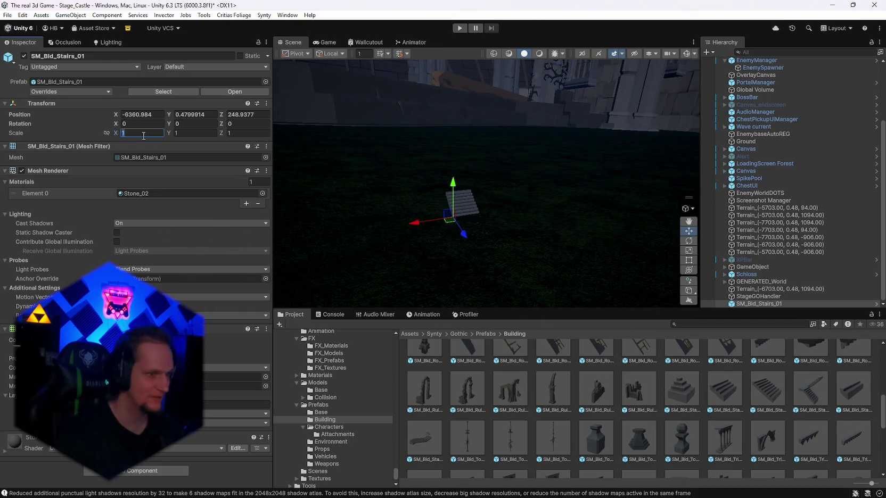
- Scale the stairs to 3 on X, Y and Z and orbit around them
{"action": "type", "text": "3"}
{"action": "key", "text": "Tab"}
{"action": "type", "text": "3"}
{"action": "key", "text": "Tab"}
{"action": "type", "text": "3"}
{"action": "key", "text": "Return"}
{"action": "mouse_move", "coordinate": [499, 230]}
{"action": "left_mouse_down"}
{"action": "mouse_move", "coordinate": [509, 223]}
{"action": "mouse_move", "coordinate": [486, 229]}
{"action": "left_mouse_up"}
{"action": "key", "text": "y"}
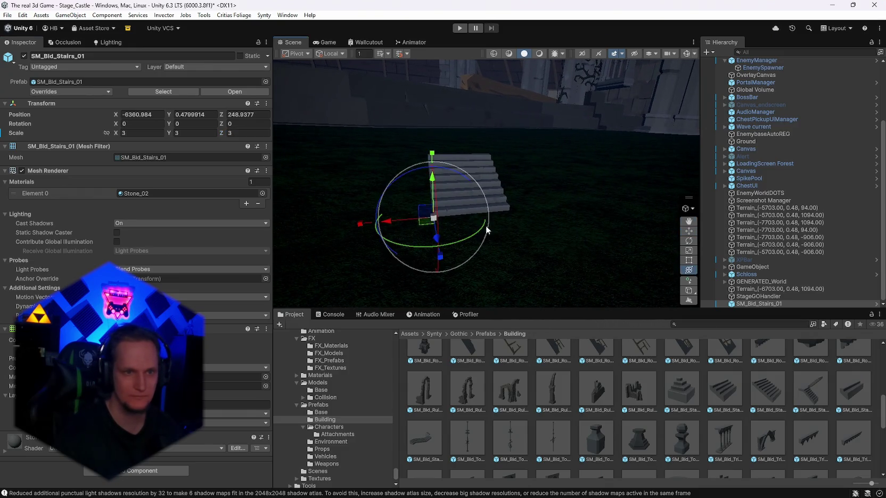
{"action": "mouse_move", "coordinate": [434, 222]}
{"action": "left_mouse_down"}
{"action": "mouse_move", "coordinate": [653, 198]}
{"action": "mouse_move", "coordinate": [615, 218]}
{"action": "mouse_move", "coordinate": [640, 230]}
{"action": "mouse_move", "coordinate": [625, 308]}
{"action": "left_mouse_up"}
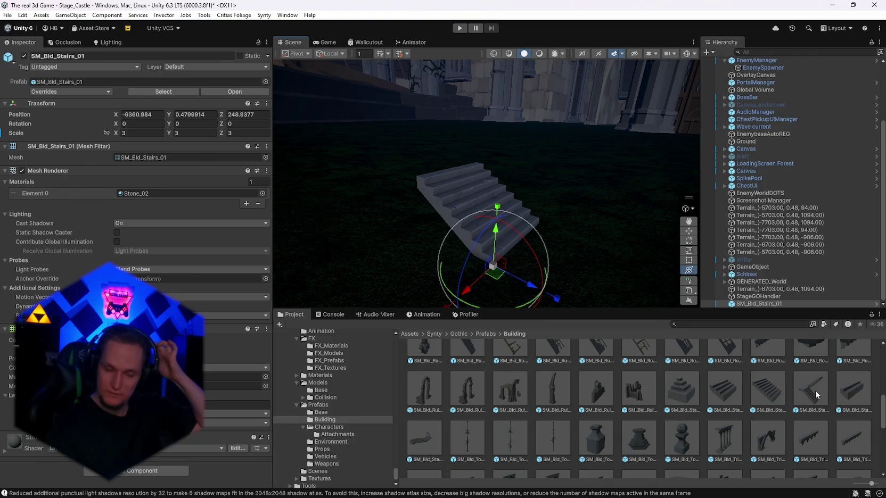
{"action": "scroll", "coordinate": [702, 396], "scroll_direction": "down", "scroll_amount": 10}
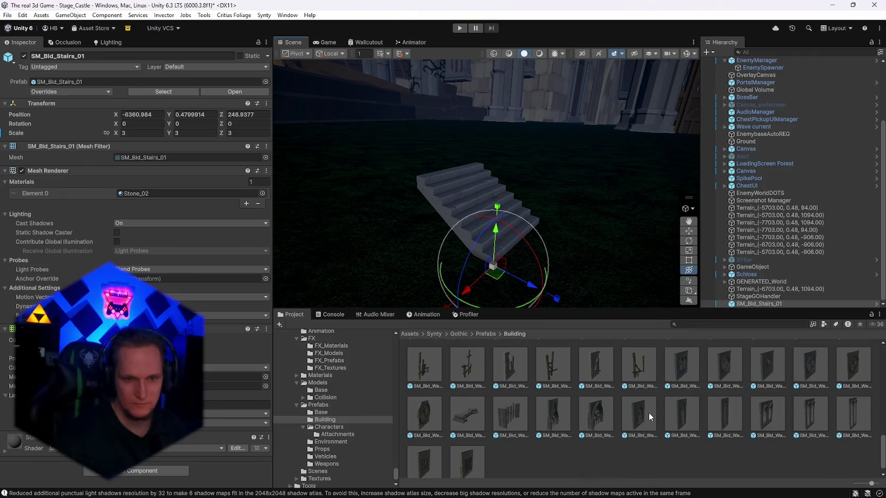
- Browse the Base and Building prefab folders and inspect the damaged bridge base prefab
{"action": "scroll", "coordinate": [601, 416], "scroll_direction": "up", "scroll_amount": 10}
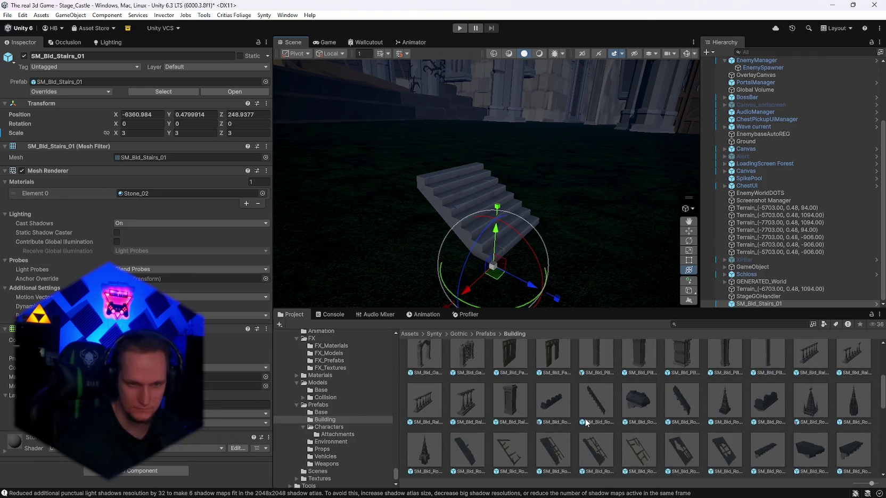
{"action": "left_click", "coordinate": [322, 413]}
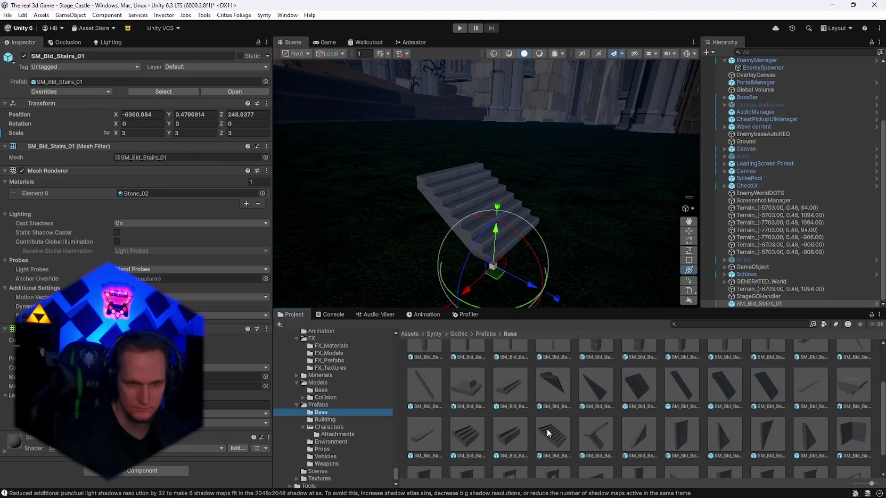
{"action": "scroll", "coordinate": [609, 430], "scroll_direction": "down", "scroll_amount": 2}
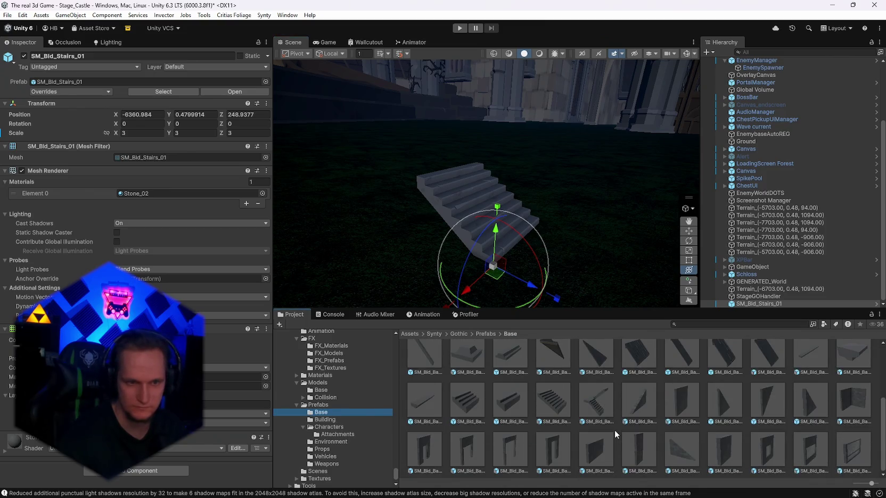
{"action": "left_click", "coordinate": [327, 420]}
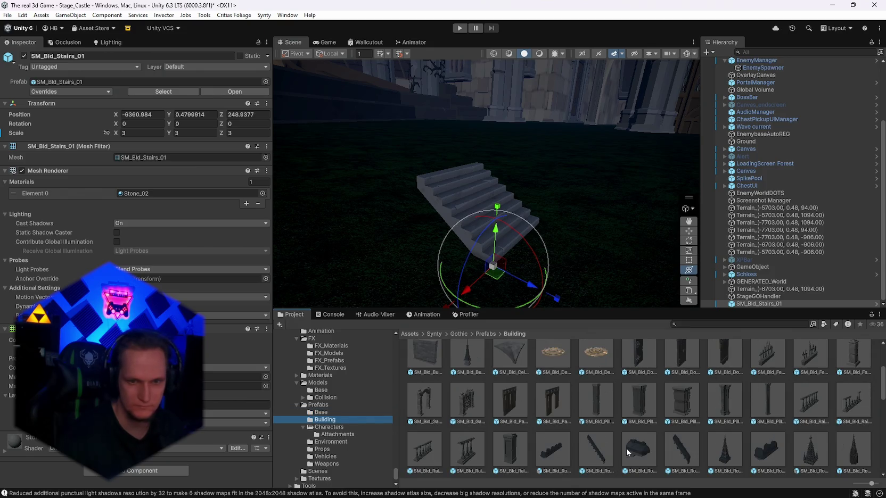
{"action": "scroll", "coordinate": [627, 453], "scroll_direction": "up", "scroll_amount": 2}
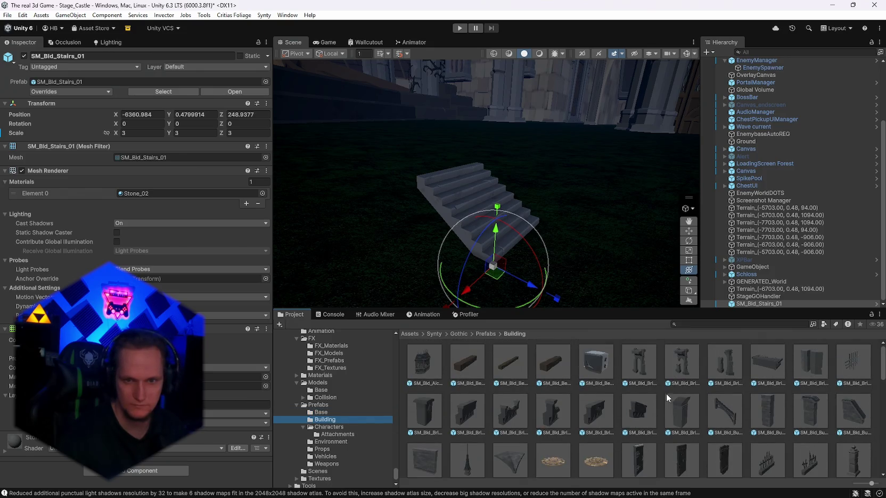
{"action": "left_click", "coordinate": [766, 363]}
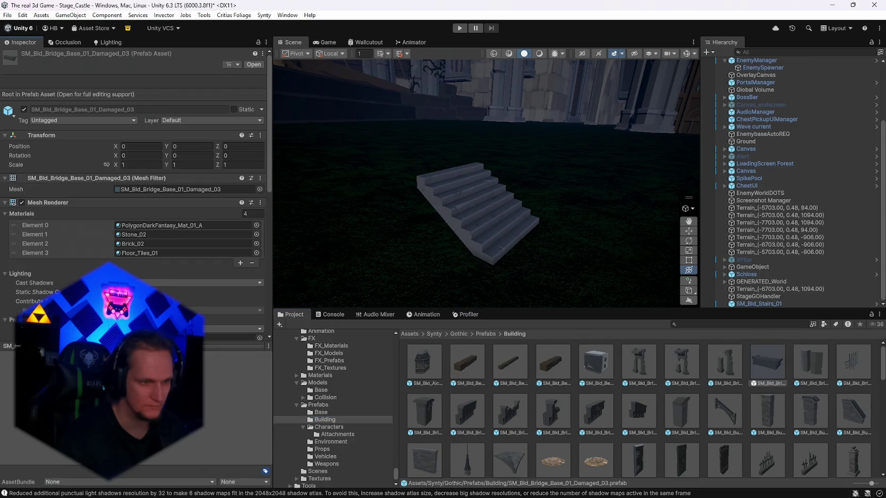
- Scroll through the Building prefabs and inspect SM_Bld_Window_Village_02
{"action": "scroll", "coordinate": [558, 400], "scroll_direction": "down", "scroll_amount": 5}
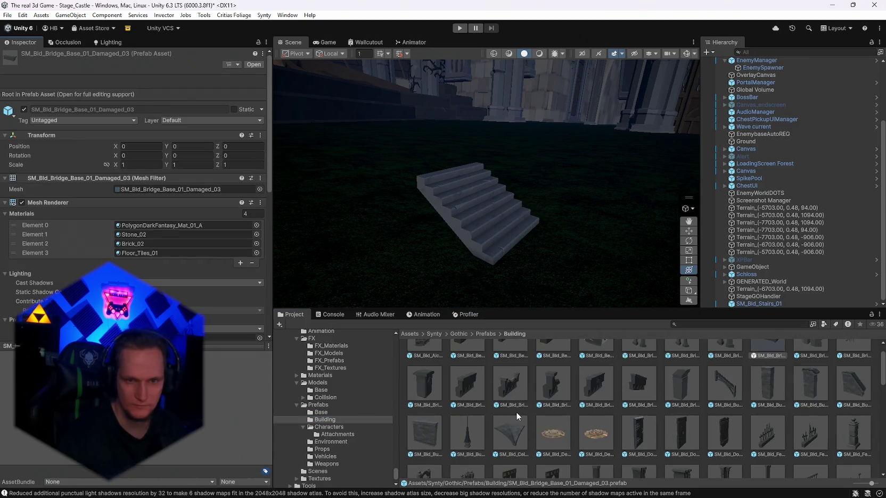
{"action": "scroll", "coordinate": [532, 410], "scroll_direction": "down", "scroll_amount": 5}
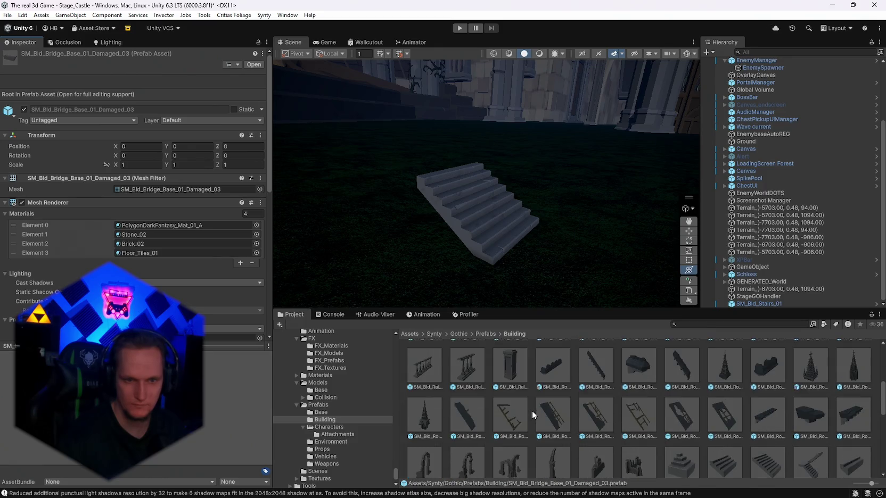
{"action": "scroll", "coordinate": [532, 411], "scroll_direction": "down", "scroll_amount": 5}
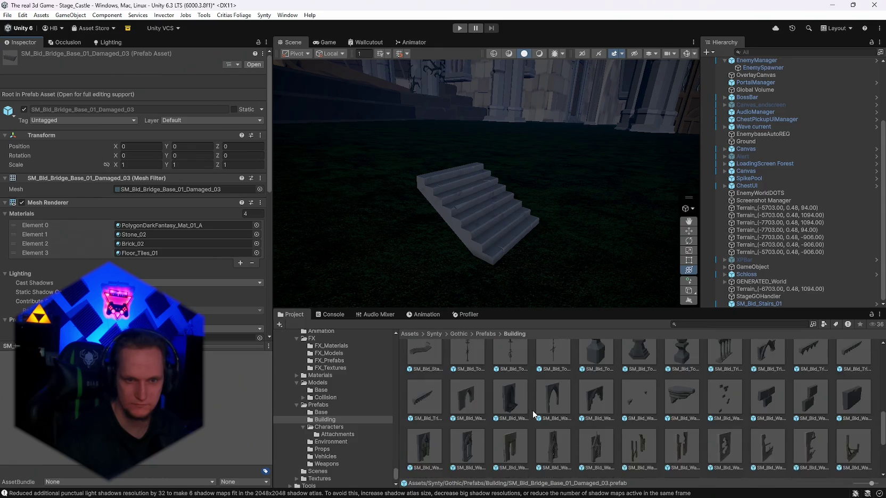
{"action": "scroll", "coordinate": [532, 410], "scroll_direction": "down", "scroll_amount": 1}
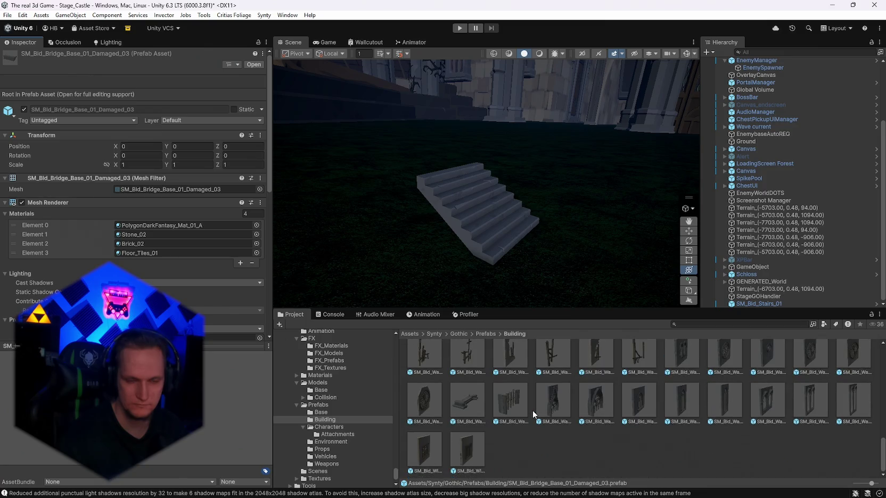
{"action": "scroll", "coordinate": [532, 410], "scroll_direction": "up", "scroll_amount": 1}
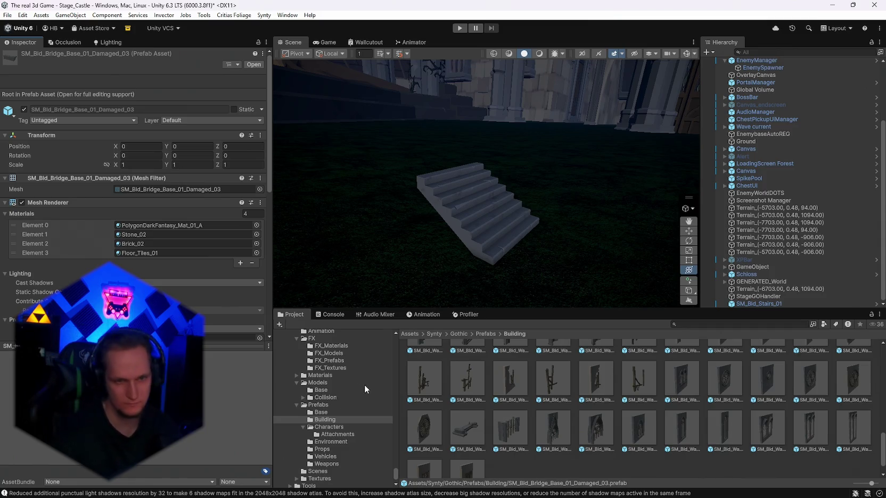
{"action": "scroll", "coordinate": [364, 384], "scroll_direction": "down", "scroll_amount": 1}
{"action": "left_click", "coordinate": [461, 448]}
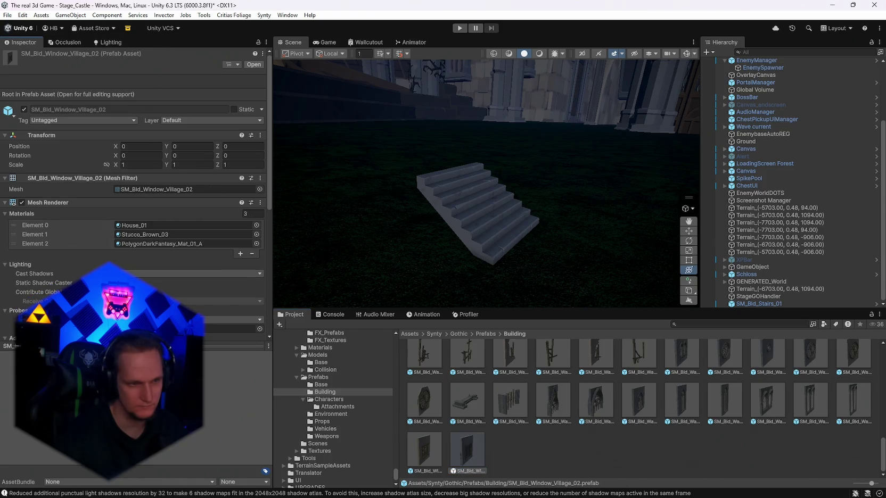
- Browse the Gothic Characters, Environment and Props prefab folders
{"action": "left_click", "coordinate": [329, 401]}
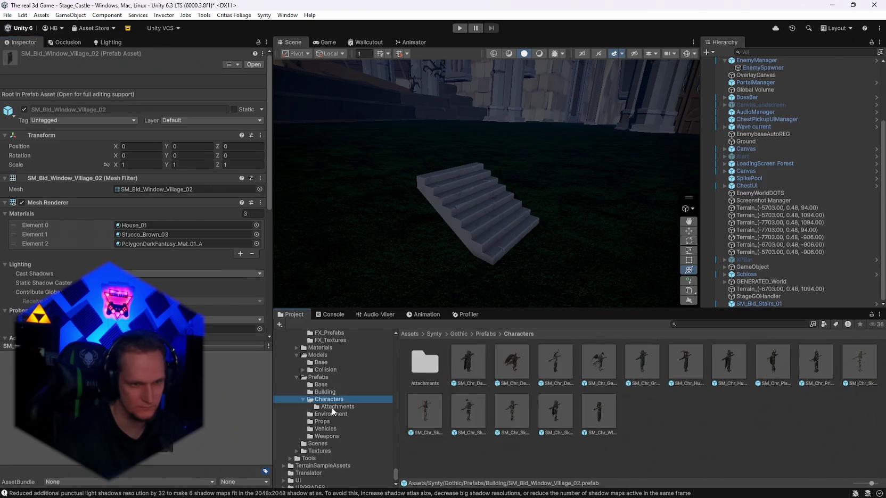
{"action": "left_click", "coordinate": [331, 414]}
{"action": "scroll", "coordinate": [533, 422], "scroll_direction": "down", "scroll_amount": 1}
{"action": "scroll", "coordinate": [533, 422], "scroll_direction": "down", "scroll_amount": 5}
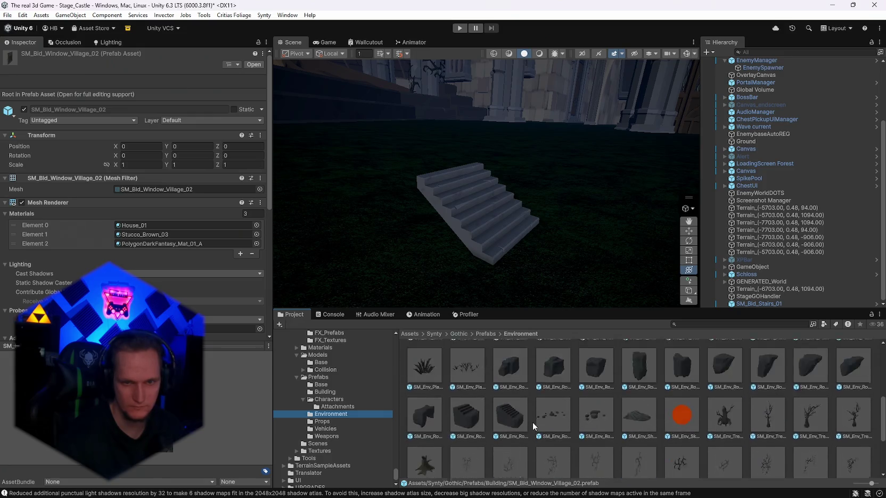
{"action": "left_click", "coordinate": [329, 423]}
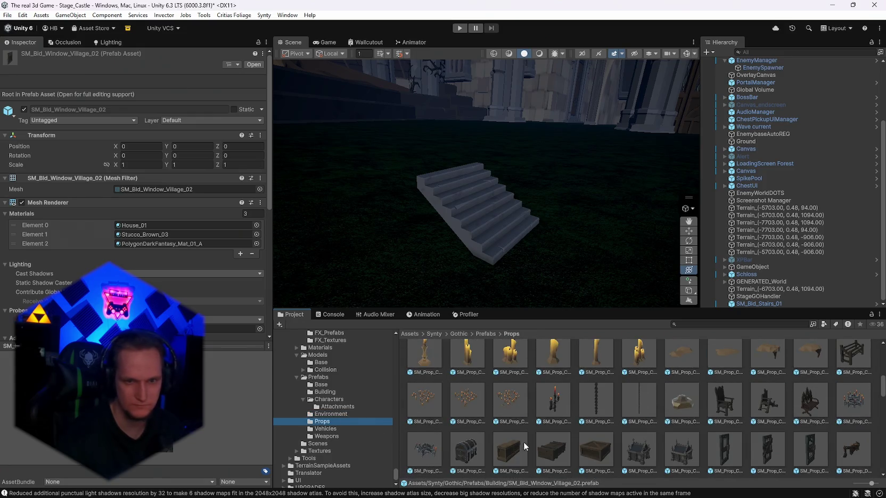
{"action": "scroll", "coordinate": [530, 440], "scroll_direction": "down", "scroll_amount": 5}
{"action": "scroll", "coordinate": [530, 441], "scroll_direction": "down", "scroll_amount": 6}
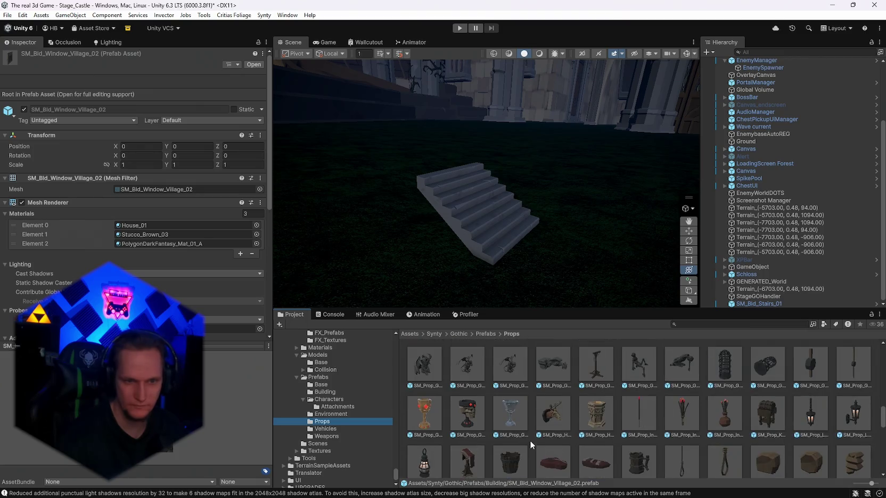
{"action": "scroll", "coordinate": [529, 441], "scroll_direction": "down", "scroll_amount": 6}
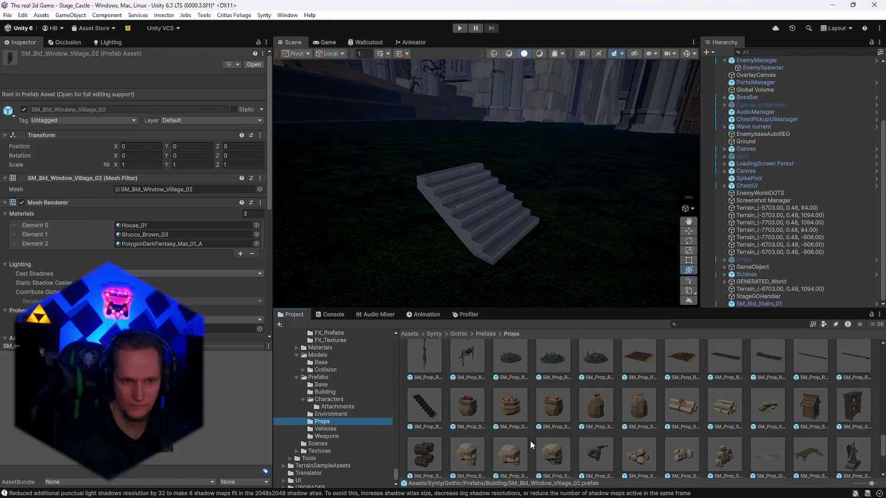
{"action": "scroll", "coordinate": [529, 440], "scroll_direction": "down", "scroll_amount": 1}
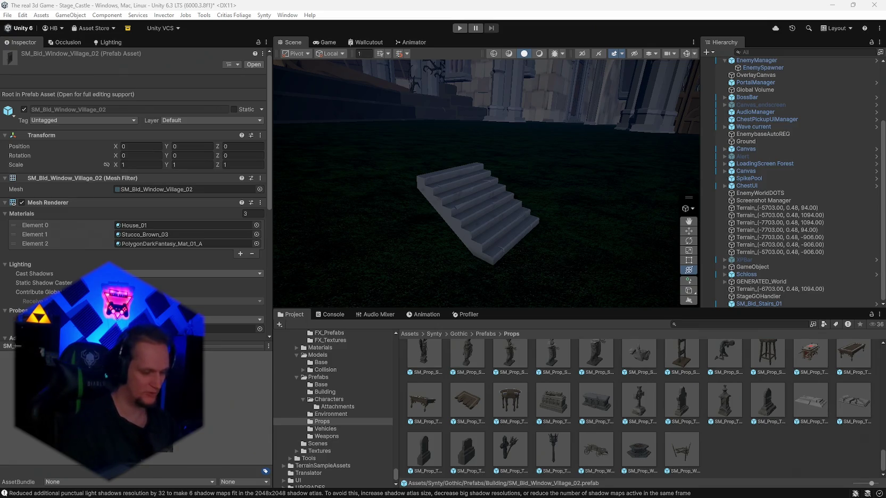
- Scroll back through the props and inspect the SM_Prop_Crypt_01 prefab
{"action": "key", "text": "alt+Tab"}
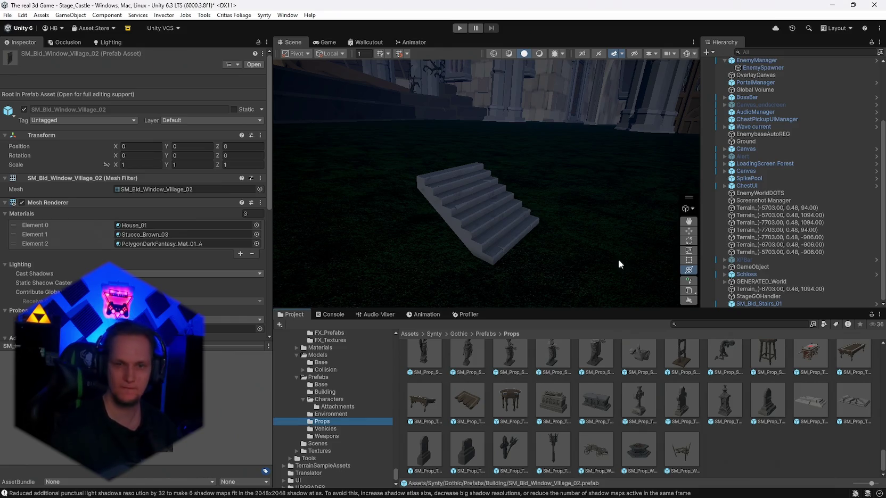
{"action": "scroll", "coordinate": [566, 446], "scroll_direction": "up", "scroll_amount": 5}
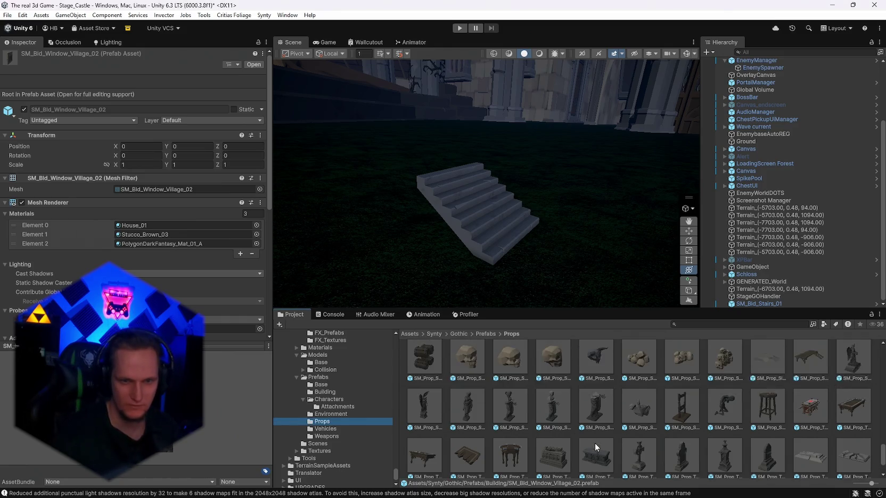
{"action": "scroll", "coordinate": [612, 430], "scroll_direction": "up", "scroll_amount": 10}
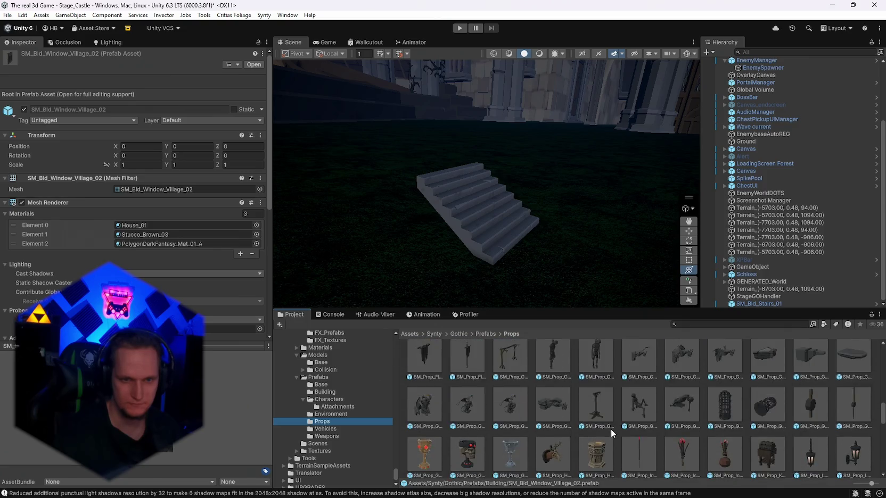
{"action": "scroll", "coordinate": [614, 429], "scroll_direction": "up", "scroll_amount": 2}
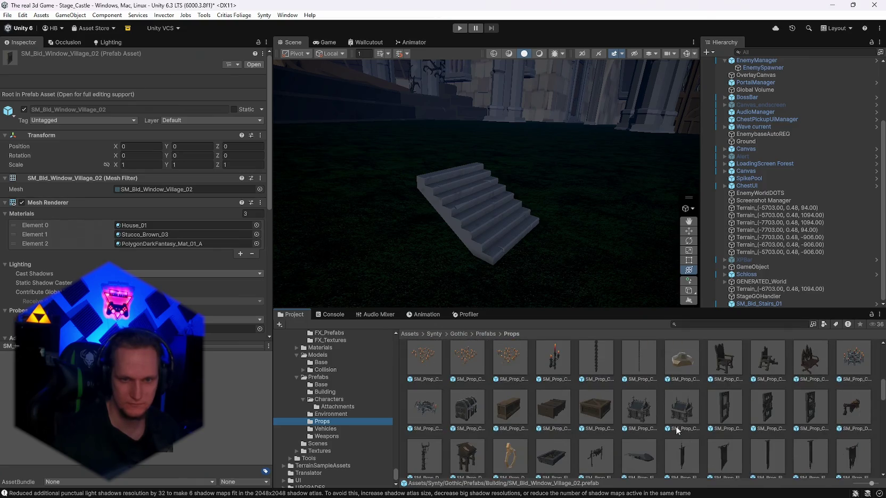
{"action": "left_click", "coordinate": [639, 407]}
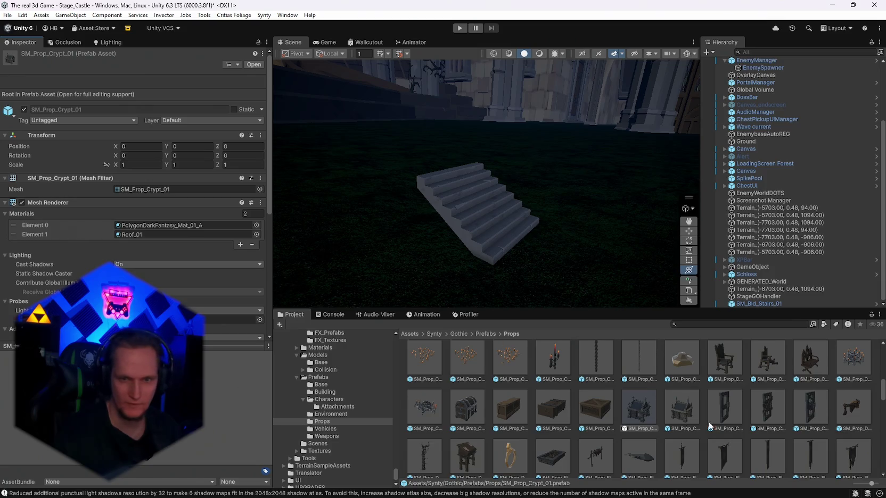
- Open the Gothic pack's Scenes folder and select Demo_Crypt_01
{"action": "scroll", "coordinate": [713, 424], "scroll_direction": "up", "scroll_amount": 3}
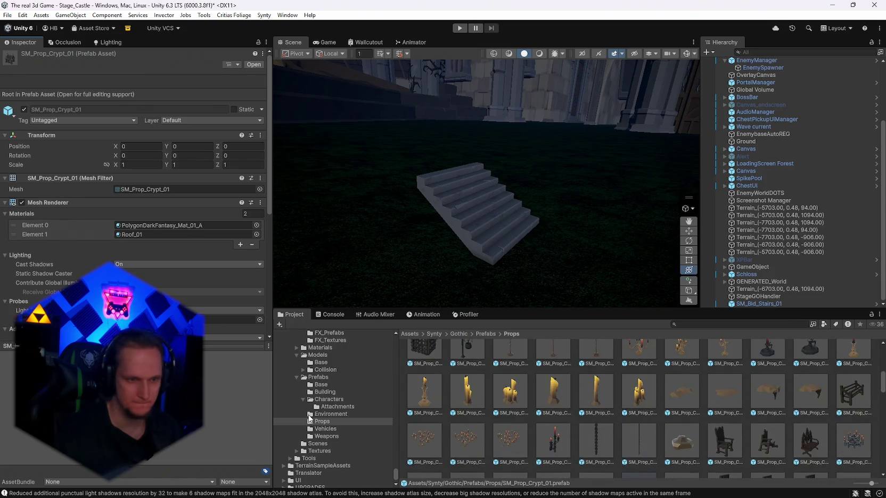
{"action": "left_click", "coordinate": [325, 446]}
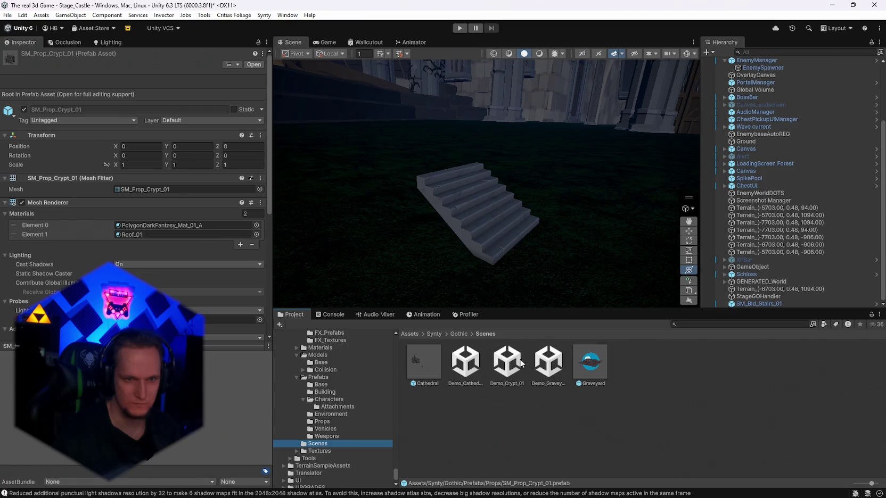
{"action": "left_click", "coordinate": [471, 367]}
- Open Demo_Crypt_01, saving Stage_Castle first, and frame the view on the crypt's Camera
{"action": "double_click", "coordinate": [510, 370]}
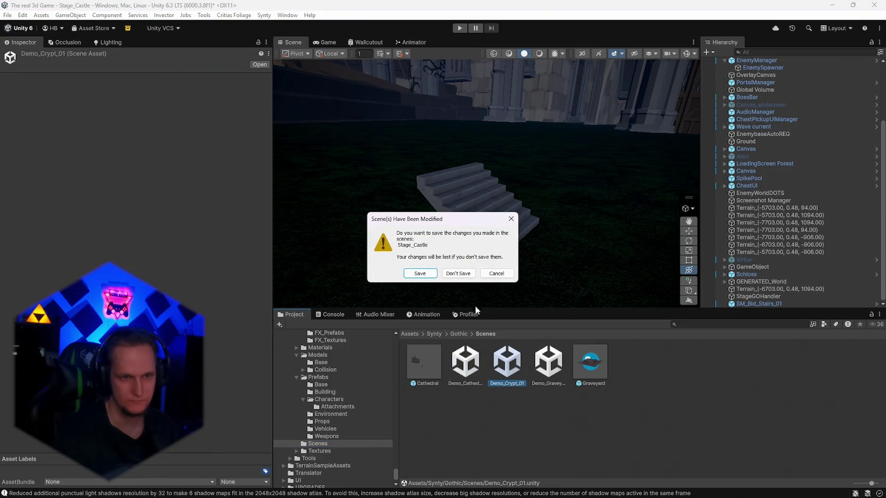
{"action": "left_click", "coordinate": [420, 275]}
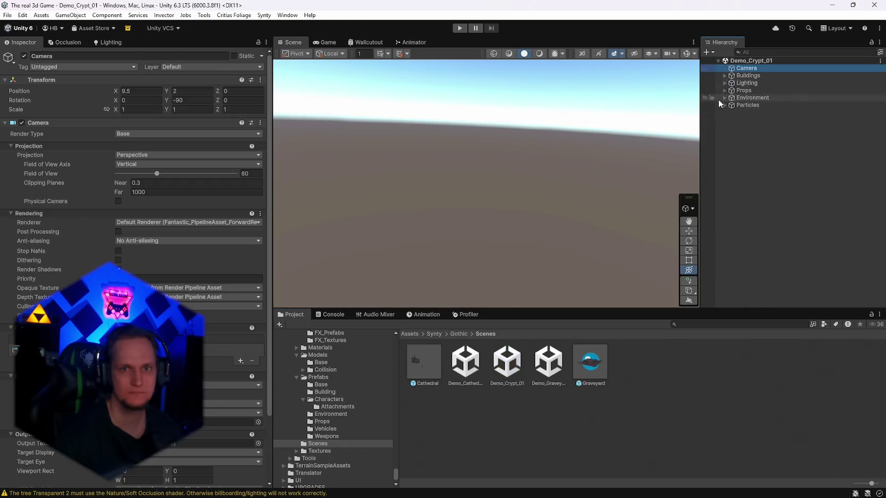
{"action": "key", "text": "f"}
{"action": "mouse_move", "coordinate": [529, 169]}
{"action": "left_mouse_down"}
{"action": "mouse_move", "coordinate": [636, 151]}
{"action": "mouse_move", "coordinate": [625, 156]}
{"action": "mouse_move", "coordinate": [656, 159]}
{"action": "mouse_move", "coordinate": [479, 174]}
{"action": "left_mouse_up"}
{"action": "key", "text": "f"}
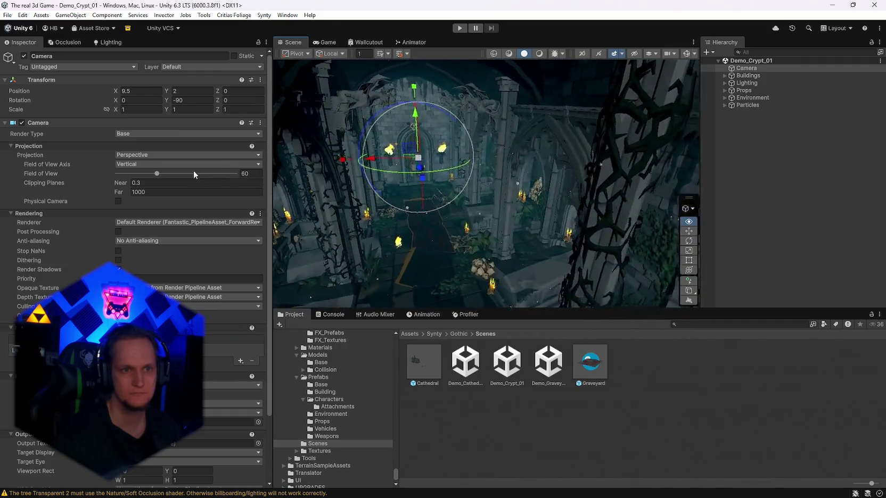
- Orbit through the crypt interior toward the altar and select the Buildings group
{"action": "mouse_move", "coordinate": [287, 160]}
{"action": "left_mouse_down"}
{"action": "mouse_move", "coordinate": [603, 155]}
{"action": "mouse_move", "coordinate": [520, 136]}
{"action": "mouse_move", "coordinate": [635, 148]}
{"action": "mouse_move", "coordinate": [612, 147]}
{"action": "left_mouse_up"}
{"action": "mouse_move", "coordinate": [184, 142]}
{"action": "left_mouse_down"}
{"action": "mouse_move", "coordinate": [176, 152]}
{"action": "mouse_move", "coordinate": [204, 183]}
{"action": "mouse_move", "coordinate": [623, 190]}
{"action": "mouse_move", "coordinate": [255, 109]}
{"action": "mouse_move", "coordinate": [198, 113]}
{"action": "mouse_move", "coordinate": [193, 65]}
{"action": "mouse_move", "coordinate": [472, 131]}
{"action": "mouse_move", "coordinate": [570, 134]}
{"action": "mouse_move", "coordinate": [584, 111]}
{"action": "mouse_move", "coordinate": [417, 99]}
{"action": "mouse_move", "coordinate": [631, 99]}
{"action": "mouse_move", "coordinate": [634, 130]}
{"action": "mouse_move", "coordinate": [606, 147]}
{"action": "left_mouse_up"}
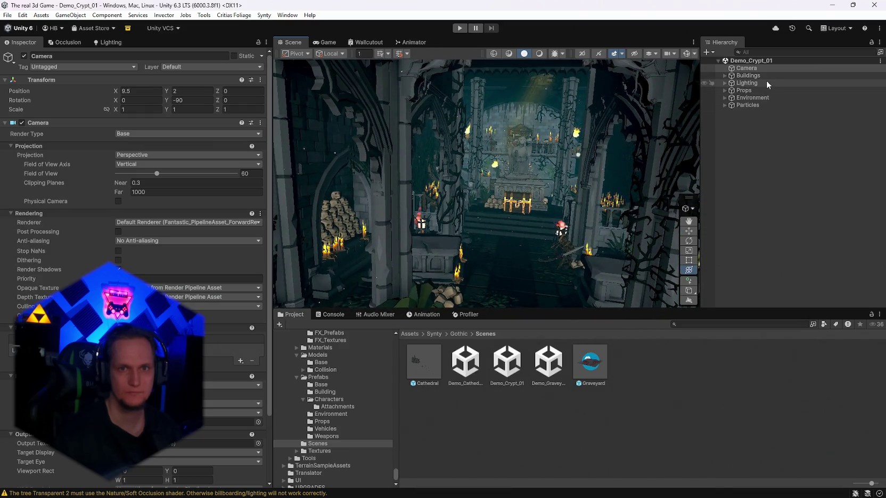
{"action": "left_click", "coordinate": [751, 76]}
- Toggle the Buildings and Lighting groups off and on, with scene lighting enabled
{"action": "left_click", "coordinate": [24, 56]}
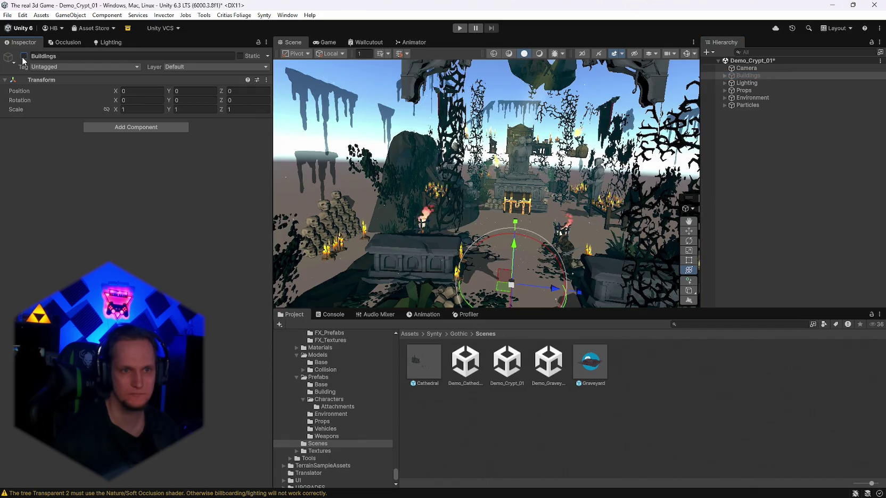
{"action": "left_click", "coordinate": [23, 56]}
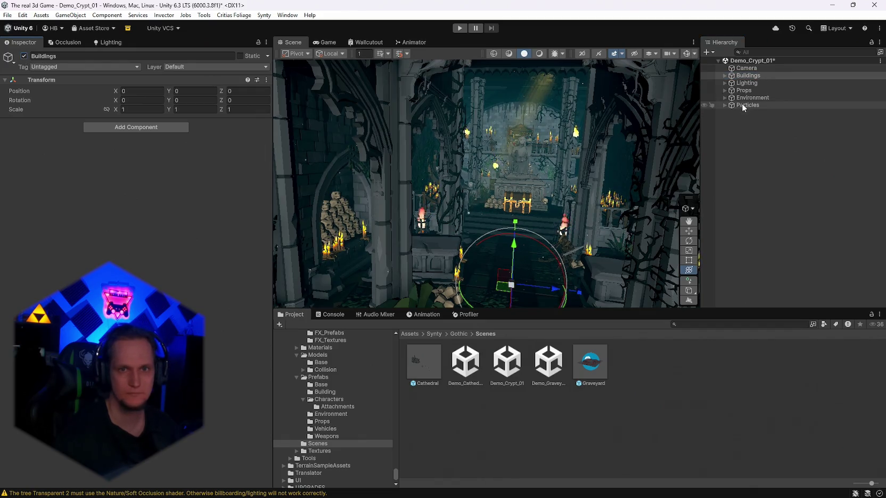
{"action": "left_click", "coordinate": [750, 85]}
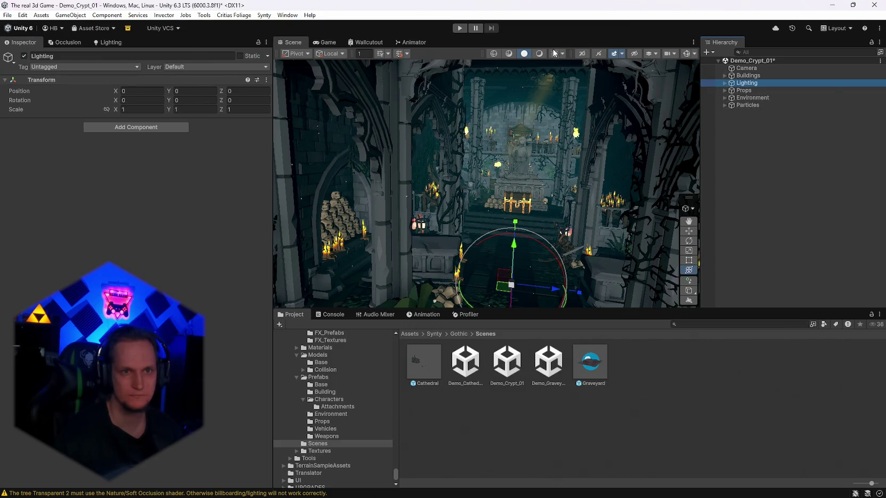
{"action": "left_click", "coordinate": [539, 53]}
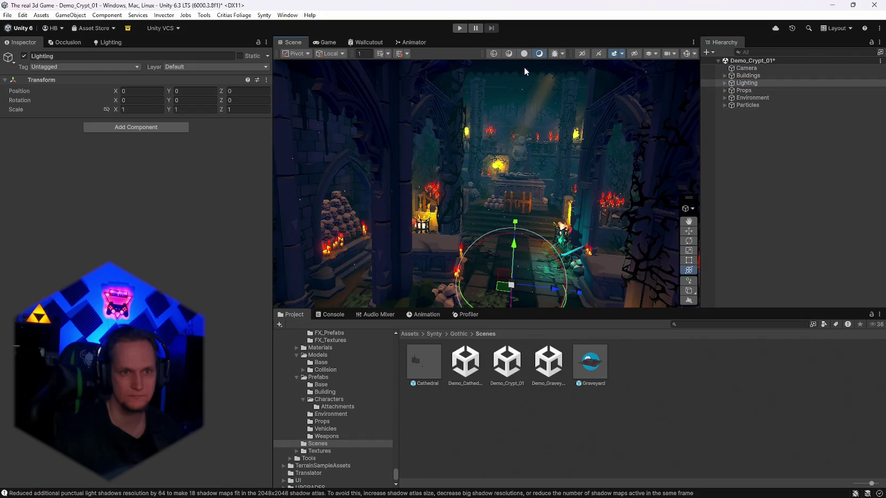
{"action": "left_click", "coordinate": [24, 55]}
{"action": "left_click", "coordinate": [23, 56]}
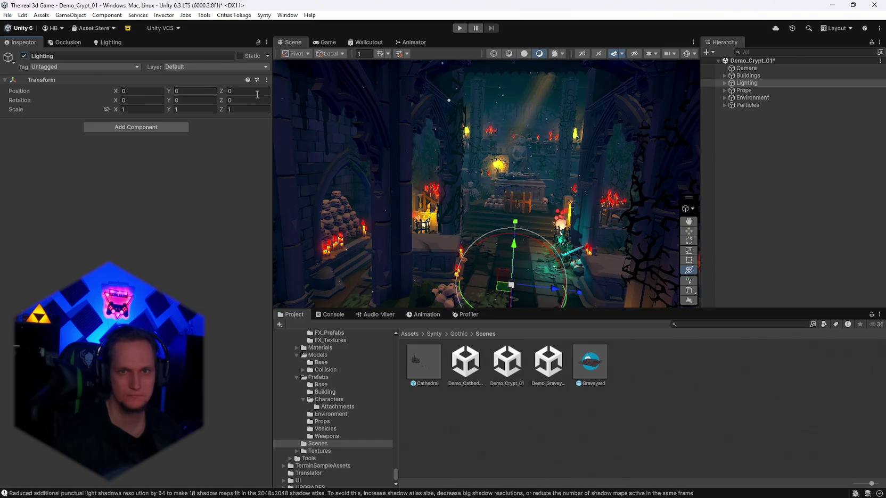
- Inspect the Props, Environment and Particles groups, leaving Environment switched off
{"action": "left_click", "coordinate": [744, 90]}
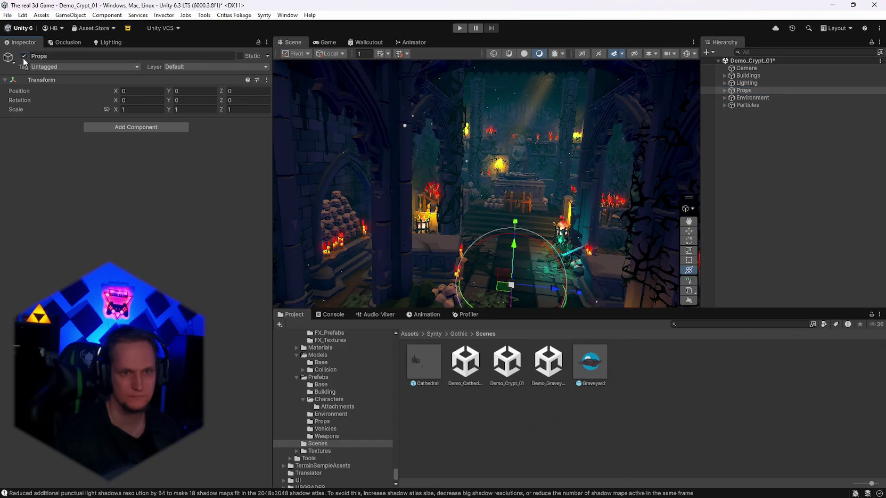
{"action": "left_click", "coordinate": [131, 82]}
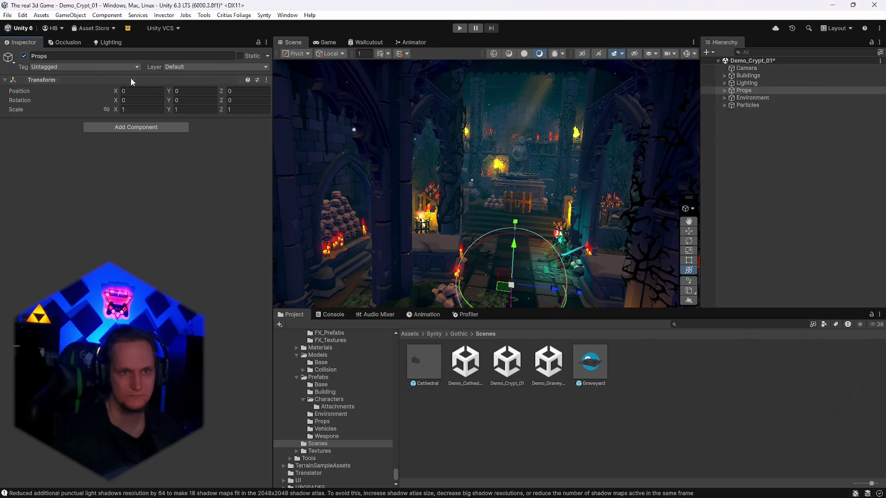
{"action": "left_click", "coordinate": [760, 98]}
{"action": "left_click", "coordinate": [24, 56]}
{"action": "left_click", "coordinate": [24, 56]}
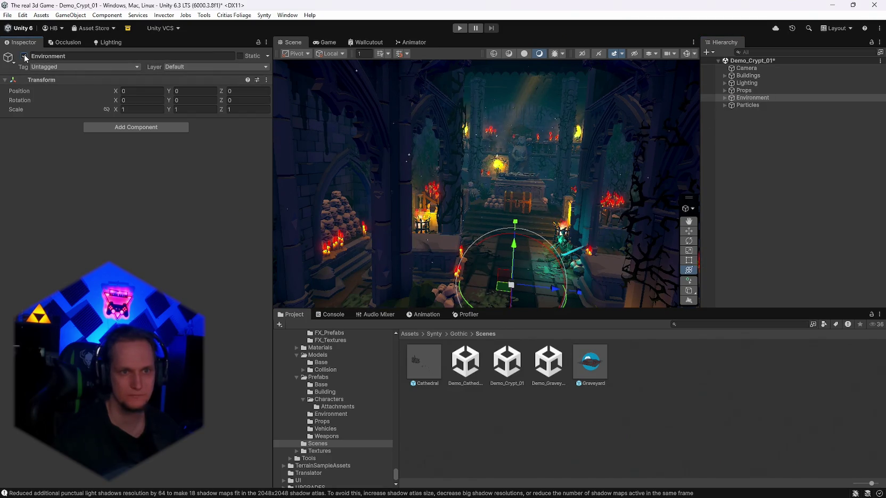
{"action": "left_click", "coordinate": [777, 106]}
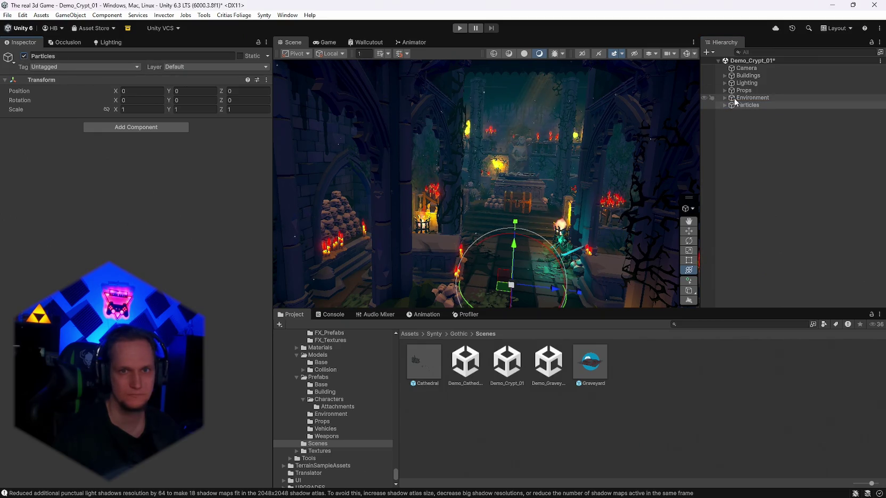
{"action": "left_click", "coordinate": [752, 98]}
{"action": "left_click", "coordinate": [24, 56]}
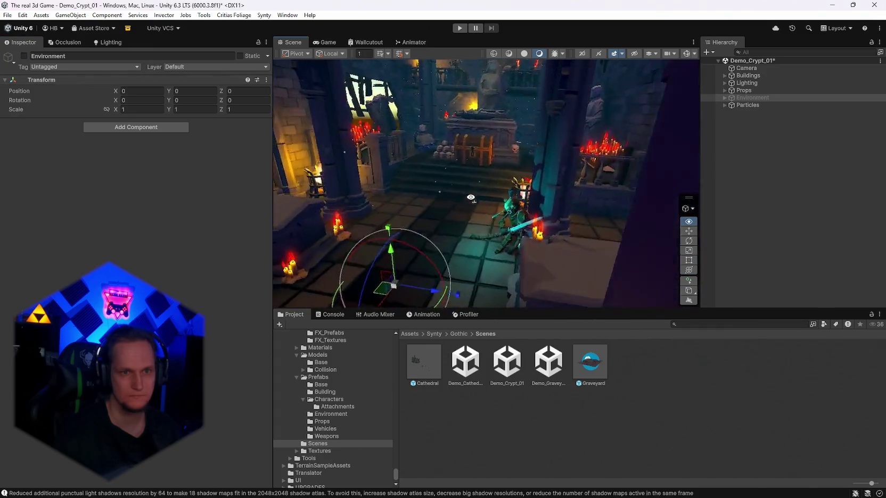
- Look around the crypt and select all groups from Buildings to Particles
{"action": "left_click_drag", "start_coordinate": [405, 159], "coordinate": [431, 158]}
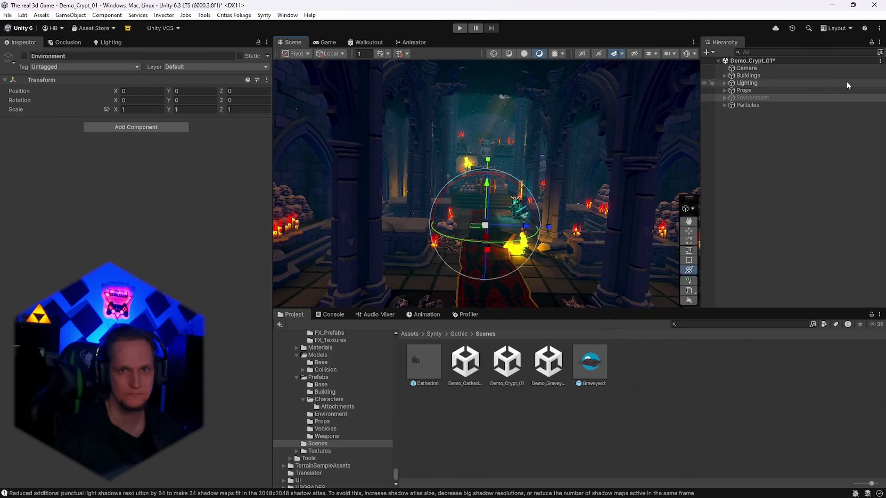
{"action": "left_click", "coordinate": [747, 76]}
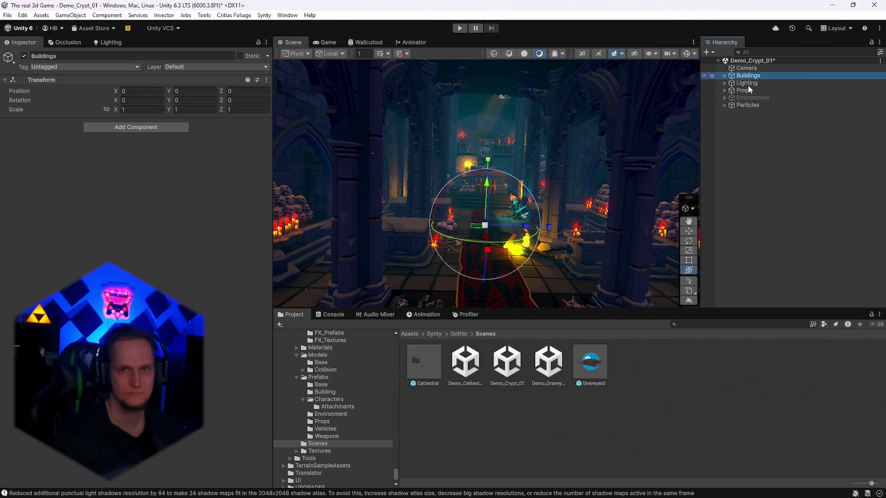
{"action": "left_click", "coordinate": [743, 106], "text": "shift"}
- Group the five selected objects under a new parent named Module 1
{"action": "right_click", "coordinate": [769, 89]}
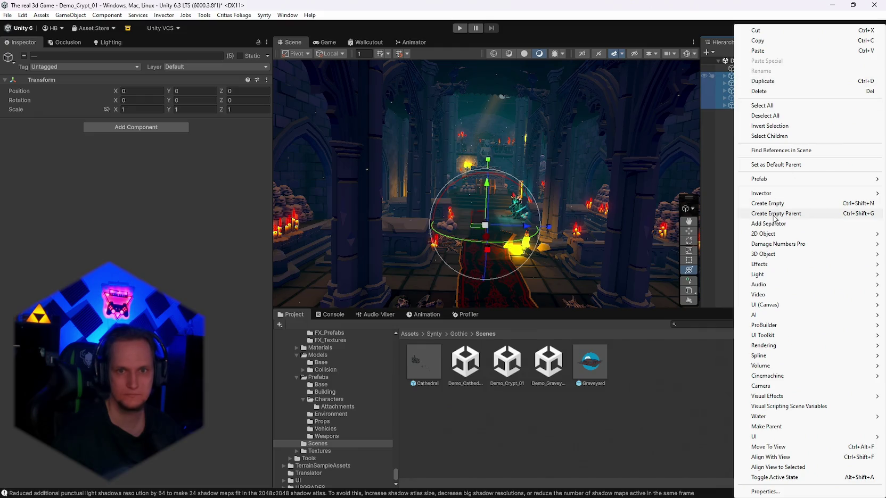
{"action": "mouse_move", "coordinate": [781, 182]}
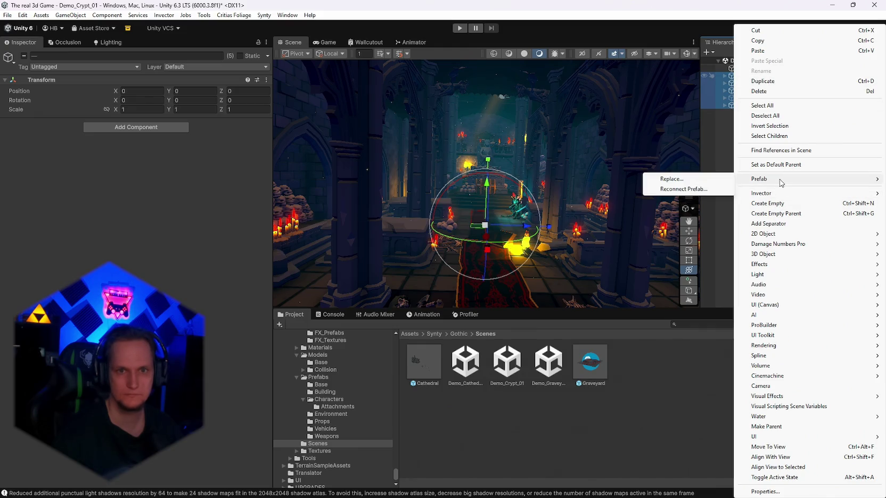
{"action": "left_click", "coordinate": [779, 213]}
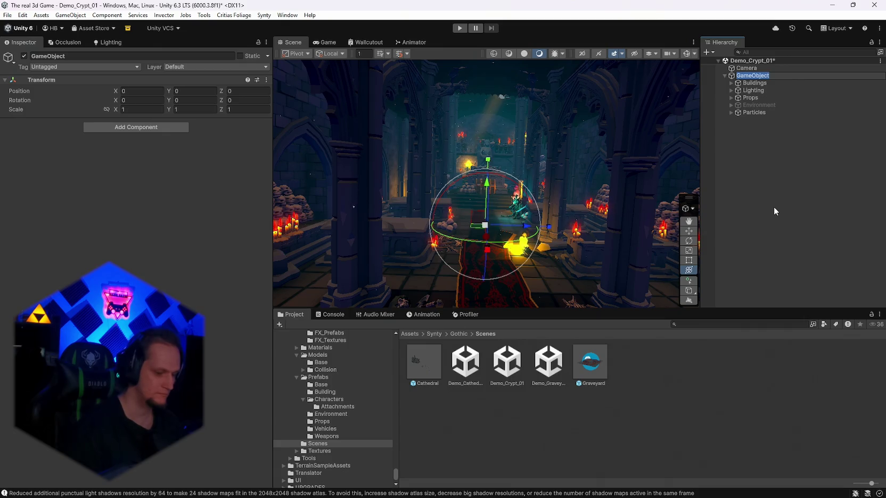
{"action": "type", "text": "Module 1"}
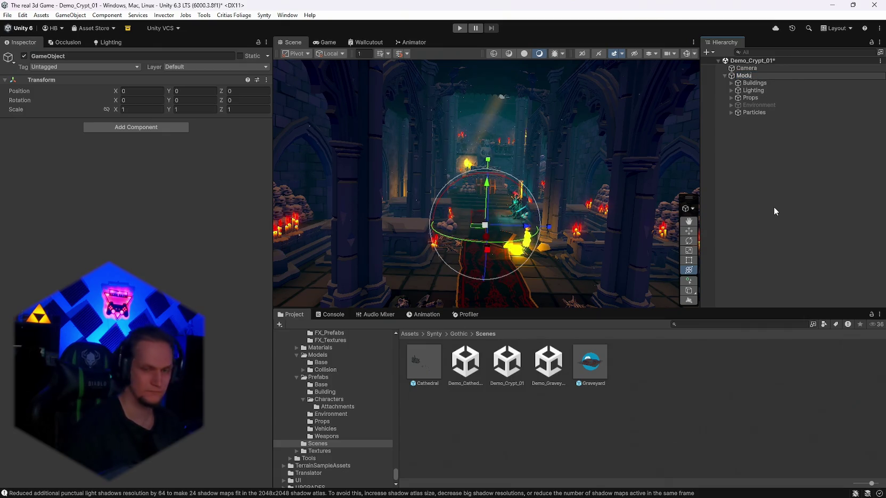
{"action": "key", "text": "Return"}
{"action": "left_click", "coordinate": [726, 76]}
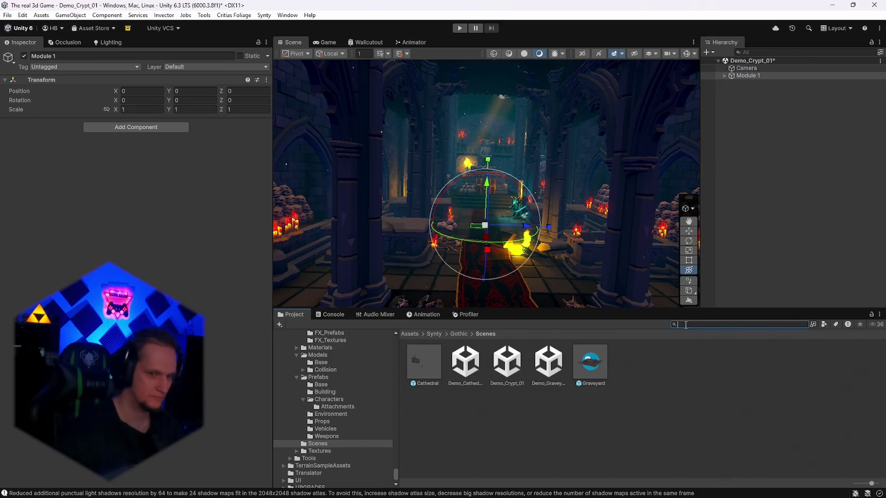
- Create a Stage_Castle folder in Stages and move the Stage_Castle scene into it
{"action": "type", "text": "s"}
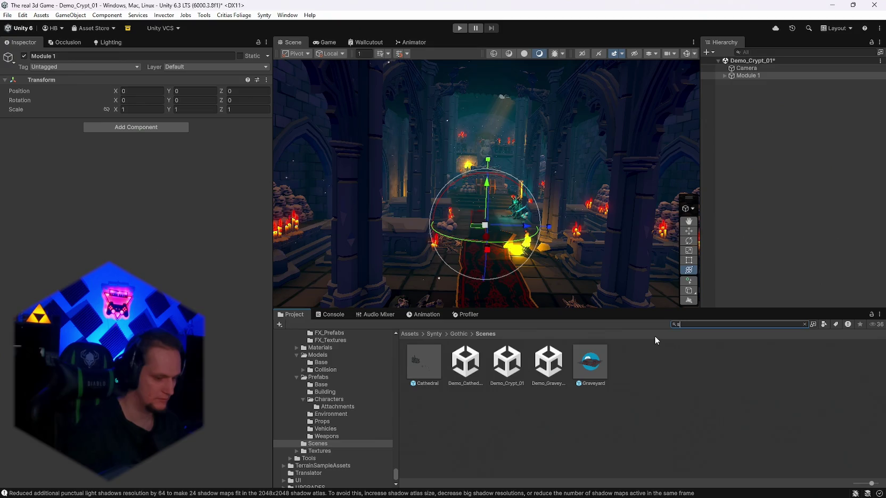
{"action": "type", "text": "tage_cas"}
{"action": "key", "text": "Down"}
{"action": "key", "text": "Right"}
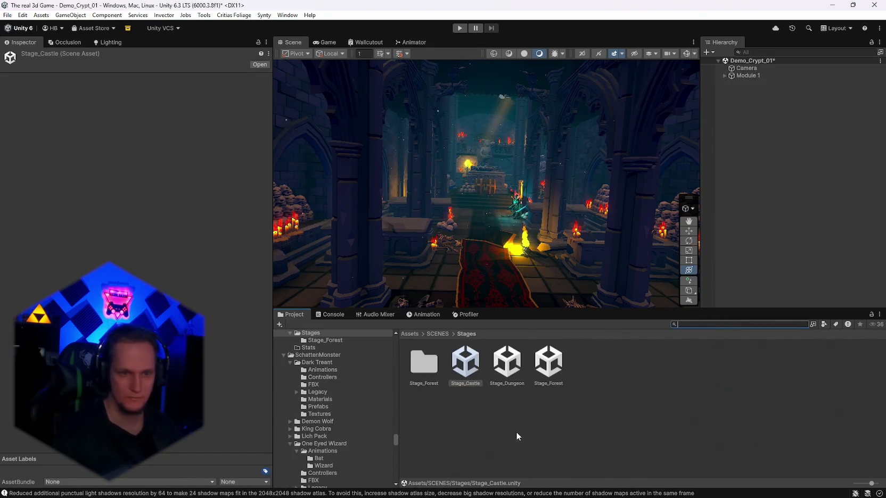
{"action": "right_click", "coordinate": [518, 435]}
{"action": "mouse_move", "coordinate": [533, 145]}
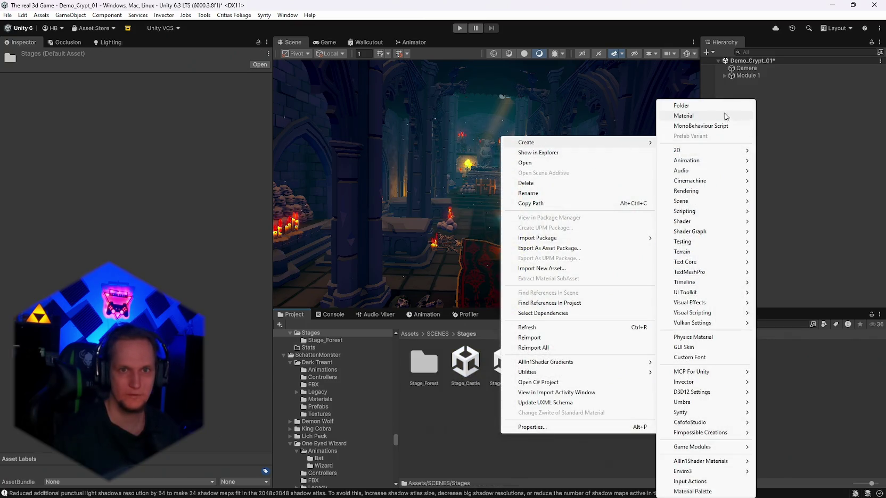
{"action": "left_click", "coordinate": [703, 106]}
{"action": "type", "text": "_"}
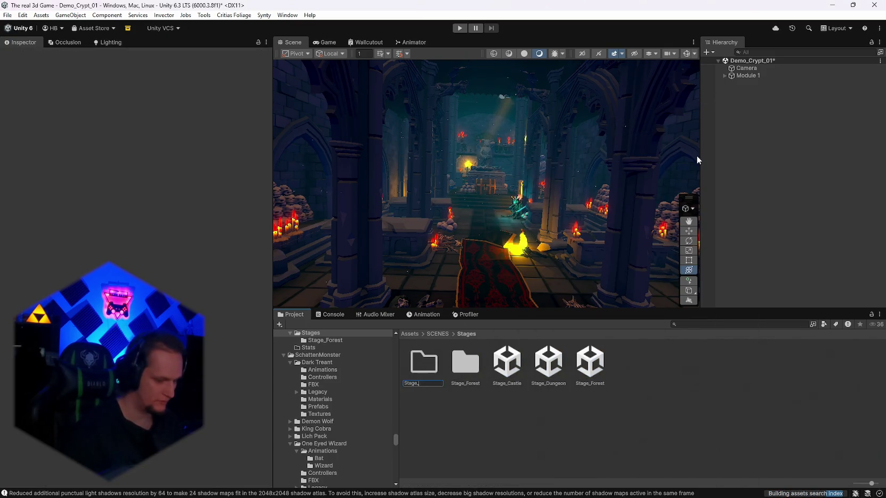
{"action": "type", "text": "castle"}
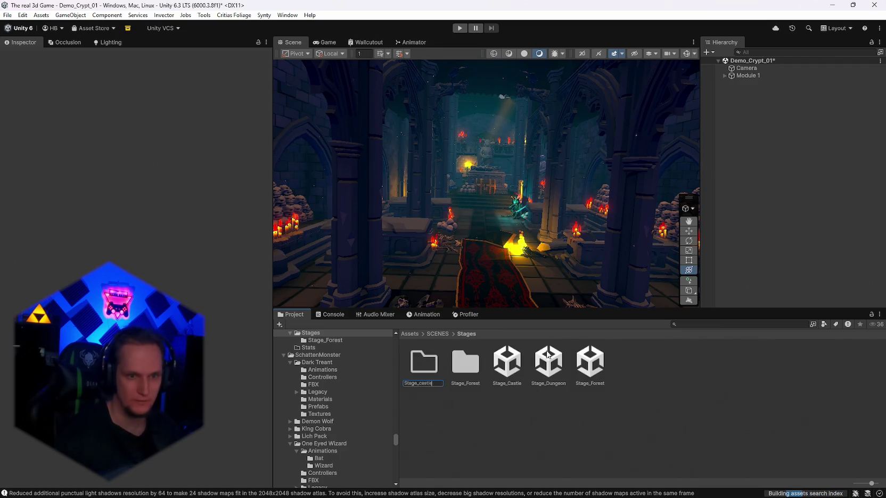
{"action": "key", "text": "Return"}
{"action": "mouse_move", "coordinate": [512, 378]}
{"action": "left_mouse_down"}
{"action": "mouse_move", "coordinate": [417, 375]}
{"action": "mouse_move", "coordinate": [426, 379]}
{"action": "left_mouse_up"}
{"action": "double_click", "coordinate": [423, 364]}
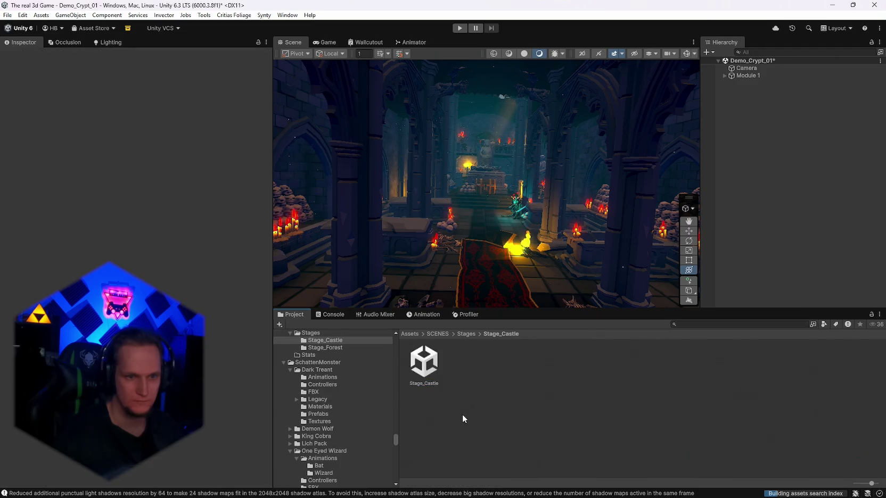
- Save Module 1 as a prefab in Stage_Castle and move it into a new Module 1 folder
{"action": "left_click_drag", "start_coordinate": [748, 76], "coordinate": [487, 380]}
{"action": "right_click", "coordinate": [511, 401]}
{"action": "mouse_move", "coordinate": [563, 113]}
{"action": "left_click", "coordinate": [697, 111]}
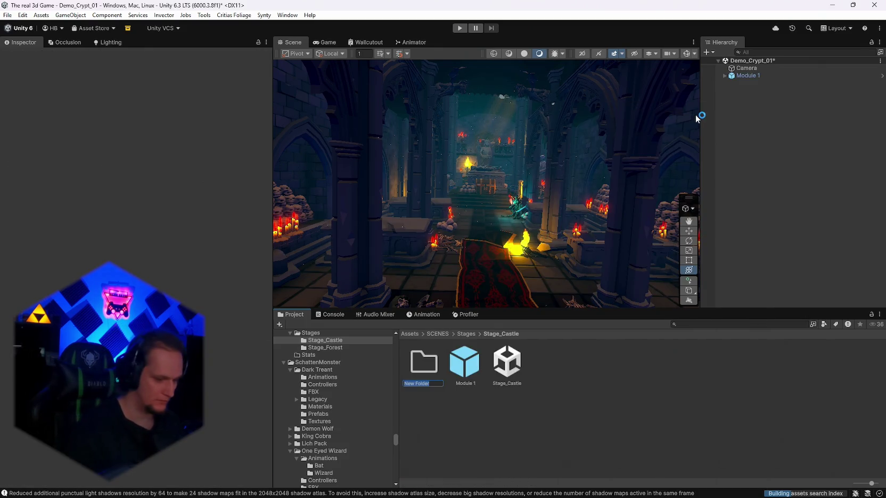
{"action": "key", "text": "Return"}
{"action": "left_click_drag", "start_coordinate": [464, 363], "coordinate": [429, 370]}
- Rename the folder to Module and move the Module 1 prefab into it
{"action": "right_click", "coordinate": [429, 372]}
{"action": "left_click", "coordinate": [494, 127]}
{"action": "type", "text": "odule"}
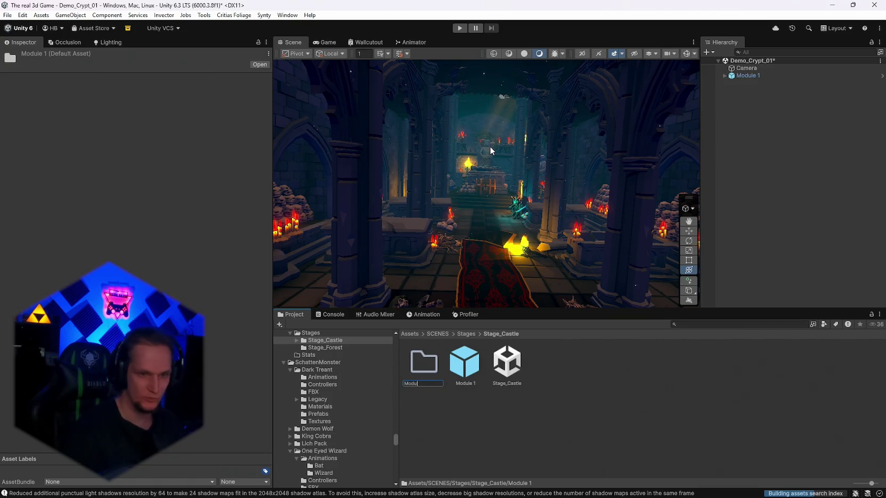
{"action": "key", "text": "Return"}
{"action": "left_click_drag", "start_coordinate": [475, 366], "coordinate": [425, 366]}
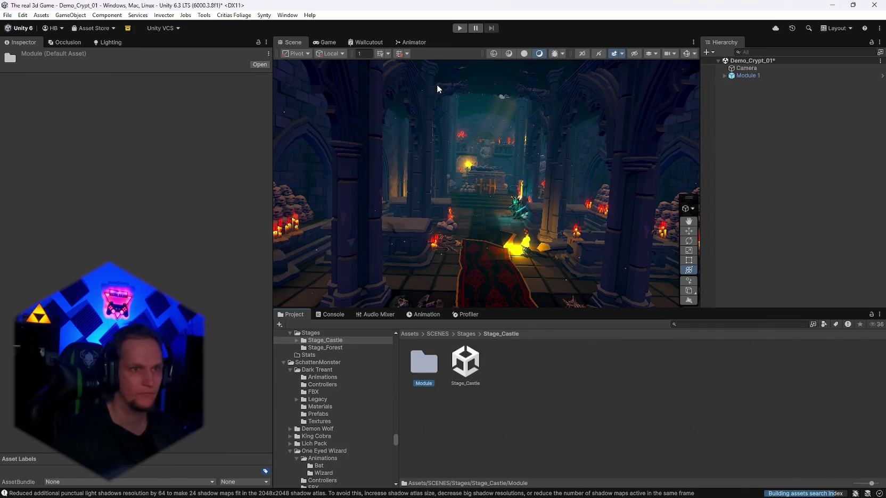
{"action": "left_click", "coordinate": [4, 15]}
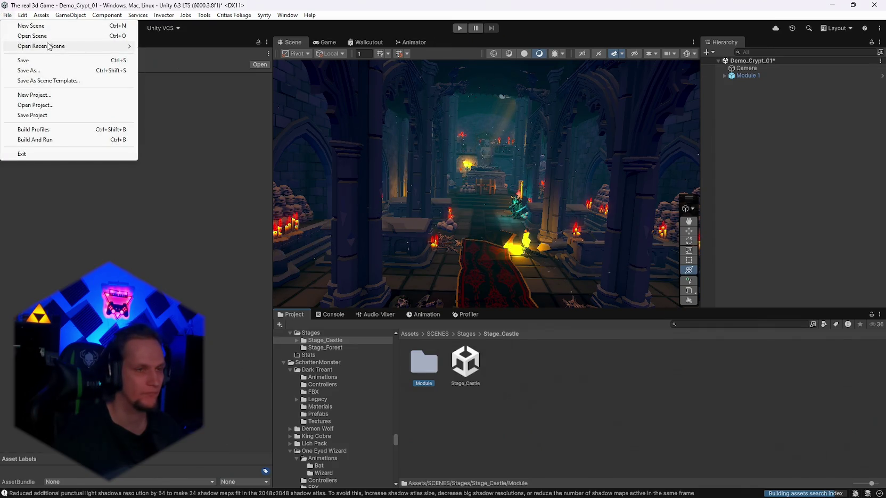
- Open the recent Stage_Castle scene, saving the Demo_Crypt_01 changes first
{"action": "mouse_move", "coordinate": [48, 47]}
{"action": "left_click", "coordinate": [196, 56]}
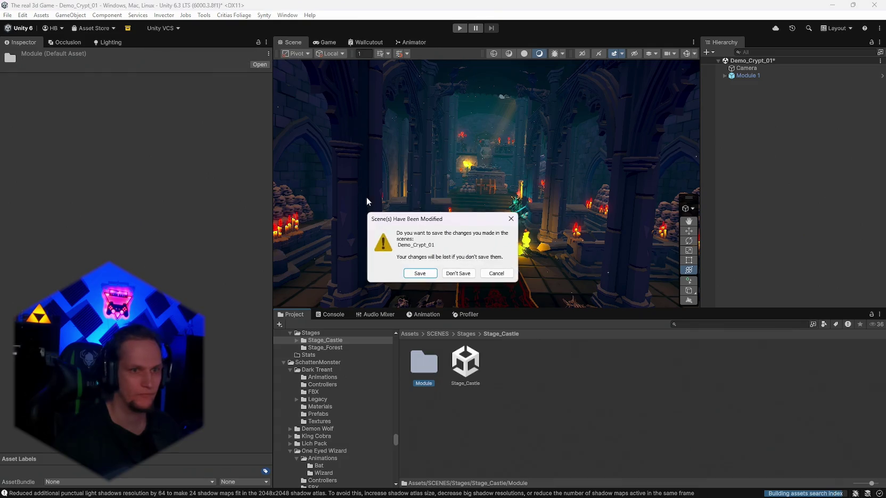
{"action": "left_click", "coordinate": [418, 275]}
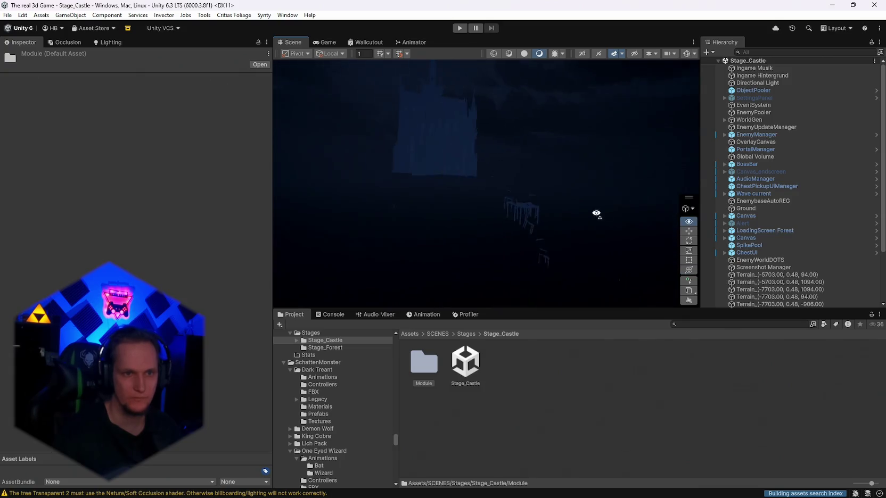
- Switch to unlit shading and drag a Module 1 prefab from the Module folder into the castle
{"action": "double_click", "coordinate": [747, 86]}
{"action": "left_click_drag", "start_coordinate": [674, 136], "coordinate": [592, 148]}
{"action": "left_click", "coordinate": [524, 54]}
{"action": "mouse_move", "coordinate": [524, 141]}
{"action": "left_mouse_down"}
{"action": "mouse_move", "coordinate": [781, 170]}
{"action": "mouse_move", "coordinate": [846, 153]}
{"action": "mouse_move", "coordinate": [73, 174]}
{"action": "mouse_move", "coordinate": [82, 196]}
{"action": "left_mouse_up"}
{"action": "double_click", "coordinate": [426, 367]}
{"action": "mouse_move", "coordinate": [484, 221]}
{"action": "left_mouse_down"}
{"action": "mouse_move", "coordinate": [464, 237]}
{"action": "mouse_move", "coordinate": [474, 237]}
{"action": "left_mouse_up"}
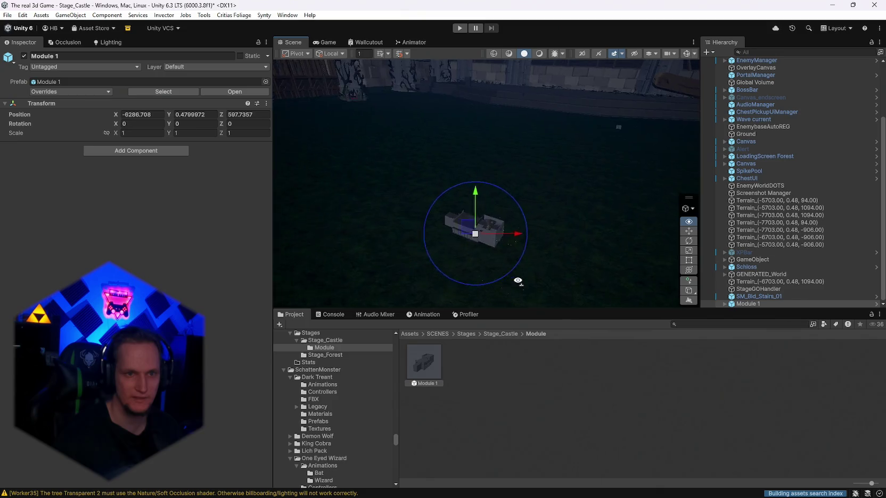
{"action": "left_click_drag", "start_coordinate": [517, 281], "coordinate": [461, 261]}
- Enlarge Module 1 to scale 3, 3, 3 using the combined transform handles
{"action": "key", "text": "y"}
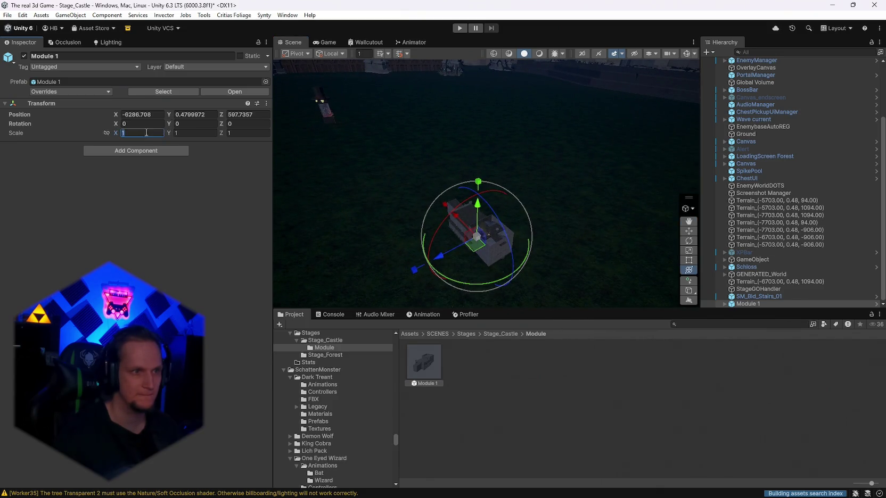
{"action": "type", "text": "3"}
{"action": "key", "text": "Tab"}
{"action": "type", "text": "3"}
{"action": "key", "text": "Tab"}
{"action": "type", "text": "3"}
{"action": "key", "text": "Return"}
{"action": "mouse_move", "coordinate": [534, 210]}
{"action": "left_mouse_down"}
{"action": "mouse_move", "coordinate": [465, 198]}
{"action": "mouse_move", "coordinate": [501, 178]}
{"action": "mouse_move", "coordinate": [559, 170]}
{"action": "mouse_move", "coordinate": [601, 182]}
{"action": "mouse_move", "coordinate": [564, 192]}
{"action": "mouse_move", "coordinate": [636, 186]}
{"action": "mouse_move", "coordinate": [534, 172]}
{"action": "mouse_move", "coordinate": [584, 180]}
{"action": "mouse_move", "coordinate": [548, 180]}
{"action": "mouse_move", "coordinate": [571, 232]}
{"action": "mouse_move", "coordinate": [763, 168]}
{"action": "mouse_move", "coordinate": [535, 173]}
{"action": "mouse_move", "coordinate": [23, 163]}
{"action": "mouse_move", "coordinate": [90, 142]}
{"action": "mouse_move", "coordinate": [89, 161]}
{"action": "mouse_move", "coordinate": [107, 177]}
{"action": "mouse_move", "coordinate": [95, 186]}
{"action": "mouse_move", "coordinate": [59, 163]}
{"action": "mouse_move", "coordinate": [39, 107]}
{"action": "mouse_move", "coordinate": [822, 128]}
{"action": "mouse_move", "coordinate": [786, 136]}
{"action": "mouse_move", "coordinate": [834, 143]}
{"action": "mouse_move", "coordinate": [843, 168]}
{"action": "mouse_move", "coordinate": [645, 186]}
{"action": "mouse_move", "coordinate": [763, 251]}
{"action": "mouse_move", "coordinate": [800, 255]}
{"action": "mouse_move", "coordinate": [536, 229]}
{"action": "mouse_move", "coordinate": [501, 205]}
{"action": "mouse_move", "coordinate": [474, 169]}
{"action": "mouse_move", "coordinate": [453, 184]}
{"action": "left_mouse_up"}
- Change the shading mode and frame Module 1's Environment child, toggling it on and off
{"action": "left_click", "coordinate": [539, 53]}
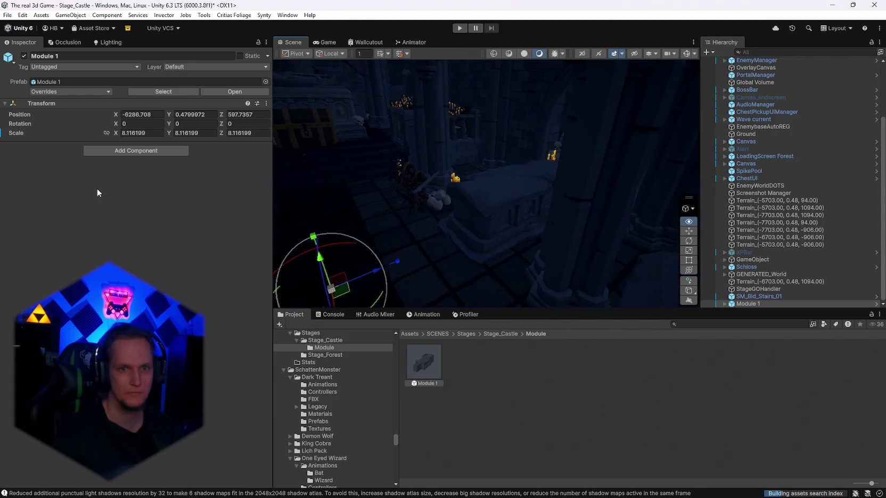
{"action": "left_click", "coordinate": [725, 304]}
{"action": "double_click", "coordinate": [772, 297]}
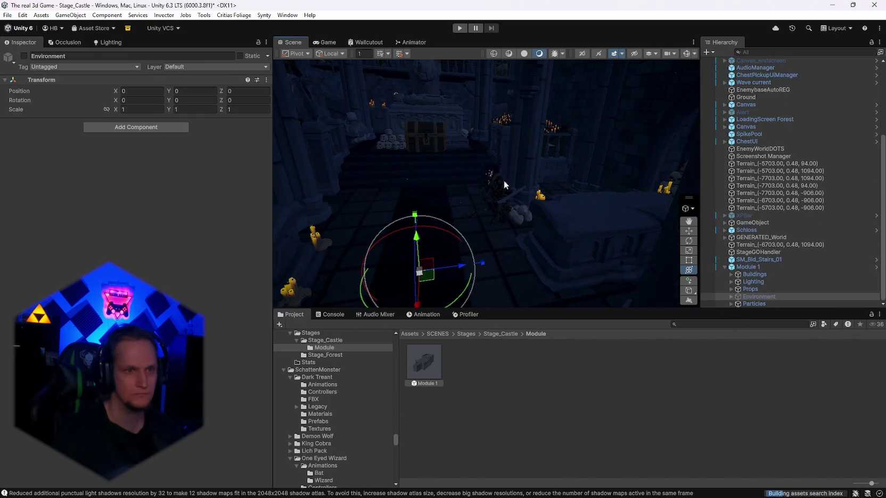
{"action": "left_click", "coordinate": [23, 56]}
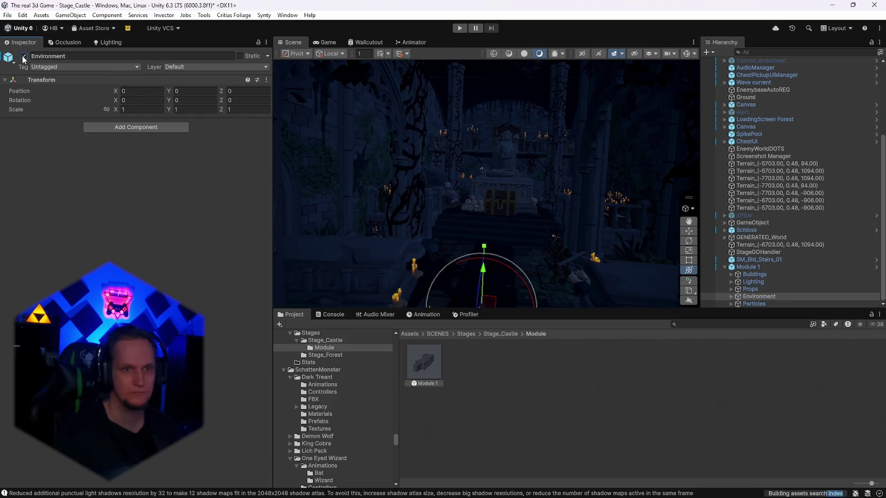
{"action": "left_click", "coordinate": [24, 56]}
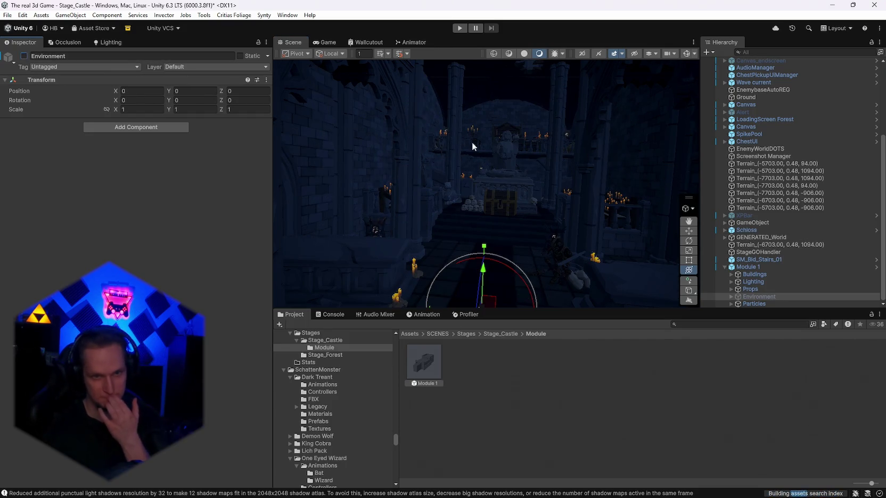
- Reset Module 1's scale to 1, 1, 1
{"action": "left_click", "coordinate": [722, 267]}
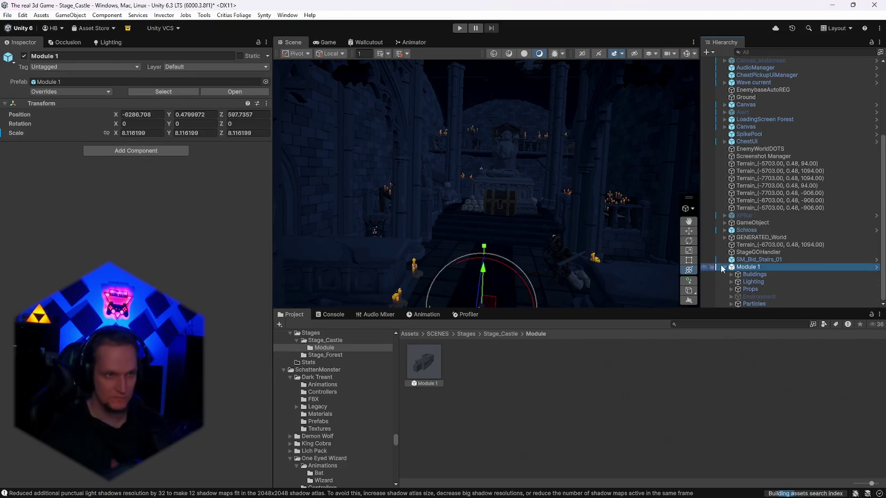
{"action": "type", "text": "1"}
{"action": "key", "text": "Tab"}
{"action": "type", "text": "1"}
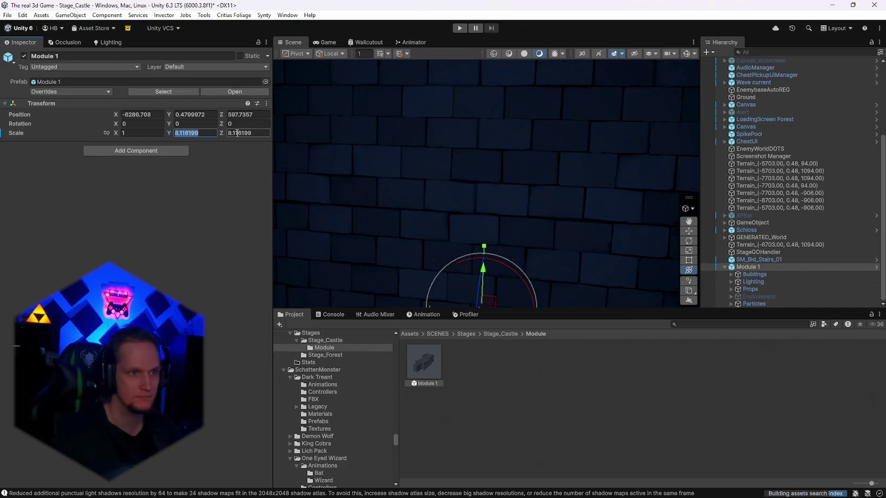
{"action": "key", "text": "Tab"}
{"action": "type", "text": "1"}
{"action": "key", "text": "Return"}
{"action": "mouse_move", "coordinate": [375, 163]}
{"action": "left_mouse_down"}
{"action": "mouse_move", "coordinate": [527, 253]}
{"action": "mouse_move", "coordinate": [495, 200]}
{"action": "mouse_move", "coordinate": [570, 247]}
{"action": "left_mouse_up"}
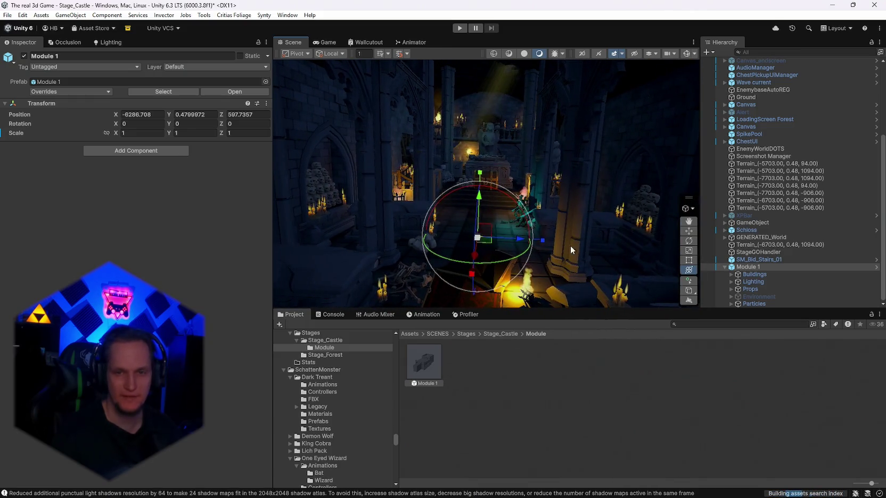
- Wrap Module 1 in a new empty parent and enter scale values 2 and 22
{"action": "right_click", "coordinate": [766, 267]}
{"action": "left_click", "coordinate": [777, 224]}
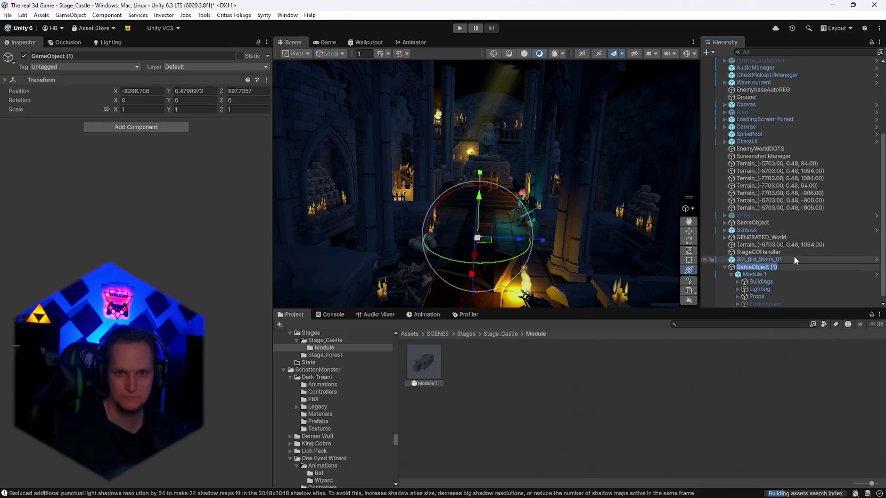
{"action": "left_click", "coordinate": [141, 109]}
{"action": "type", "text": "2"}
{"action": "key", "text": "Tab"}
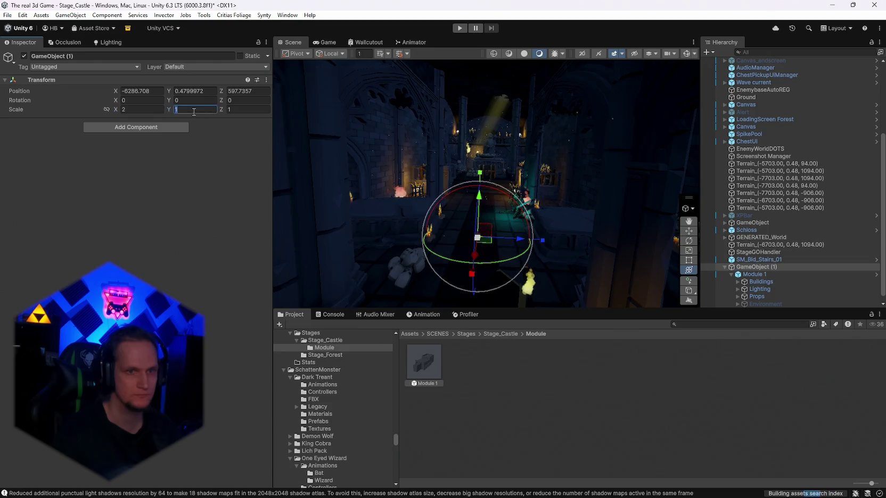
{"action": "type", "text": "22"}
{"action": "mouse_move", "coordinate": [453, 213]}
{"action": "left_mouse_down"}
{"action": "mouse_move", "coordinate": [447, 202]}
{"action": "mouse_move", "coordinate": [469, 213]}
{"action": "mouse_move", "coordinate": [512, 195]}
{"action": "mouse_move", "coordinate": [513, 164]}
{"action": "mouse_move", "coordinate": [593, 113]}
{"action": "mouse_move", "coordinate": [432, 237]}
{"action": "mouse_move", "coordinate": [522, 244]}
{"action": "mouse_move", "coordinate": [510, 229]}
{"action": "mouse_move", "coordinate": [506, 263]}
{"action": "left_mouse_up"}
- Set the parent GameObject (1)'s X and Y scale back to 1
{"action": "left_click", "coordinate": [141, 109]}
{"action": "type", "text": "1"}
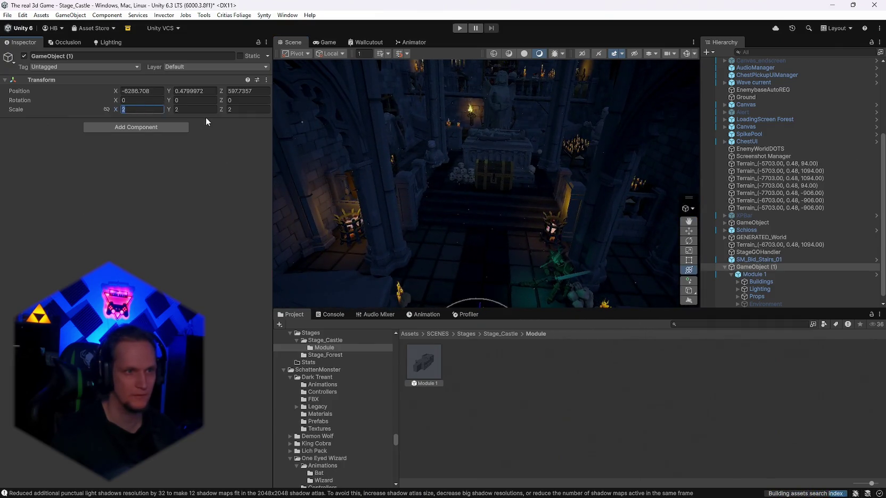
{"action": "key", "text": "Tab"}
{"action": "type", "text": "1"}
{"action": "right_click", "coordinate": [443, 189]}
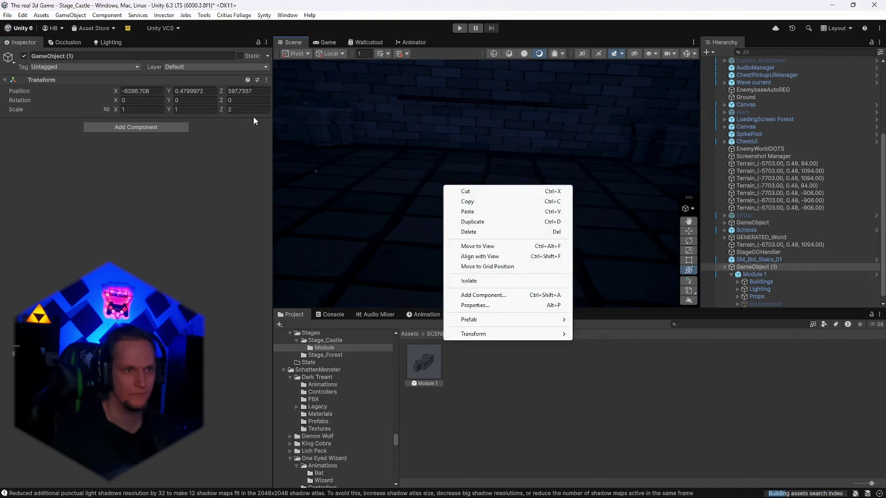
- Fly into the chapel and try, then cancel, making GameObject (1) static
{"action": "mouse_move", "coordinate": [317, 122]}
{"action": "left_mouse_down"}
{"action": "mouse_move", "coordinate": [540, 101]}
{"action": "mouse_move", "coordinate": [537, 155]}
{"action": "mouse_move", "coordinate": [486, 263]}
{"action": "mouse_move", "coordinate": [529, 252]}
{"action": "mouse_move", "coordinate": [628, 52]}
{"action": "left_mouse_up"}
{"action": "mouse_move", "coordinate": [565, 117]}
{"action": "left_mouse_down"}
{"action": "mouse_move", "coordinate": [554, 159]}
{"action": "mouse_move", "coordinate": [564, 178]}
{"action": "mouse_move", "coordinate": [527, 170]}
{"action": "mouse_move", "coordinate": [532, 160]}
{"action": "mouse_move", "coordinate": [522, 175]}
{"action": "left_mouse_up"}
{"action": "scroll", "coordinate": [741, 261], "scroll_direction": "down", "scroll_amount": 1}
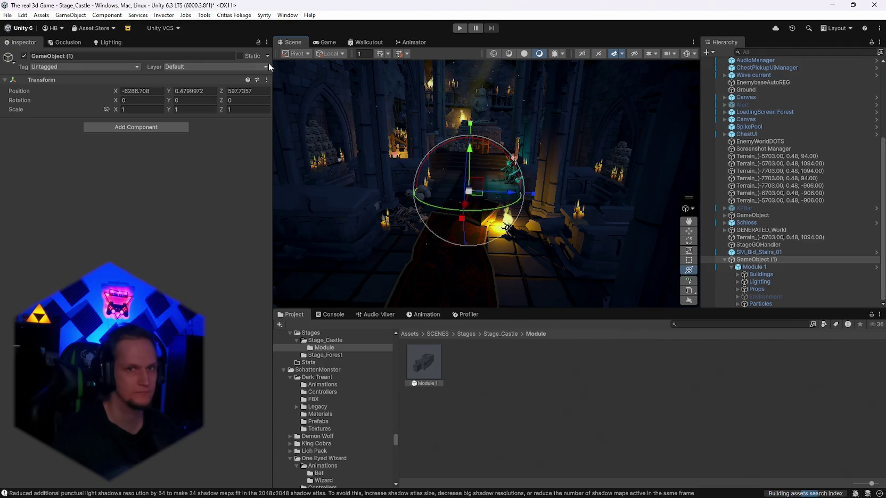
{"action": "left_click", "coordinate": [241, 55]}
{"action": "left_click", "coordinate": [499, 267]}
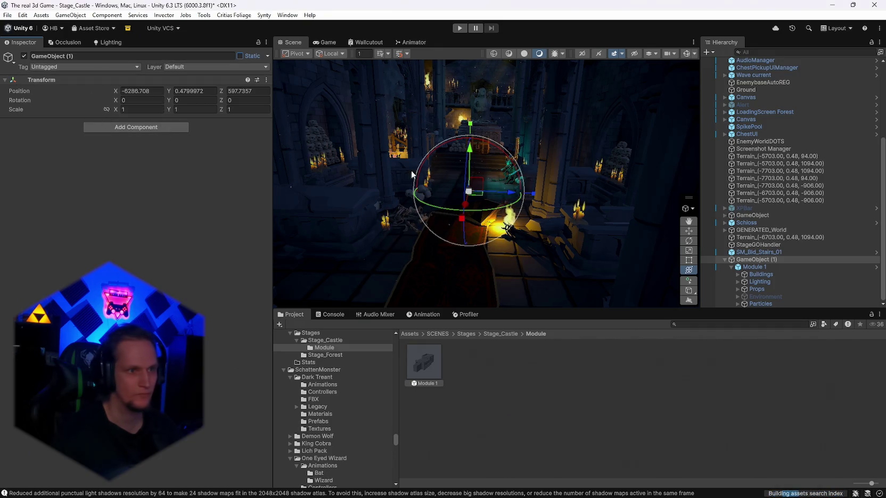
- Link the scale axes, scale GameObject (1) to 2, then undo back to 1
{"action": "left_click", "coordinate": [107, 109]}
{"action": "left_click", "coordinate": [141, 109]}
{"action": "type", "text": "2"}
{"action": "mouse_move", "coordinate": [362, 179]}
{"action": "left_mouse_down"}
{"action": "mouse_move", "coordinate": [575, 149]}
{"action": "mouse_move", "coordinate": [569, 165]}
{"action": "left_mouse_up"}
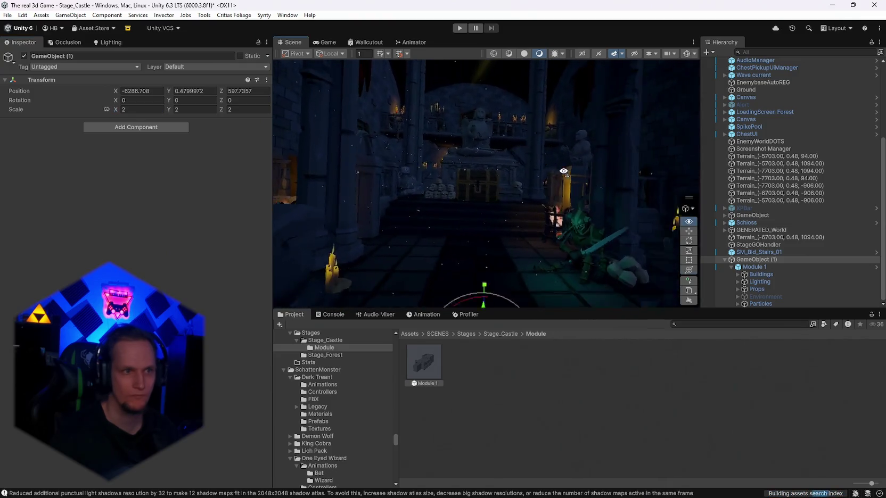
{"action": "key", "text": "y"}
{"action": "key", "text": "ctrl+z"}
{"action": "mouse_move", "coordinate": [509, 197]}
{"action": "left_mouse_down"}
{"action": "mouse_move", "coordinate": [565, 235]}
{"action": "mouse_move", "coordinate": [388, 248]}
{"action": "mouse_move", "coordinate": [218, 274]}
{"action": "mouse_move", "coordinate": [385, 257]}
{"action": "mouse_move", "coordinate": [465, 273]}
{"action": "mouse_move", "coordinate": [598, 201]}
{"action": "mouse_move", "coordinate": [553, 194]}
{"action": "mouse_move", "coordinate": [567, 223]}
{"action": "mouse_move", "coordinate": [556, 237]}
{"action": "left_mouse_up"}
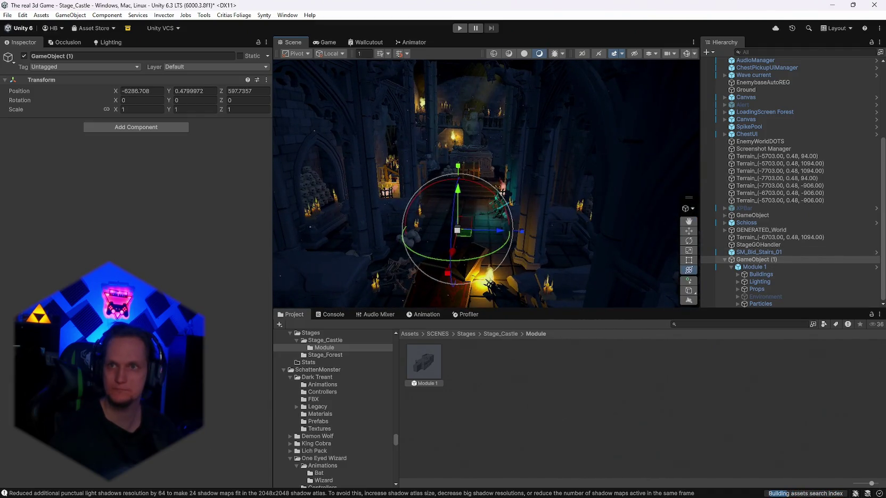
{"action": "key", "text": "alt+Tab"}
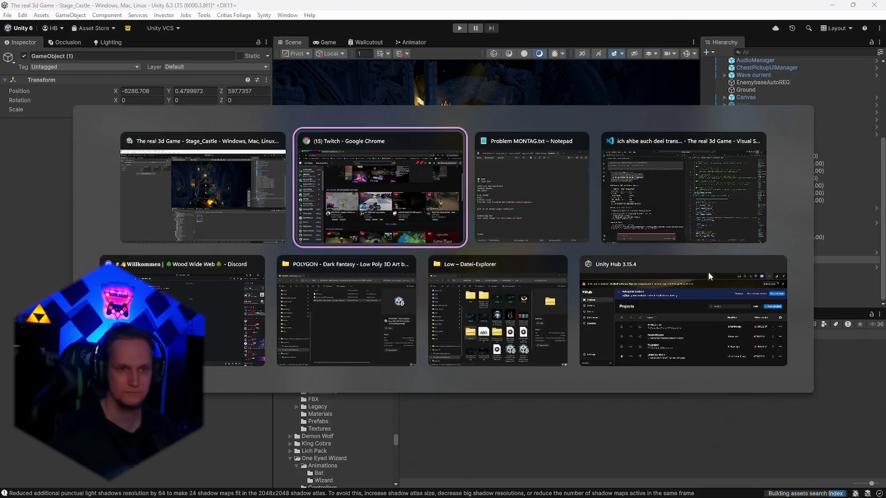
- Paste a snip of the GameObject (1) hierarchy into the VS Code chat and send the scaling question
{"action": "left_click", "coordinate": [662, 190]}
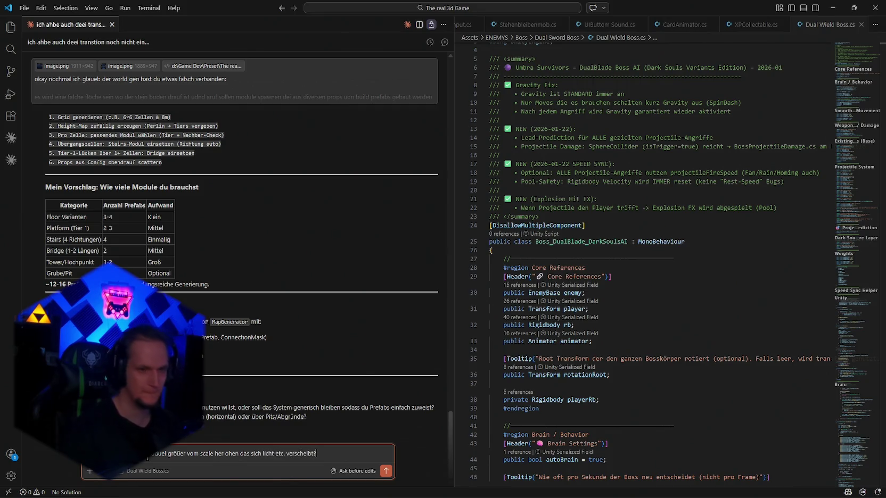
{"action": "key", "text": "alt+Tab"}
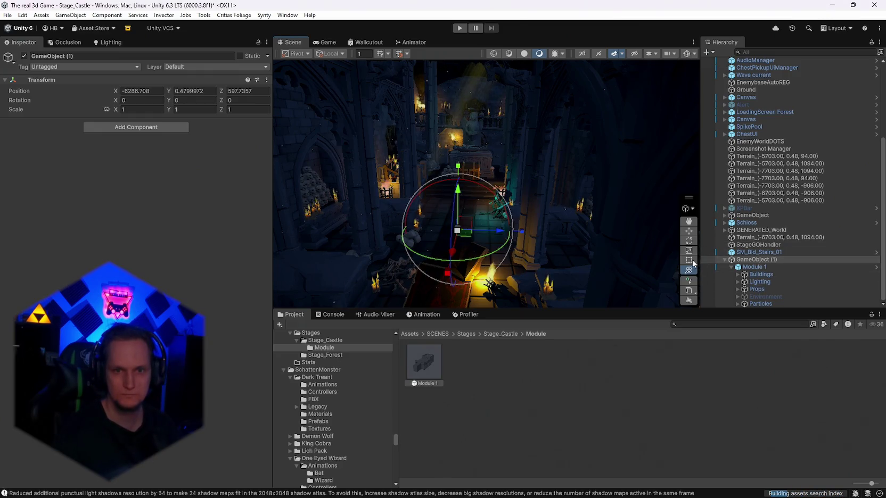
{"action": "key", "text": "super+shift+s"}
{"action": "mouse_move", "coordinate": [705, 255]}
{"action": "left_mouse_down"}
{"action": "mouse_move", "coordinate": [856, 313]}
{"action": "mouse_move", "coordinate": [881, 311]}
{"action": "left_mouse_up"}
{"action": "key", "text": "alt+Tab"}
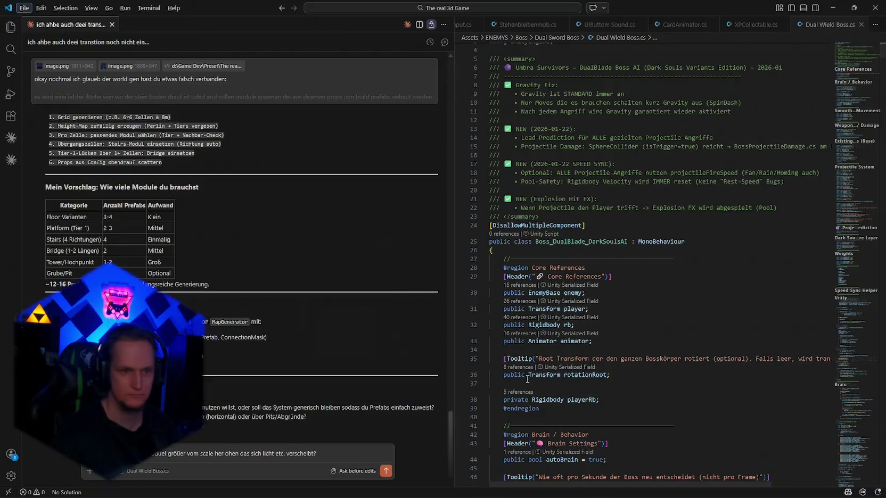
{"action": "key", "text": "ctrl+v"}
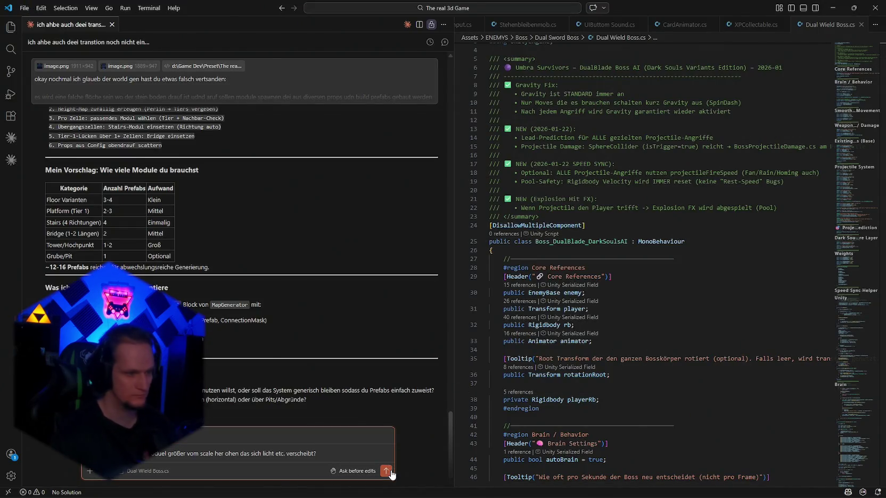
{"action": "left_click", "coordinate": [390, 471]}
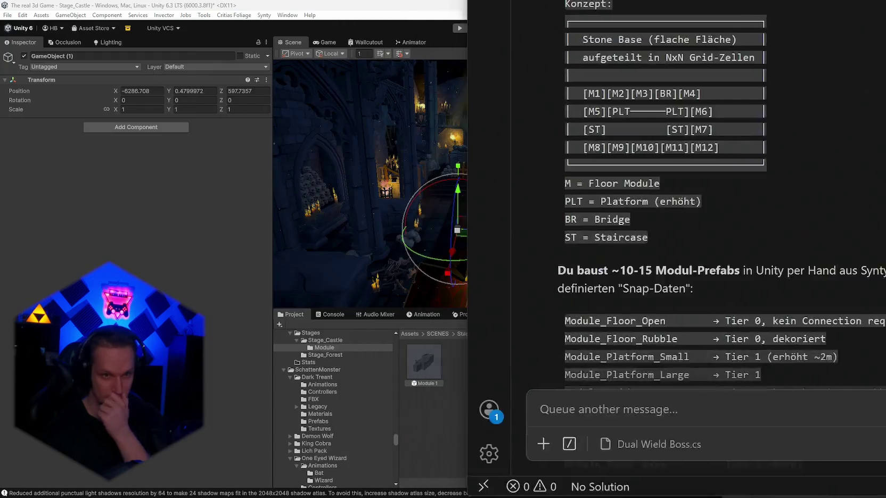
- Stretch GameObject (1) along Z to 1.5645, undo it, then scale it uniformly to about 1.53
{"action": "left_click_drag", "start_coordinate": [563, 226], "coordinate": [535, 246]}
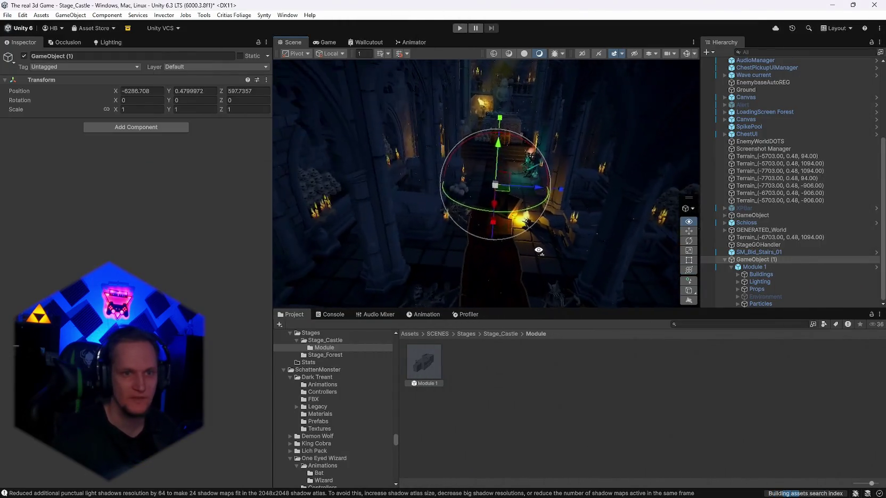
{"action": "mouse_move", "coordinate": [561, 189]}
{"action": "left_mouse_down"}
{"action": "mouse_move", "coordinate": [650, 182]}
{"action": "mouse_move", "coordinate": [528, 180]}
{"action": "mouse_move", "coordinate": [749, 165]}
{"action": "mouse_move", "coordinate": [800, 175]}
{"action": "left_mouse_up"}
{"action": "key", "text": "ctrl+z"}
{"action": "mouse_move", "coordinate": [682, 171]}
{"action": "left_mouse_down"}
{"action": "mouse_move", "coordinate": [572, 172]}
{"action": "mouse_move", "coordinate": [573, 115]}
{"action": "mouse_move", "coordinate": [575, 198]}
{"action": "left_mouse_up"}
{"action": "mouse_move", "coordinate": [489, 176]}
{"action": "left_mouse_down"}
{"action": "mouse_move", "coordinate": [655, 168]}
{"action": "mouse_move", "coordinate": [617, 184]}
{"action": "mouse_move", "coordinate": [578, 103]}
{"action": "mouse_move", "coordinate": [592, 144]}
{"action": "mouse_move", "coordinate": [582, 140]}
{"action": "mouse_move", "coordinate": [592, 171]}
{"action": "mouse_move", "coordinate": [591, 255]}
{"action": "mouse_move", "coordinate": [453, 252]}
{"action": "mouse_move", "coordinate": [522, 212]}
{"action": "mouse_move", "coordinate": [606, 222]}
{"action": "mouse_move", "coordinate": [587, 214]}
{"action": "mouse_move", "coordinate": [613, 267]}
{"action": "mouse_move", "coordinate": [553, 219]}
{"action": "mouse_move", "coordinate": [516, 146]}
{"action": "mouse_move", "coordinate": [511, 170]}
{"action": "mouse_move", "coordinate": [532, 186]}
{"action": "left_mouse_up"}
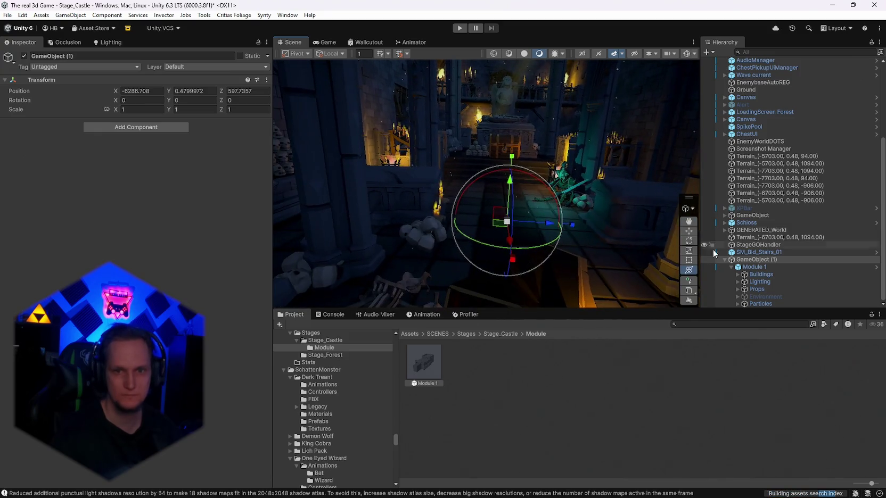
- Try new scale values on Module 1, then undo back to scale 1
{"action": "left_click", "coordinate": [757, 267]}
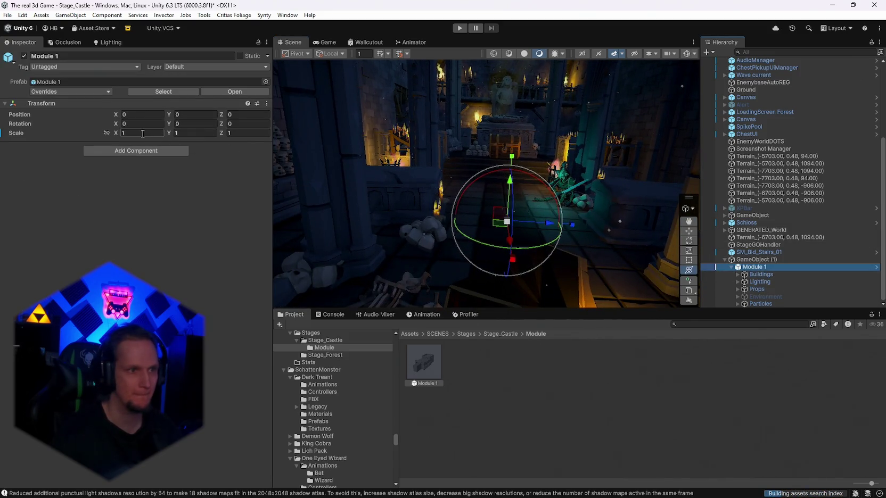
{"action": "type", "text": "2"}
{"action": "key", "text": "Tab"}
{"action": "type", "text": "2"}
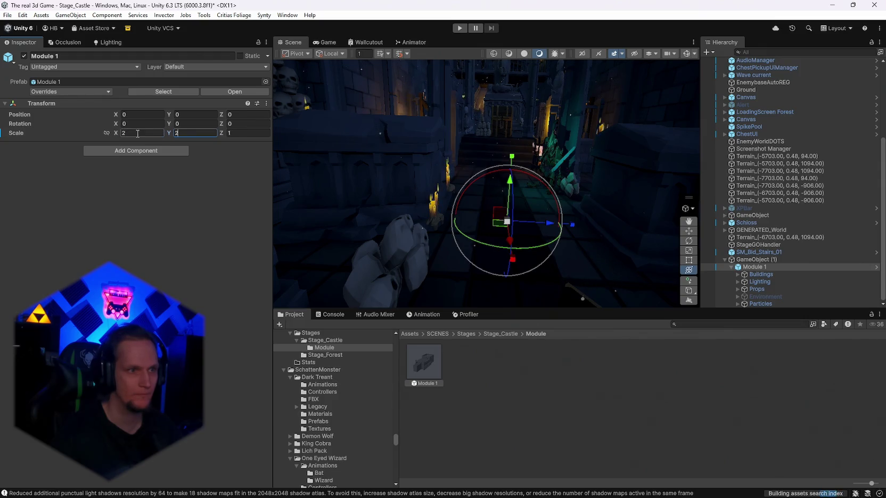
{"action": "type", "text": "2"}
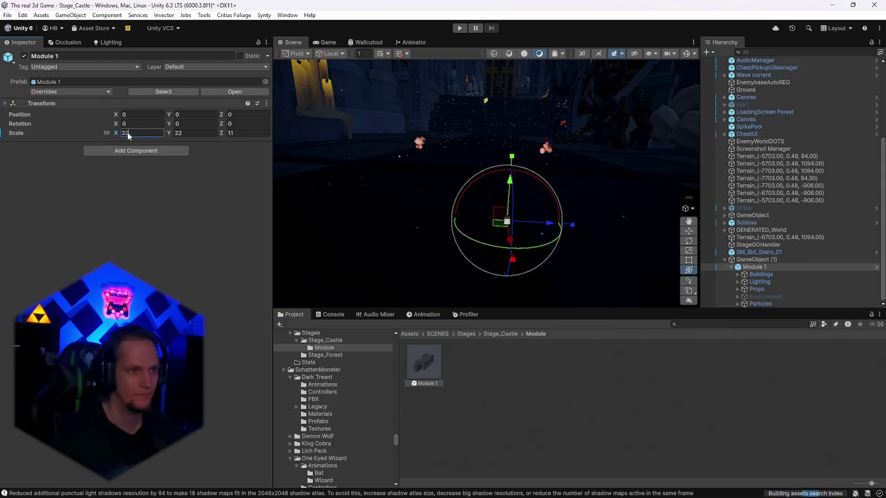
{"action": "key", "text": "BackSpace"}
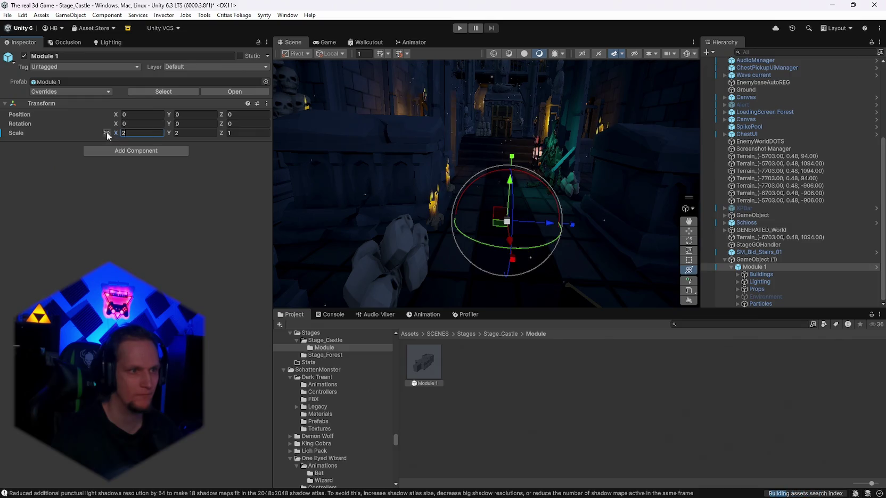
{"action": "key", "text": "ctrl+z"}
{"action": "key", "text": "ctrl+z"}
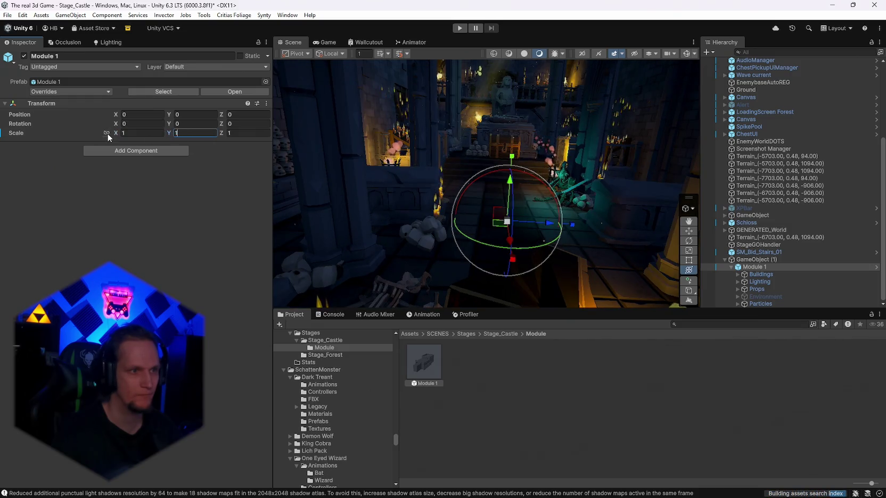
- Scale the Buildings and Lighting children to 2 with proportional scale axes
{"action": "left_click", "coordinate": [770, 274]}
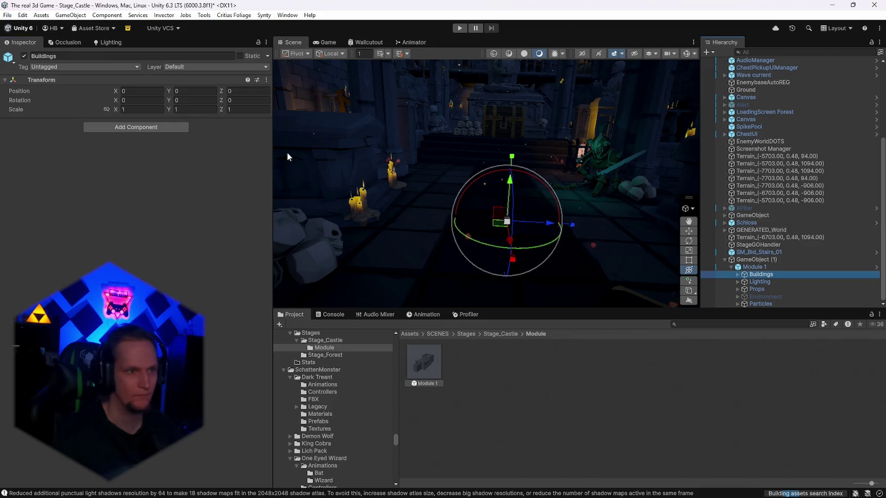
{"action": "left_click", "coordinate": [106, 109]}
{"action": "left_click", "coordinate": [142, 109]}
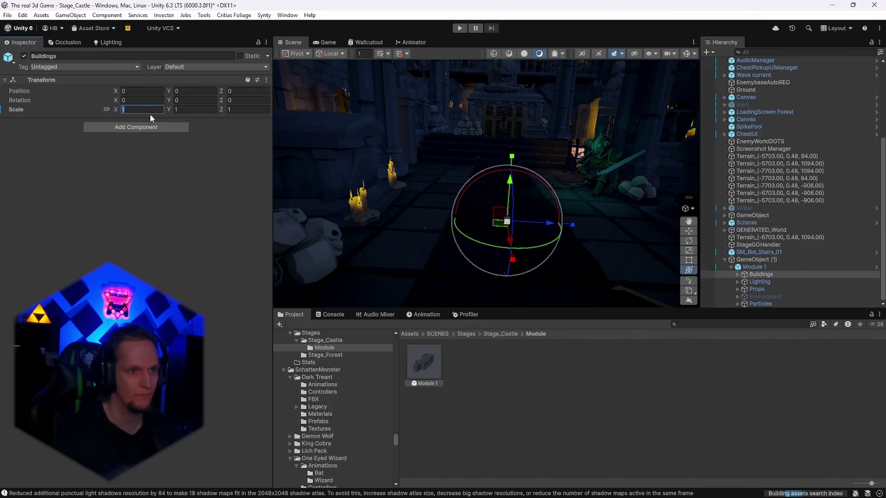
{"action": "type", "text": "2"}
{"action": "left_click", "coordinate": [752, 283]}
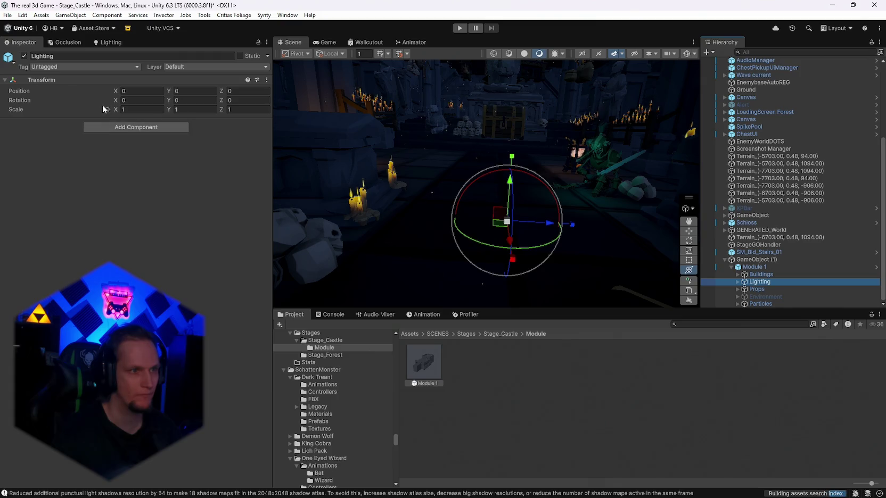
{"action": "type", "text": "2"}
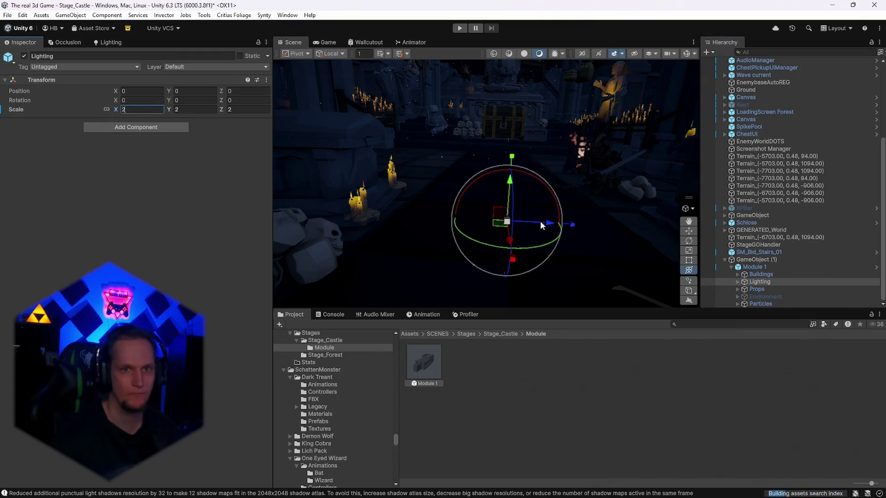
{"action": "left_click", "coordinate": [756, 289]}
{"action": "left_click", "coordinate": [140, 109]}
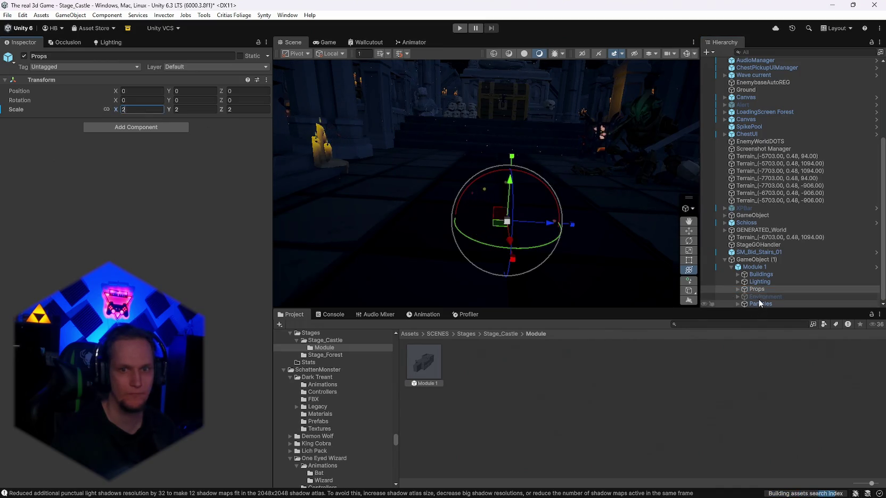
- Set the Particles child's scale to 2 and inspect the chest and candles area
{"action": "left_click", "coordinate": [758, 297]}
{"action": "left_click_drag", "start_coordinate": [595, 234], "coordinate": [524, 194]}
{"action": "left_click", "coordinate": [757, 304]}
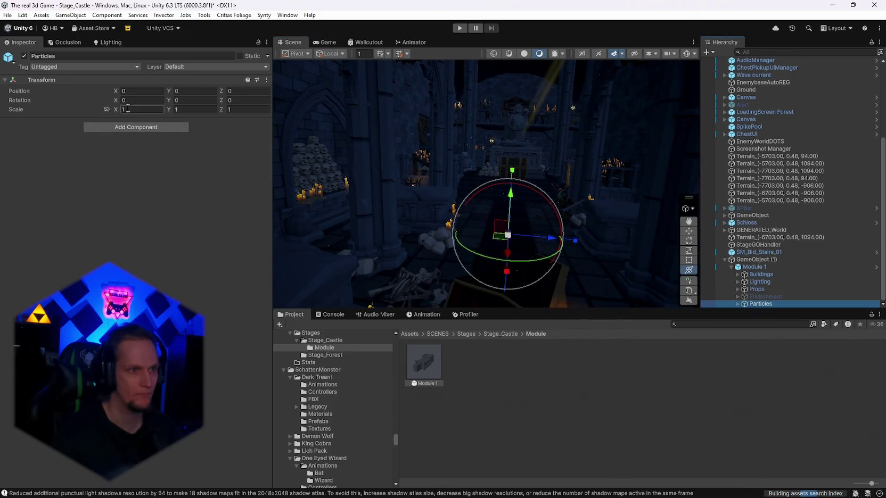
{"action": "type", "text": "2"}
{"action": "mouse_move", "coordinate": [475, 212]}
{"action": "left_mouse_down"}
{"action": "mouse_move", "coordinate": [514, 142]}
{"action": "mouse_move", "coordinate": [560, 233]}
{"action": "mouse_move", "coordinate": [591, 220]}
{"action": "mouse_move", "coordinate": [550, 164]}
{"action": "mouse_move", "coordinate": [565, 236]}
{"action": "left_mouse_up"}
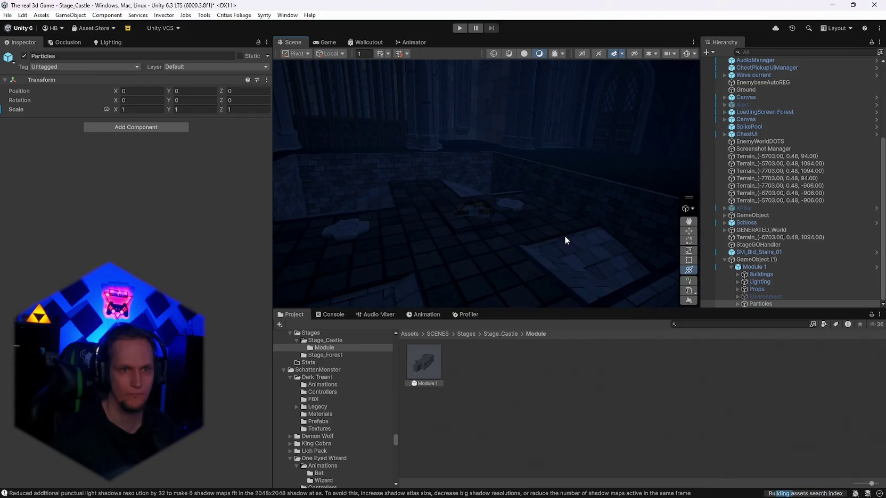
{"action": "key", "text": "Up"}
{"action": "key", "text": "Up"}
{"action": "key", "text": "Up"}
{"action": "key", "text": "Up"}
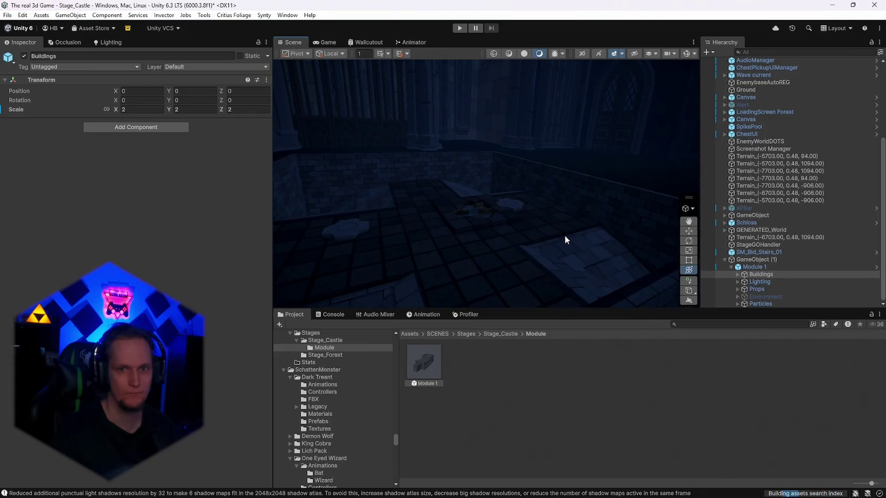
{"action": "mouse_move", "coordinate": [583, 220]}
{"action": "left_mouse_down"}
{"action": "mouse_move", "coordinate": [516, 211]}
{"action": "mouse_move", "coordinate": [519, 256]}
{"action": "mouse_move", "coordinate": [574, 253]}
{"action": "left_mouse_up"}
{"action": "key", "text": "Up"}
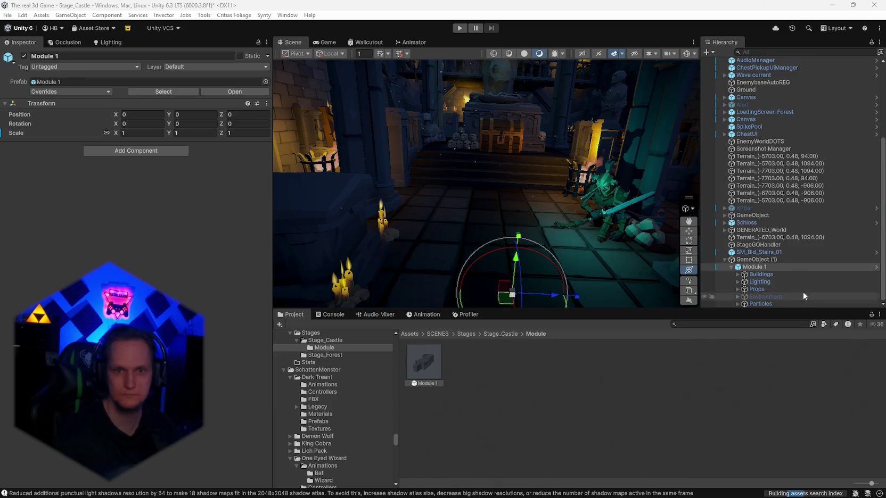
- Select all five children from Buildings through Particles and scale them to 2
{"action": "left_click", "coordinate": [760, 274]}
{"action": "left_click", "coordinate": [759, 304], "text": "shift"}
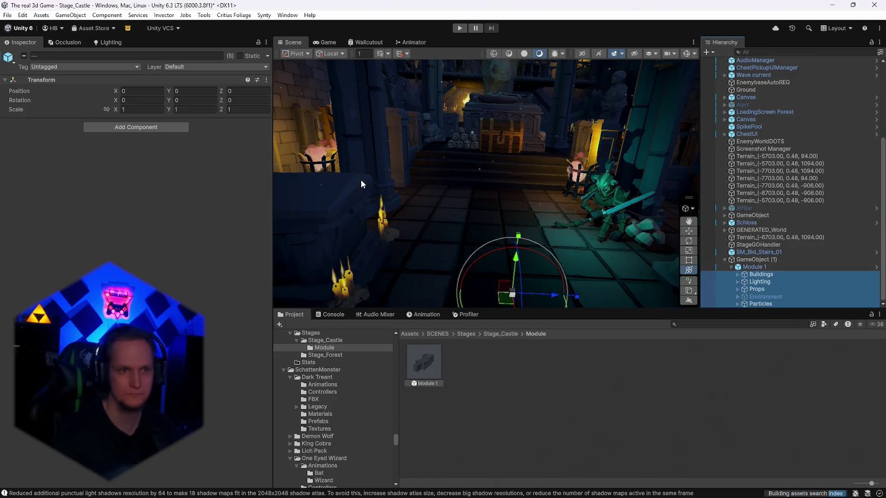
{"action": "type", "text": "2"}
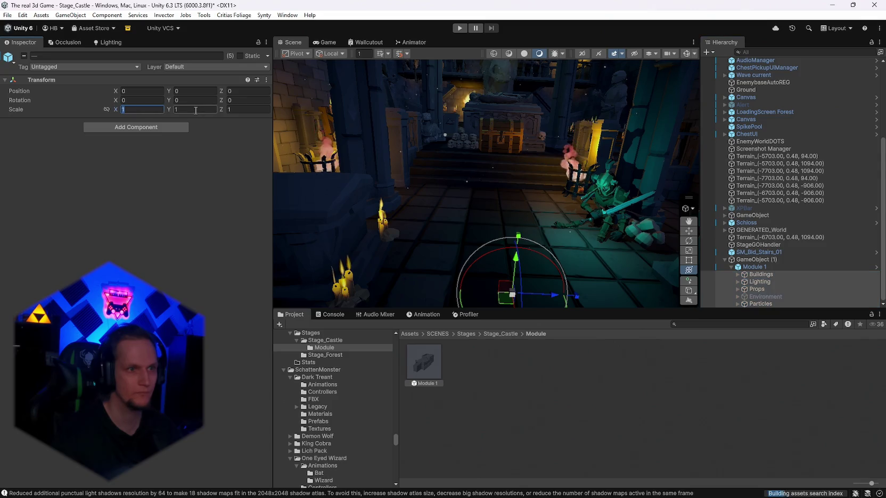
{"action": "left_click", "coordinate": [238, 109]}
{"action": "left_click_drag", "start_coordinate": [495, 181], "coordinate": [501, 161]}
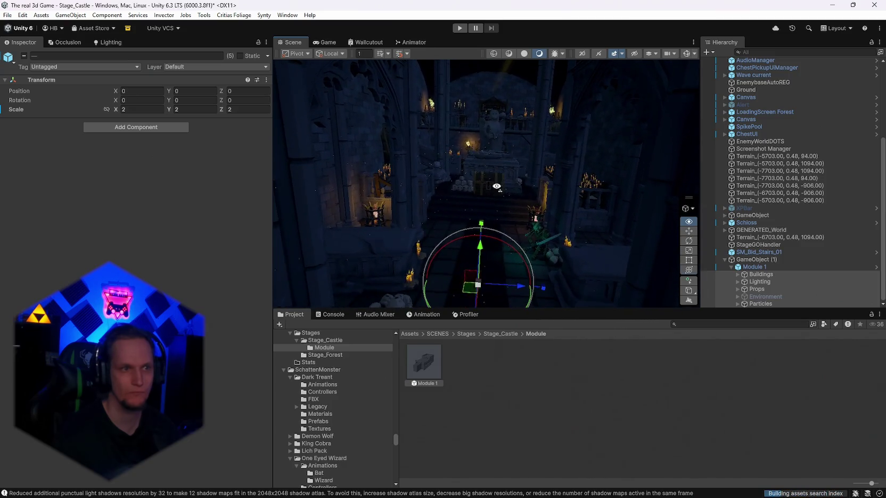
- Raise the five children's X, Y and Z scale to 3 and inspect the enlarged module
{"action": "type", "text": "3"}
{"action": "left_click", "coordinate": [191, 110]}
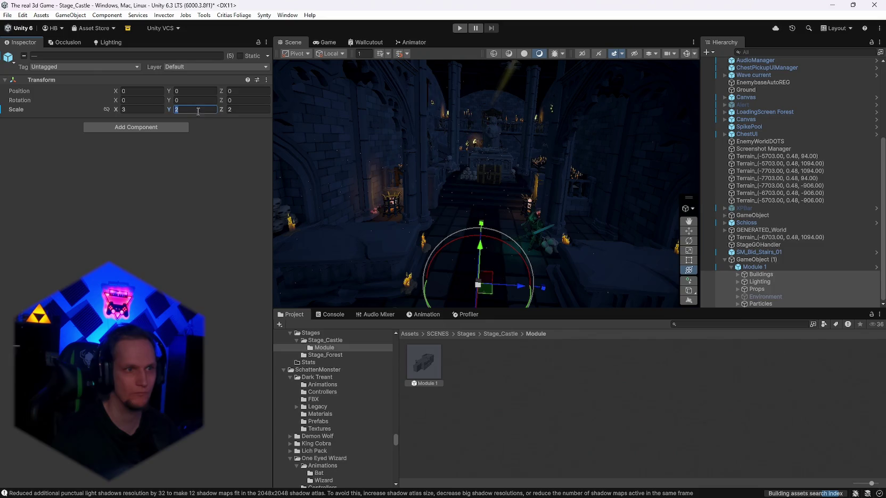
{"action": "type", "text": "3"}
{"action": "left_click", "coordinate": [252, 110]}
{"action": "type", "text": "3"}
{"action": "mouse_move", "coordinate": [501, 187]}
{"action": "left_mouse_down"}
{"action": "mouse_move", "coordinate": [504, 242]}
{"action": "mouse_move", "coordinate": [495, 185]}
{"action": "mouse_move", "coordinate": [447, 154]}
{"action": "mouse_move", "coordinate": [349, 152]}
{"action": "mouse_move", "coordinate": [157, 175]}
{"action": "mouse_move", "coordinate": [757, 175]}
{"action": "mouse_move", "coordinate": [682, 188]}
{"action": "mouse_move", "coordinate": [702, 158]}
{"action": "mouse_move", "coordinate": [852, 164]}
{"action": "mouse_move", "coordinate": [733, 191]}
{"action": "mouse_move", "coordinate": [298, 175]}
{"action": "left_mouse_up"}
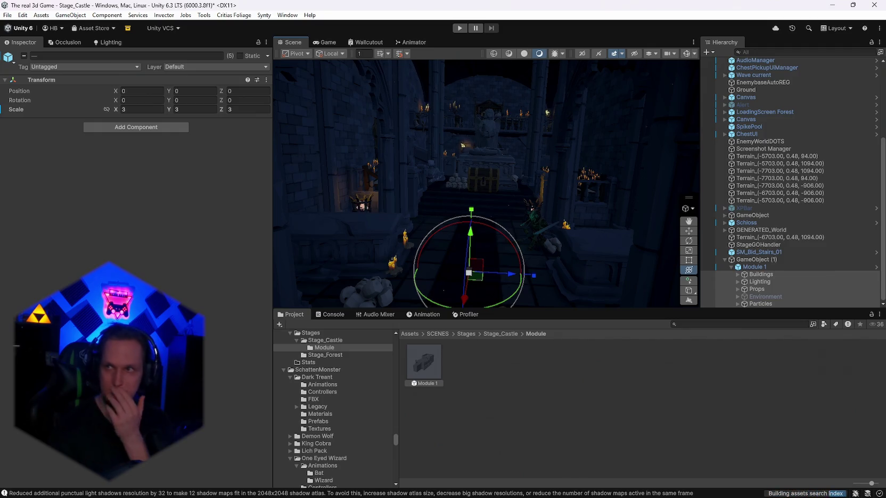
{"action": "key", "text": "alt+Tab"}
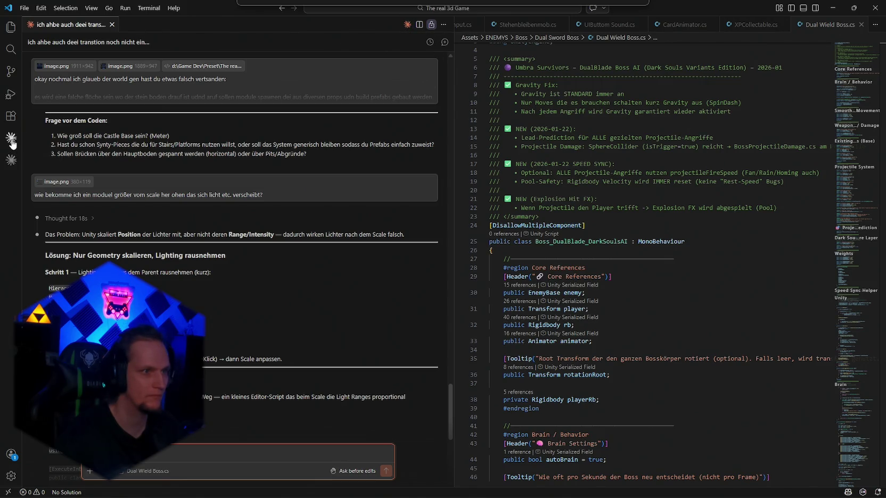
- Reopen the earlier Claude session 'wie bekomme ich ein moduel größer' from chat history
{"action": "left_click", "coordinate": [11, 140]}
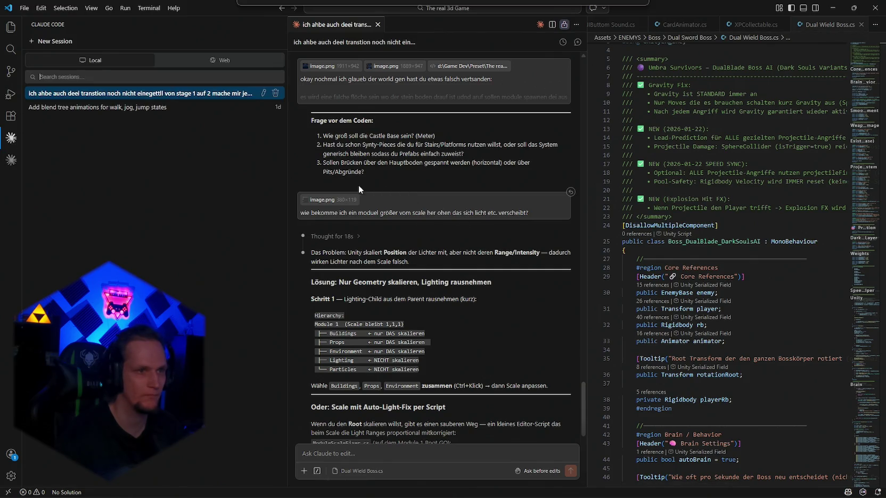
{"action": "left_click", "coordinate": [90, 101]}
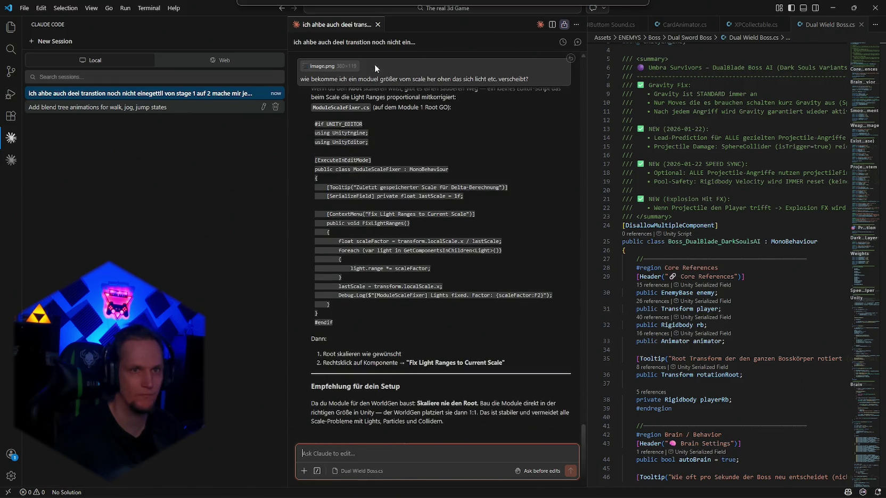
{"action": "left_click", "coordinate": [378, 25]}
{"action": "left_click", "coordinate": [10, 159]}
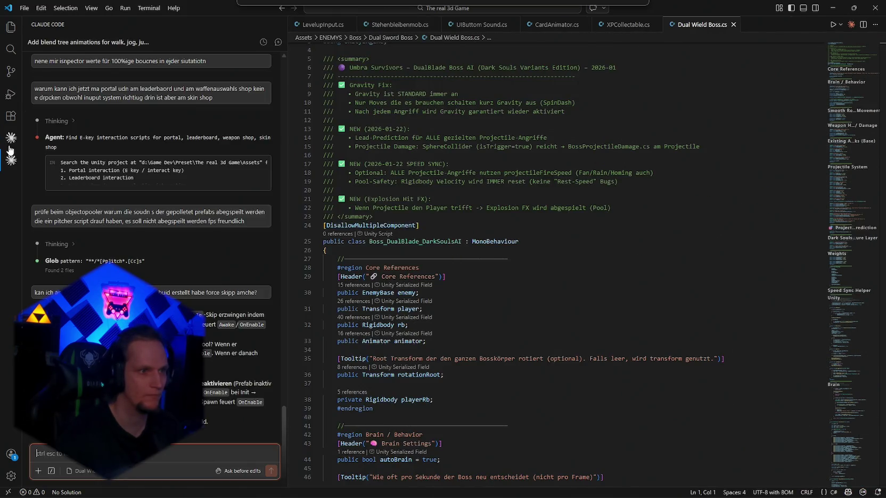
{"action": "scroll", "coordinate": [139, 277], "scroll_direction": "up", "scroll_amount": 15}
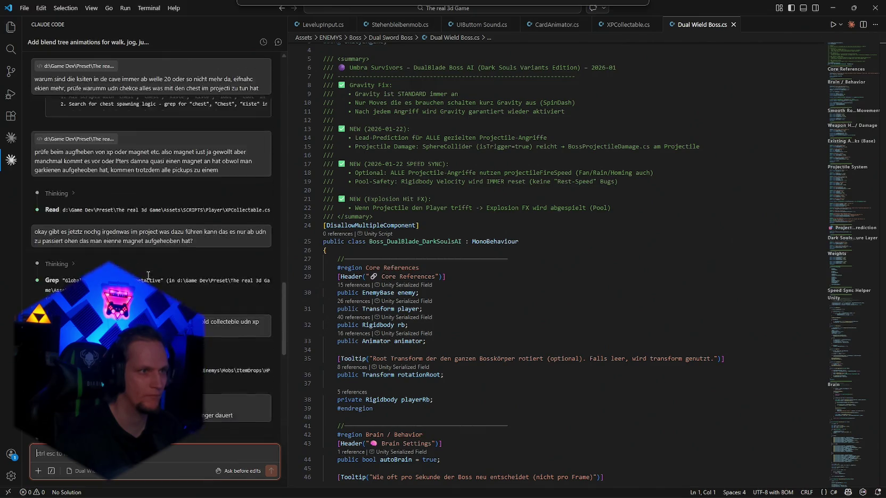
{"action": "left_click", "coordinate": [264, 41]}
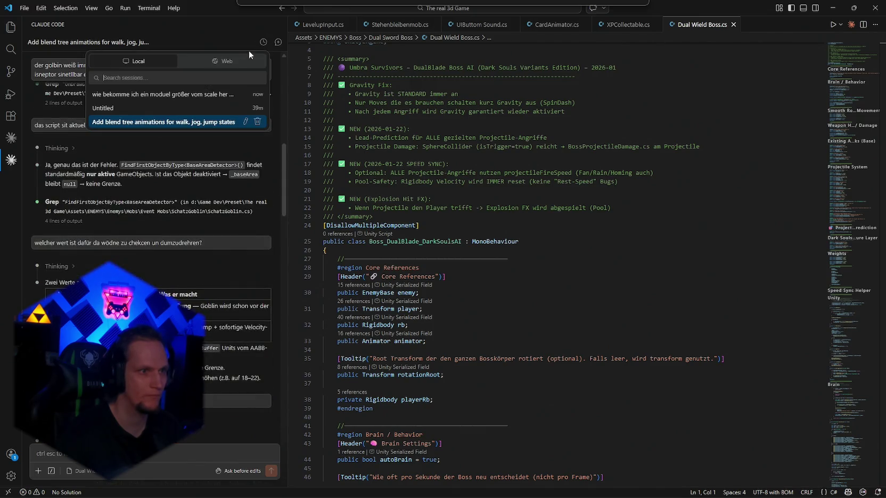
{"action": "left_click", "coordinate": [154, 96]}
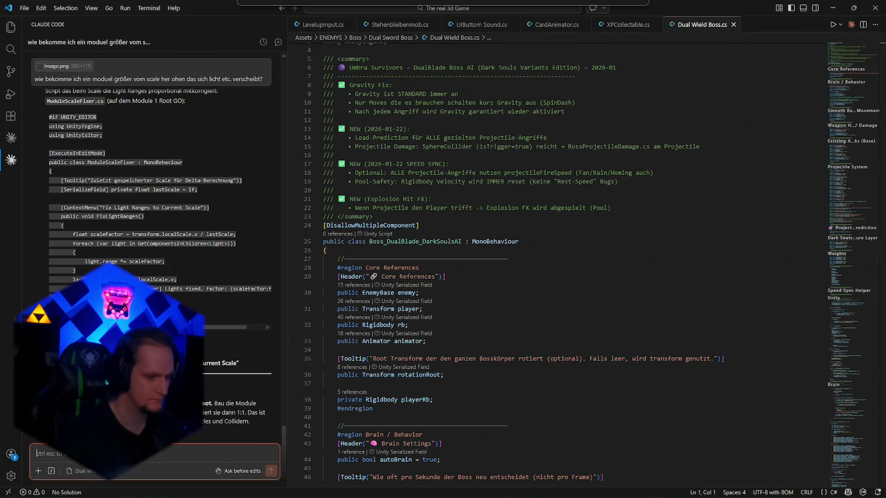
- Send Claude a follow-up request starting 'erstell…' about the ModuleScaleFixer script
{"action": "type", "text": "erstelel mi"}
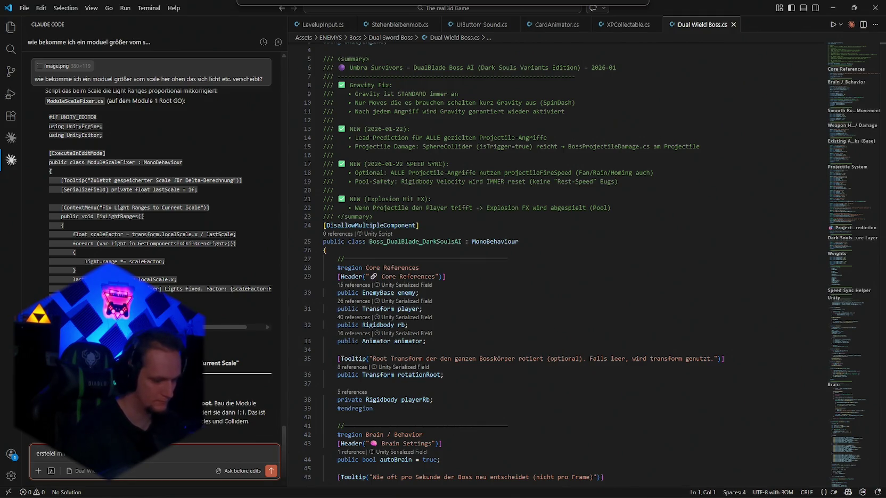
{"action": "key", "text": "Return"}
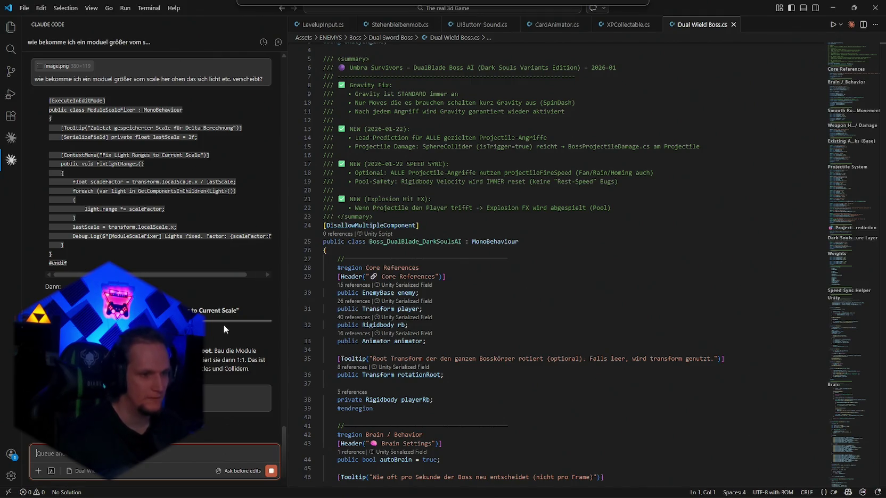
{"action": "key", "text": "alt+Tab"}
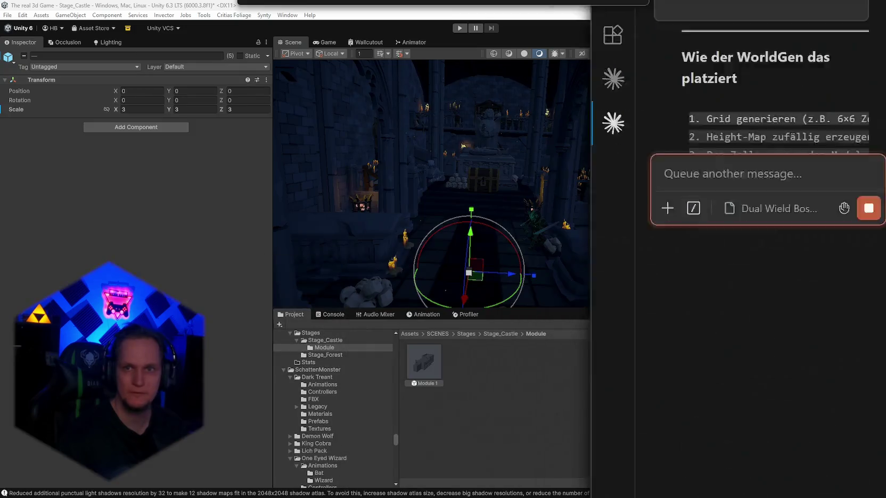
- Set the five selected children's X, Y and Z scale back to 1
{"action": "mouse_move", "coordinate": [494, 119]}
{"action": "left_mouse_down"}
{"action": "mouse_move", "coordinate": [313, 142]}
{"action": "mouse_move", "coordinate": [690, 178]}
{"action": "mouse_move", "coordinate": [424, 160]}
{"action": "mouse_move", "coordinate": [500, 229]}
{"action": "mouse_move", "coordinate": [494, 277]}
{"action": "mouse_move", "coordinate": [503, 210]}
{"action": "mouse_move", "coordinate": [546, 212]}
{"action": "mouse_move", "coordinate": [522, 209]}
{"action": "left_mouse_up"}
{"action": "left_click", "coordinate": [141, 109]}
{"action": "type", "text": "1"}
{"action": "left_click", "coordinate": [197, 110]}
{"action": "type", "text": "1"}
{"action": "left_click", "coordinate": [230, 109]}
{"action": "type", "text": "1"}
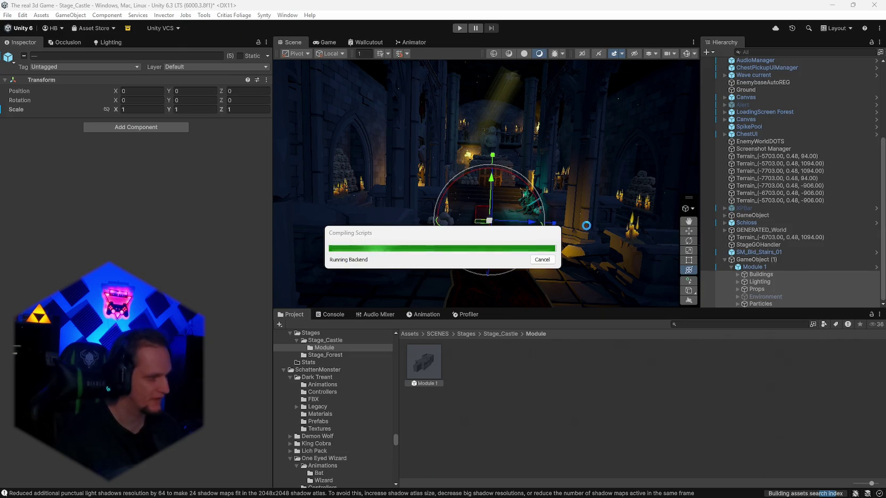
- Clear the selection, view the altar area, and select Module 1
{"action": "right_click", "coordinate": [587, 227]}
{"action": "left_click", "coordinate": [567, 241]}
{"action": "mouse_move", "coordinate": [567, 240]}
{"action": "left_mouse_down"}
{"action": "mouse_move", "coordinate": [588, 180]}
{"action": "mouse_move", "coordinate": [532, 191]}
{"action": "mouse_move", "coordinate": [137, 208]}
{"action": "mouse_move", "coordinate": [114, 196]}
{"action": "mouse_move", "coordinate": [459, 200]}
{"action": "mouse_move", "coordinate": [584, 177]}
{"action": "mouse_move", "coordinate": [589, 200]}
{"action": "mouse_move", "coordinate": [594, 161]}
{"action": "mouse_move", "coordinate": [488, 229]}
{"action": "left_mouse_up"}
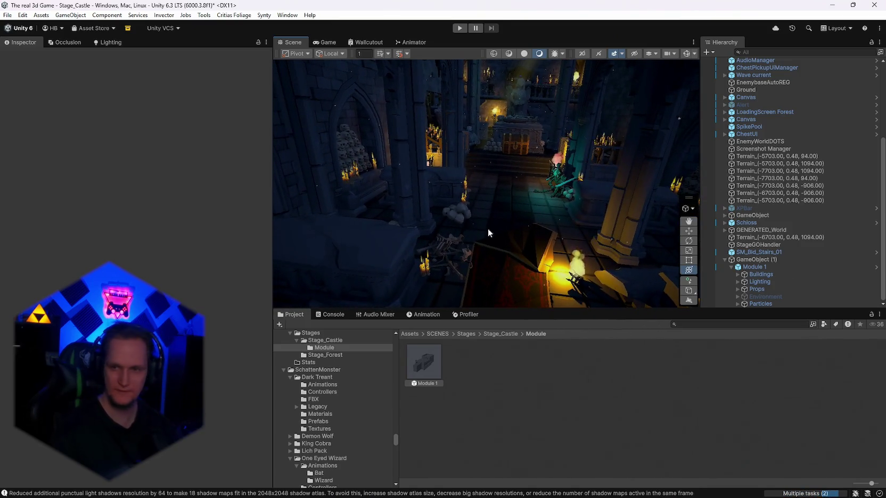
{"action": "left_click_drag", "start_coordinate": [582, 240], "coordinate": [591, 234]}
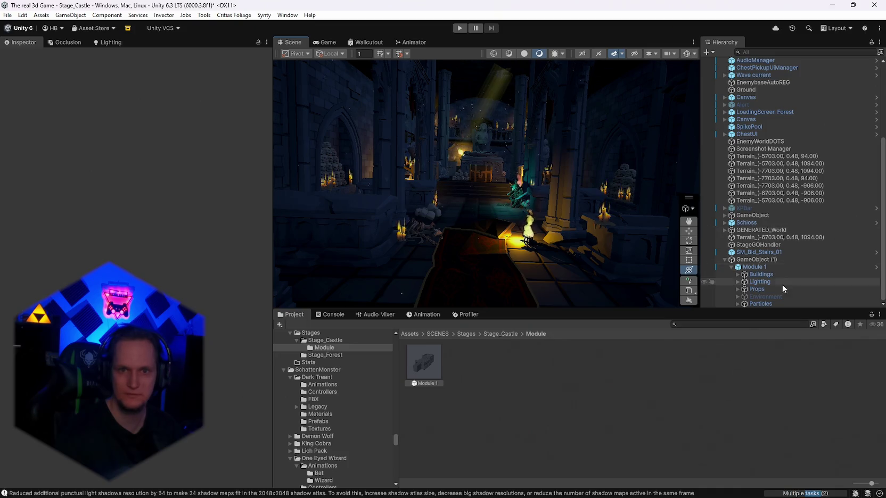
{"action": "left_click", "coordinate": [753, 266]}
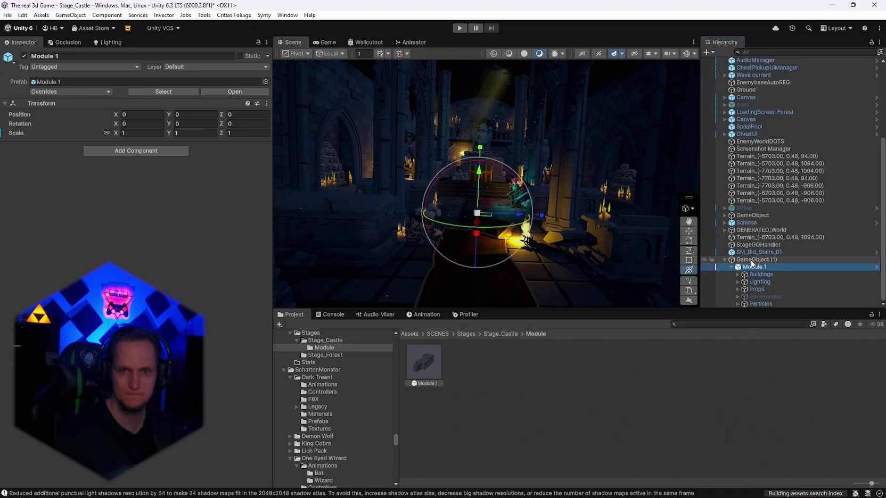
- Move Module 1 out to the Hierarchy root and delete the leftover GameObject (1)
{"action": "left_click", "coordinate": [756, 260]}
{"action": "left_click_drag", "start_coordinate": [756, 269], "coordinate": [752, 258]}
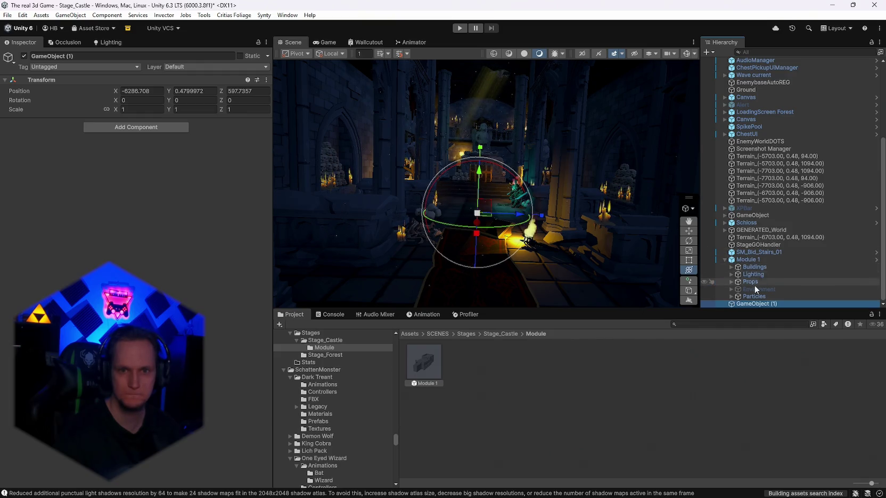
{"action": "left_click", "coordinate": [743, 303]}
{"action": "key", "text": "BackSpace"}
{"action": "left_click", "coordinate": [750, 302]}
{"action": "key", "text": "Delete"}
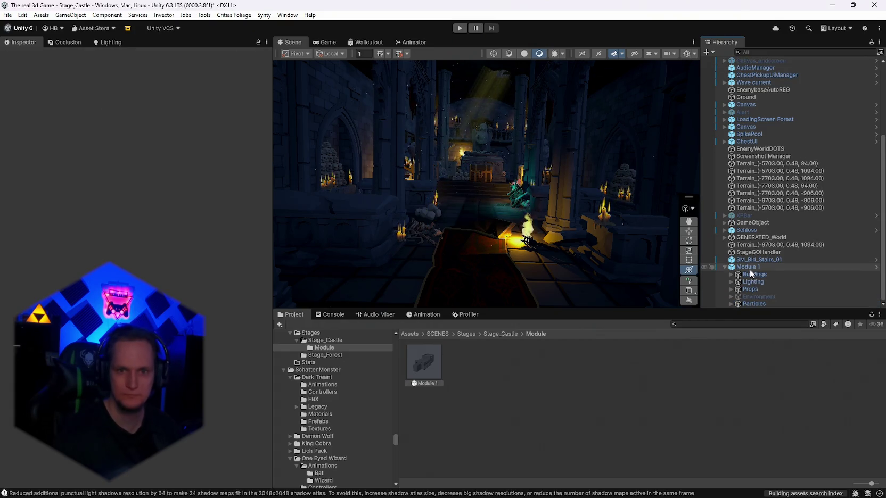
- Search Module 1's Add Component list for 'mod' and 'scal', closing it without adding anything
{"action": "left_click", "coordinate": [750, 267]}
{"action": "left_click", "coordinate": [99, 152]}
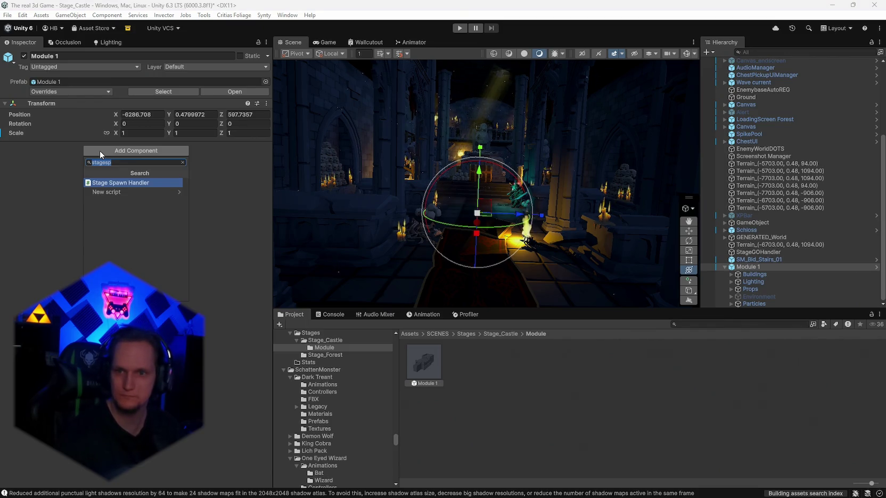
{"action": "key", "text": "BackSpace"}
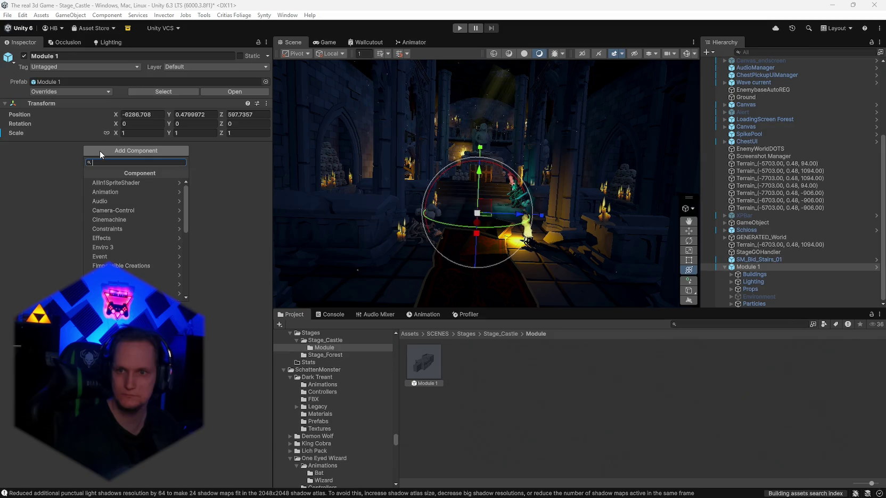
{"action": "type", "text": "r"}
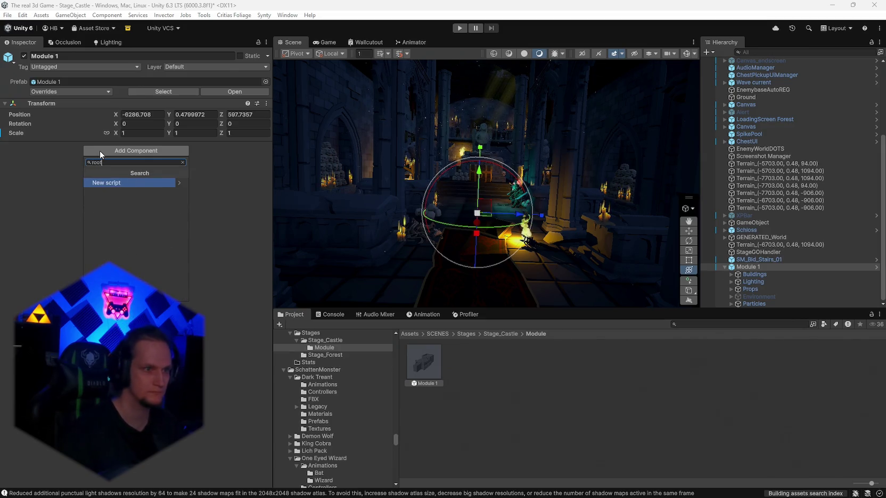
{"action": "key", "text": "BackSpace"}
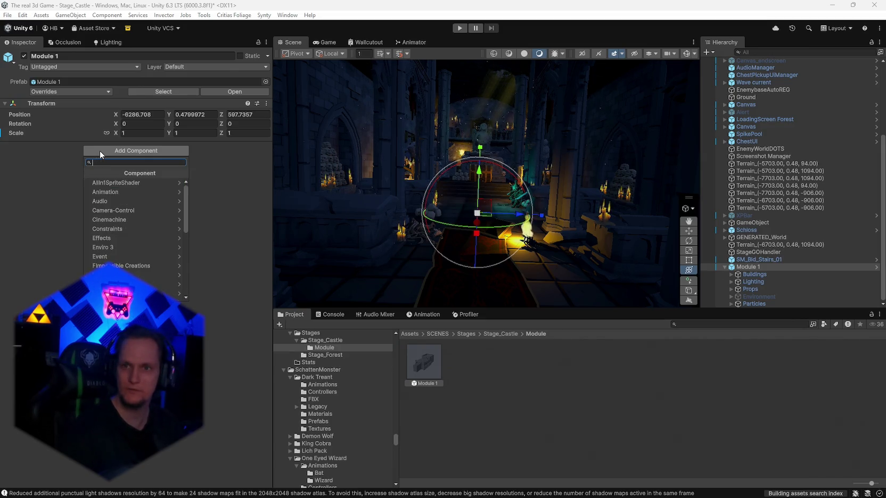
{"action": "type", "text": "mod"}
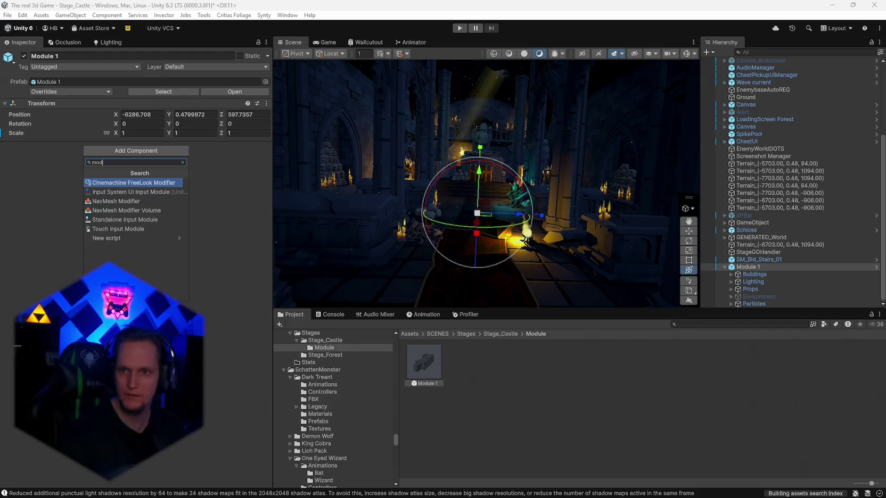
{"action": "key", "text": "Escape"}
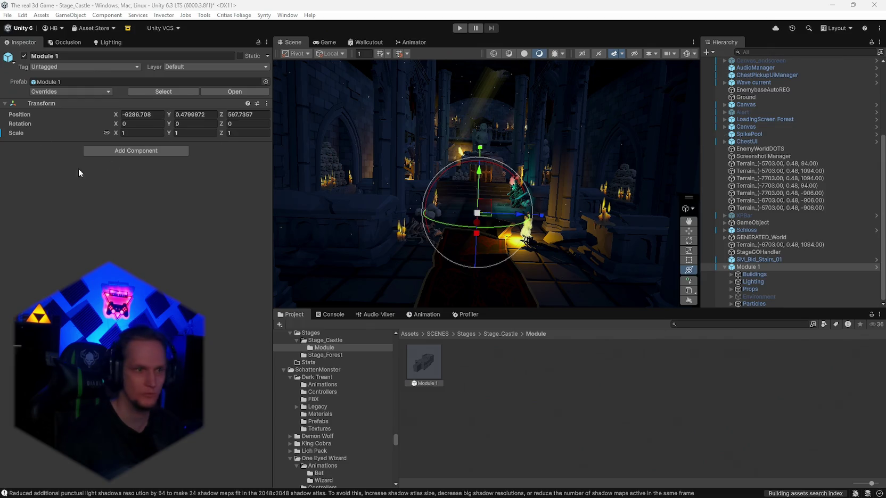
{"action": "left_click", "coordinate": [144, 151]}
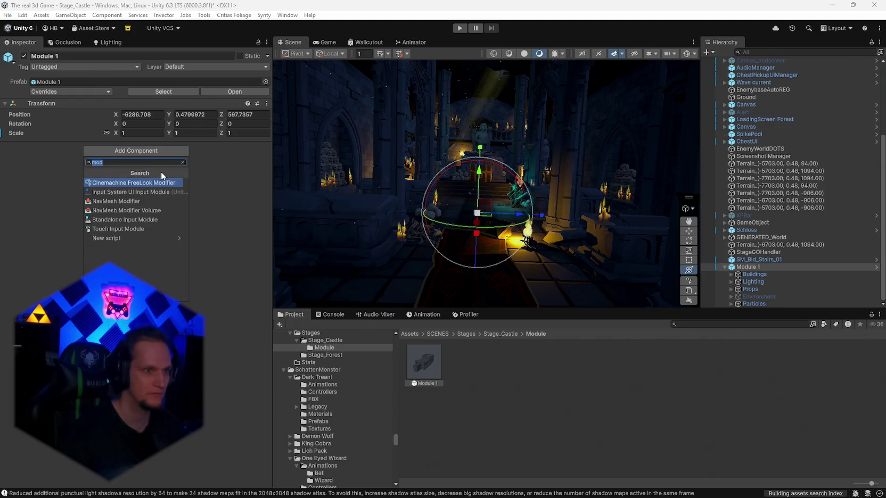
{"action": "type", "text": "scal"}
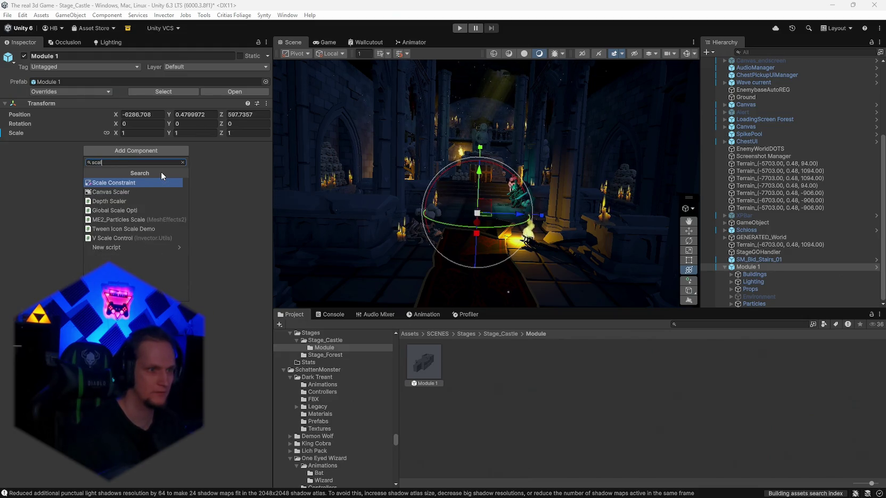
{"action": "key", "text": "BackSpace"}
{"action": "key", "text": "BackSpace"}
{"action": "key", "text": "BackSpace"}
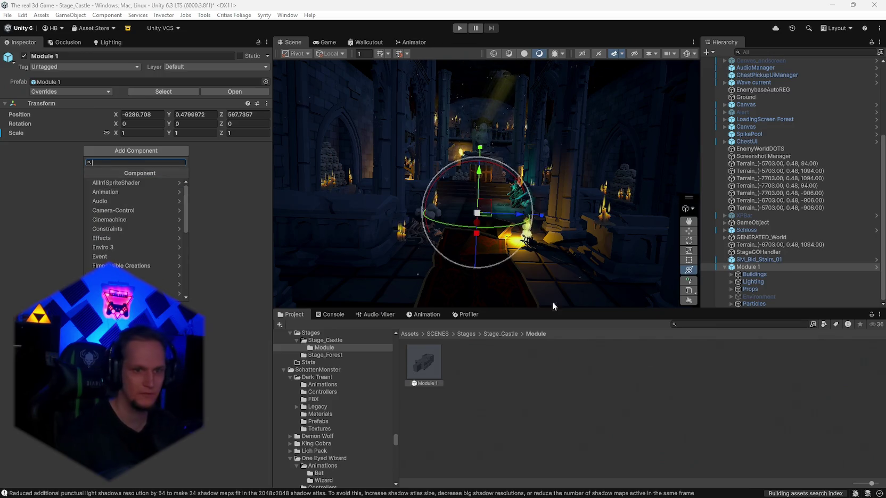
{"action": "left_click", "coordinate": [640, 386]}
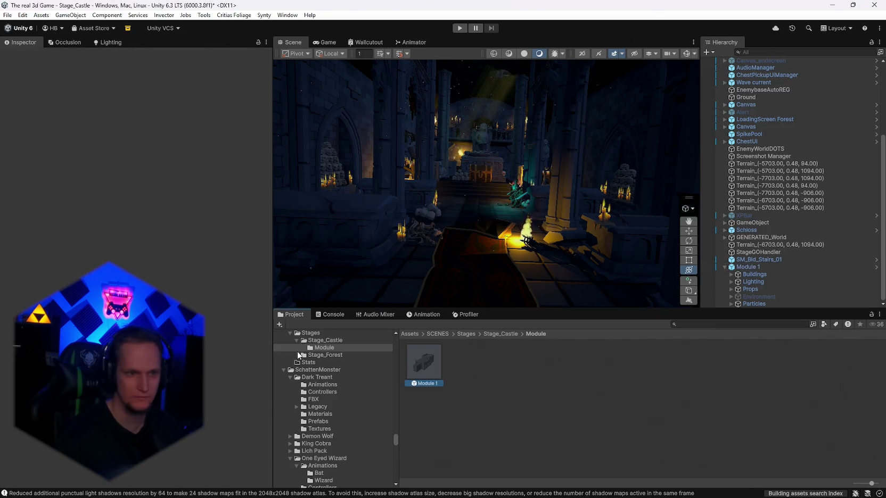
- Clear the Console, recheck the CS1503 error after recompiling, then show Assets/SCRIPTS/Editor
{"action": "left_click", "coordinate": [323, 315]}
{"action": "left_click", "coordinate": [290, 324]}
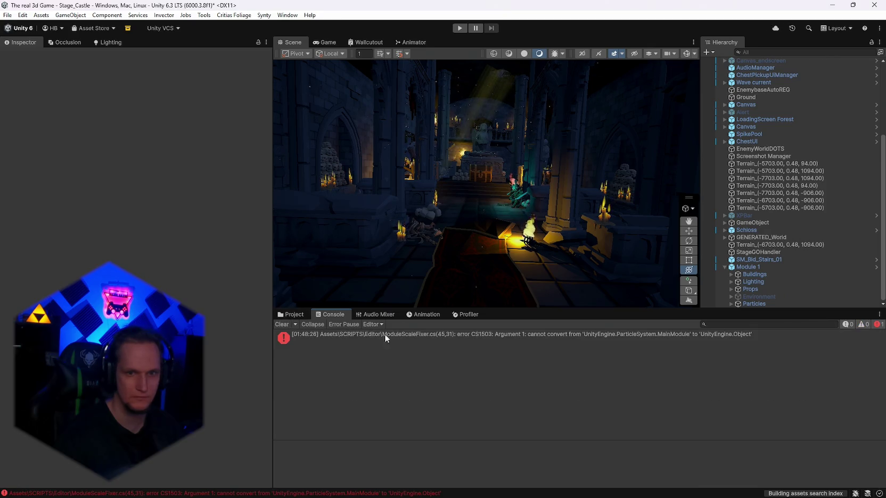
{"action": "left_click", "coordinate": [623, 349]}
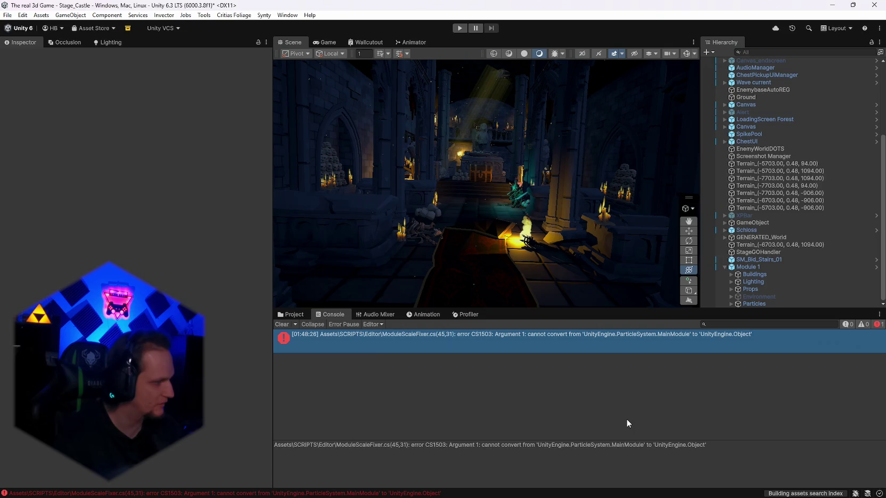
{"action": "left_click", "coordinate": [628, 424]}
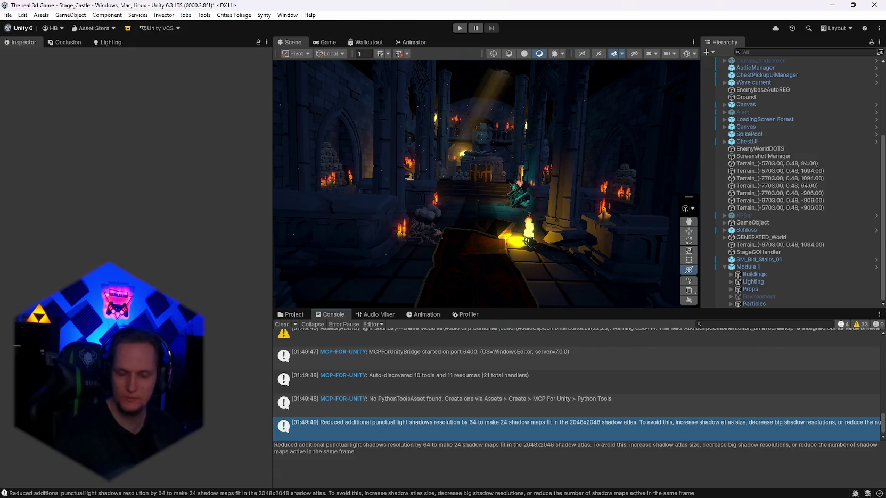
{"action": "key", "text": "ctrl+5"}
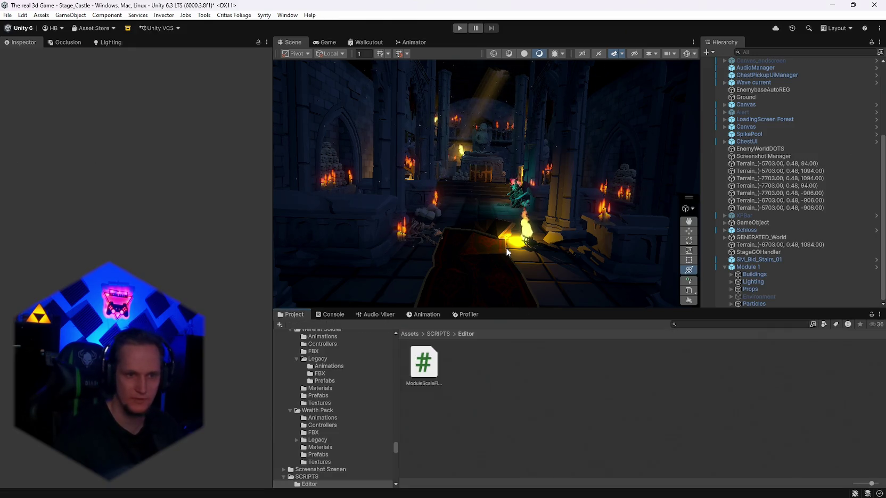
{"action": "scroll", "coordinate": [506, 247], "scroll_direction": "up", "scroll_amount": 5}
{"action": "left_click", "coordinate": [753, 265]}
{"action": "left_click", "coordinate": [126, 151]}
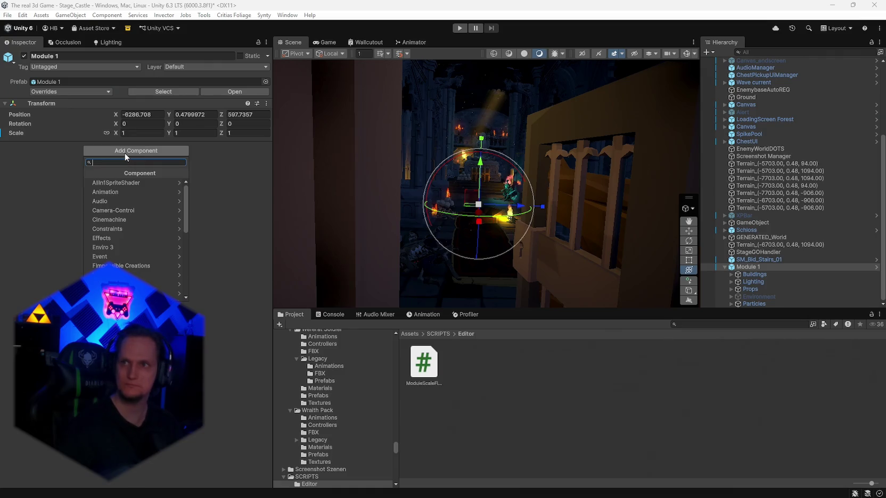
{"action": "type", "text": "modu"}
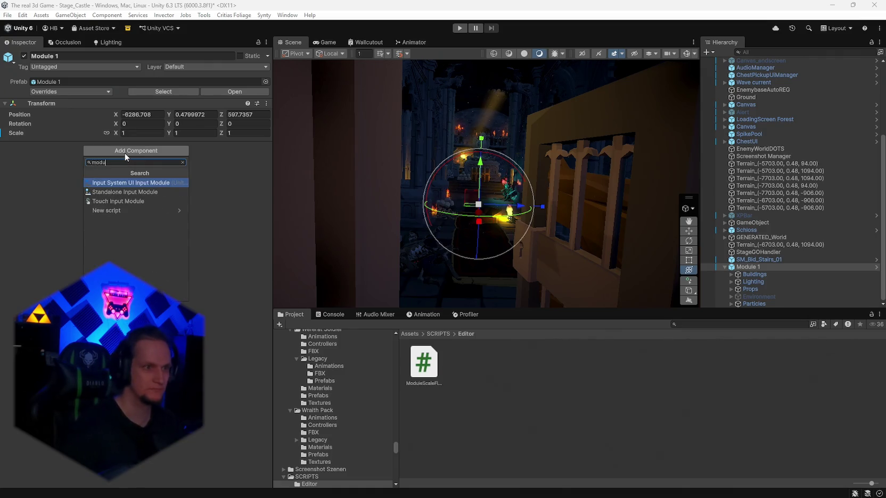
{"action": "left_click", "coordinate": [331, 314]}
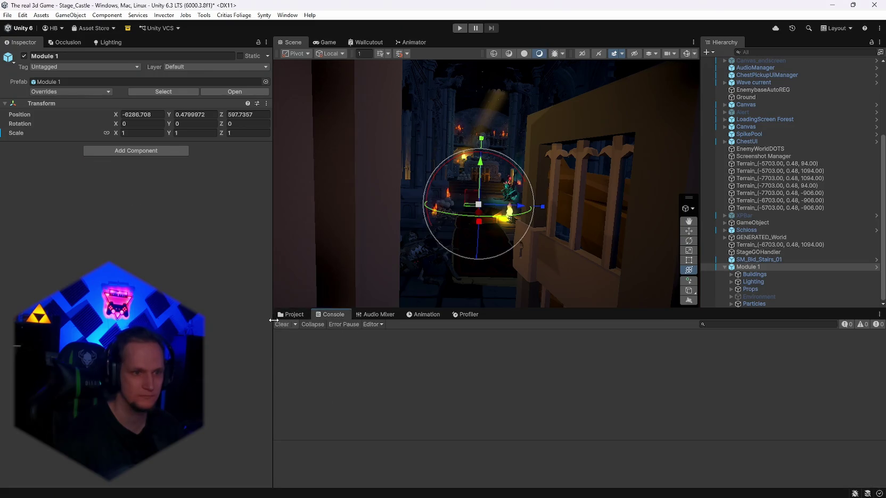
{"action": "left_click", "coordinate": [291, 315]}
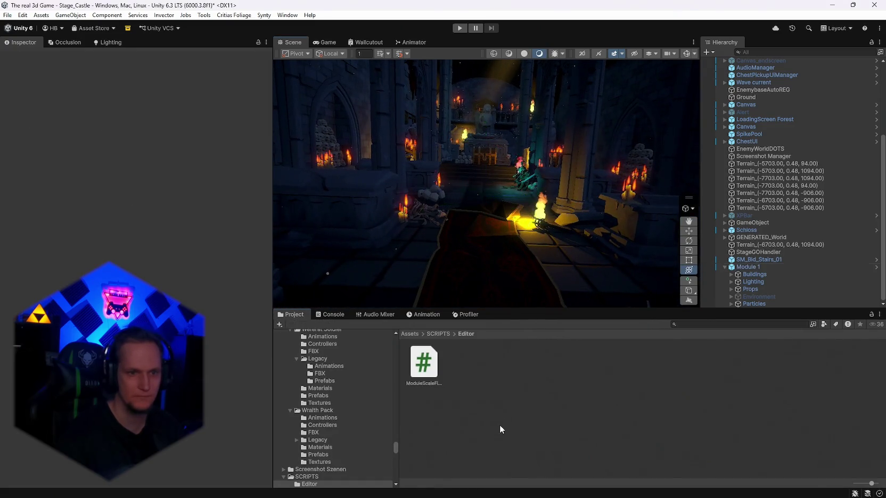
{"action": "left_click", "coordinate": [755, 268]}
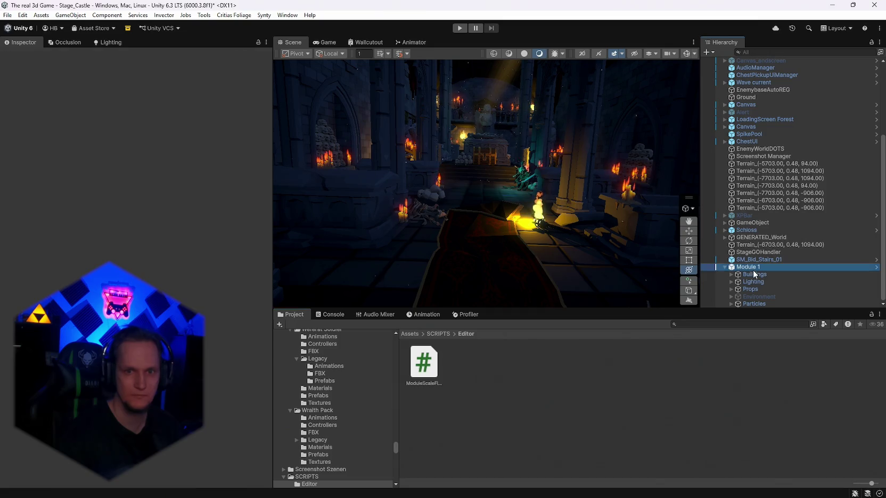
{"action": "mouse_move", "coordinate": [424, 362]}
{"action": "left_mouse_down"}
{"action": "mouse_move", "coordinate": [139, 155]}
{"action": "mouse_move", "coordinate": [175, 197]}
{"action": "left_mouse_up"}
{"action": "left_click", "coordinate": [472, 269]}
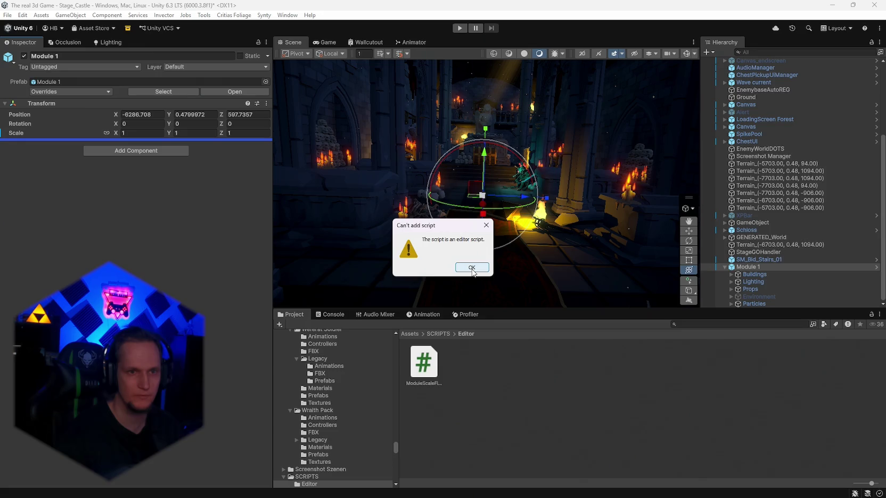
{"action": "left_click", "coordinate": [472, 269]}
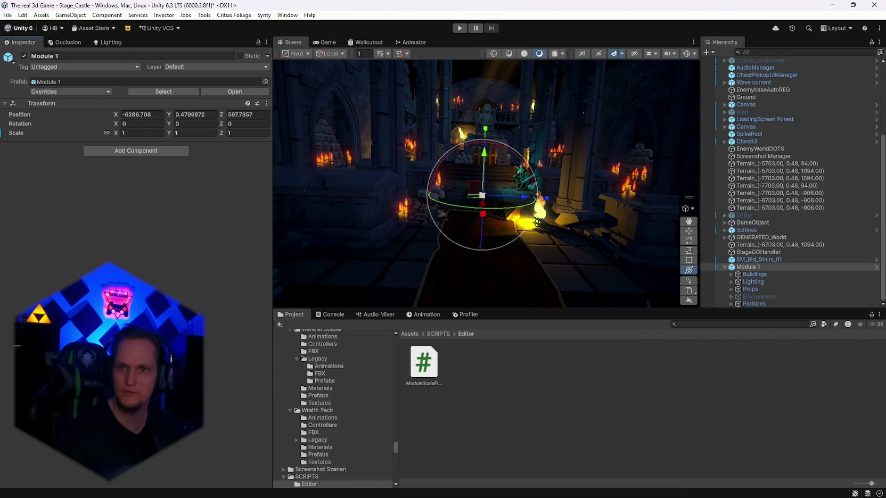
{"action": "left_click", "coordinate": [452, 364]}
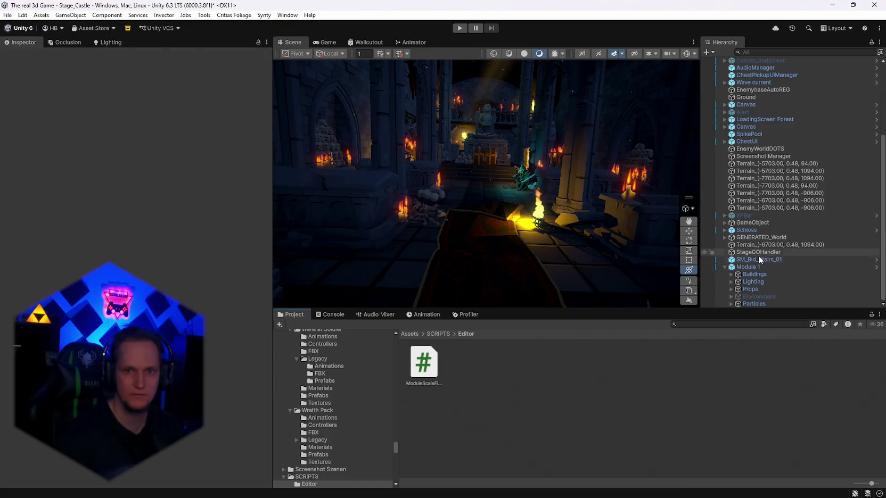
- Drag ModuleScaleFixer onto Module 1 and acknowledge the editor-script warning
{"action": "left_click", "coordinate": [751, 267]}
{"action": "mouse_move", "coordinate": [427, 378]}
{"action": "left_mouse_down"}
{"action": "mouse_move", "coordinate": [160, 160]}
{"action": "mouse_move", "coordinate": [168, 165]}
{"action": "left_mouse_up"}
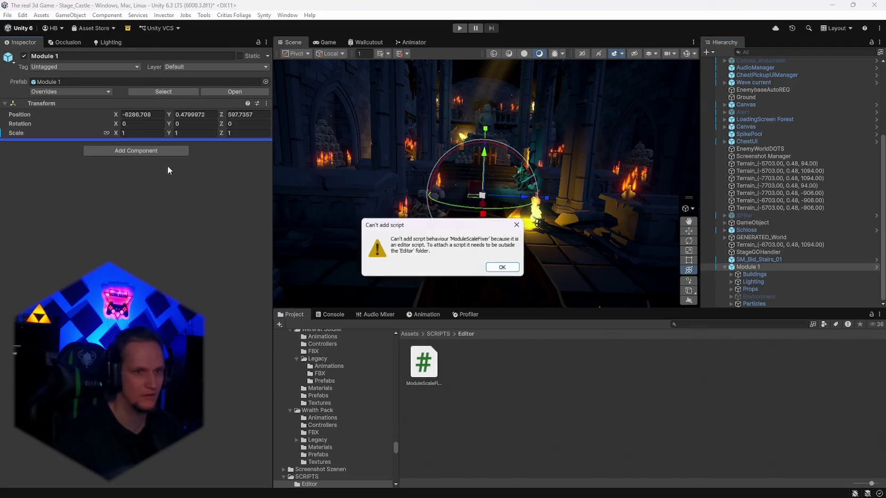
{"action": "left_click", "coordinate": [498, 266]}
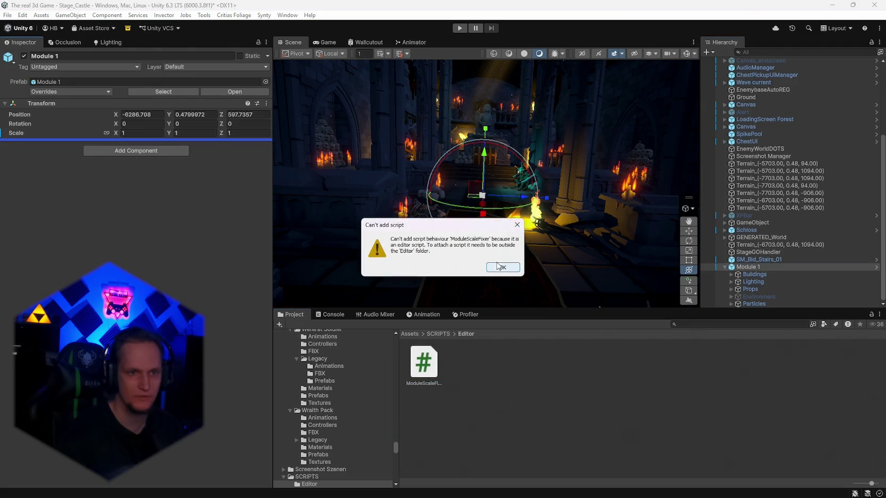
- Review the ModuleScaleFixer import settings, then drag the script onto Module 1 again
{"action": "left_click", "coordinate": [424, 363]}
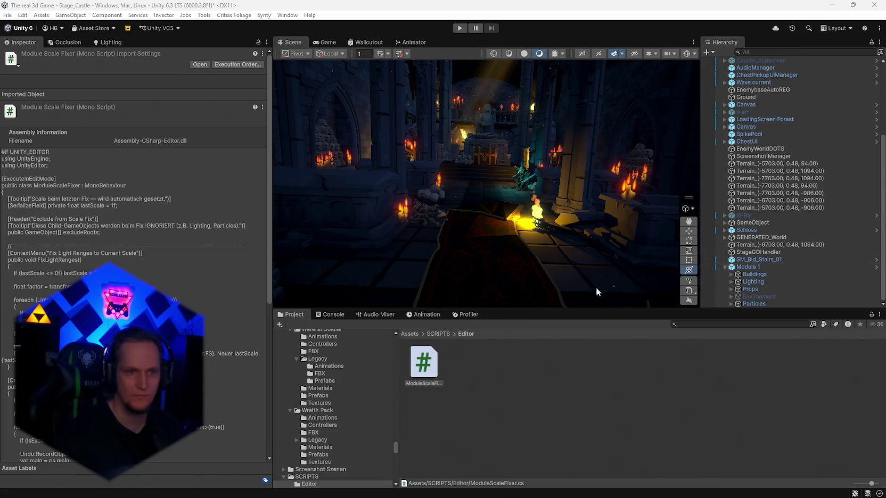
{"action": "scroll", "coordinate": [341, 453], "scroll_direction": "down", "scroll_amount": 3}
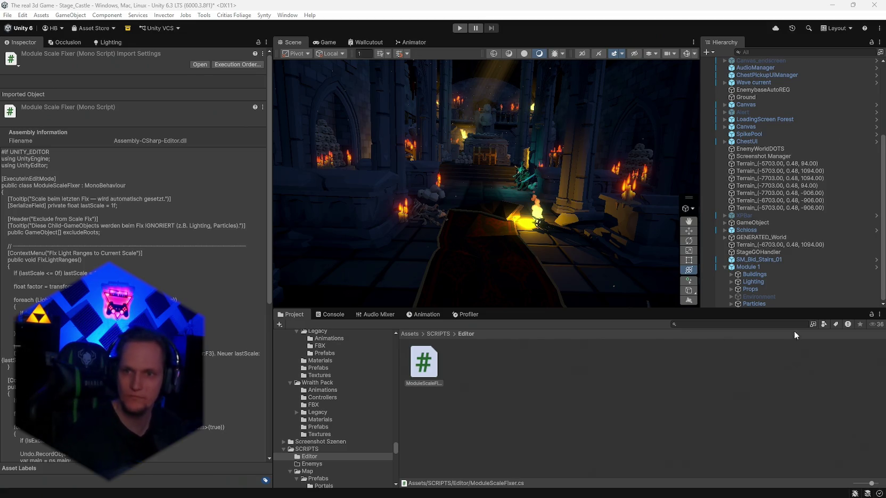
{"action": "left_click", "coordinate": [748, 267]}
{"action": "mouse_move", "coordinate": [424, 362]}
{"action": "left_mouse_down"}
{"action": "mouse_move", "coordinate": [129, 160]}
{"action": "mouse_move", "coordinate": [262, 214]}
{"action": "left_mouse_up"}
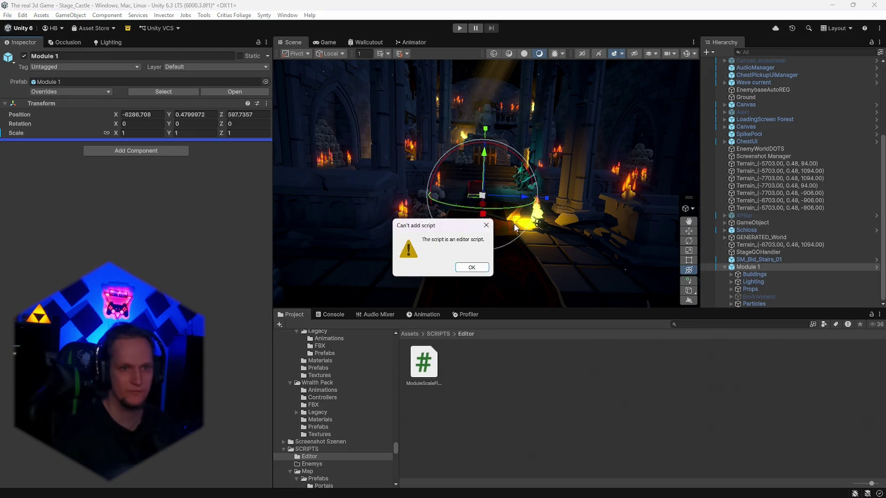
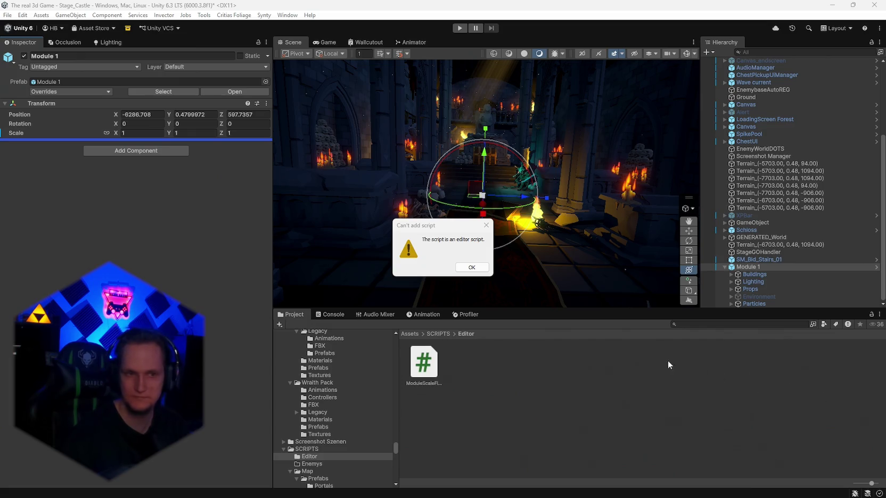
- Dismiss the 'Can't add script' warning, select the ModuleScaleFixer script, then reselect Module 1
{"action": "left_click", "coordinate": [472, 268]}
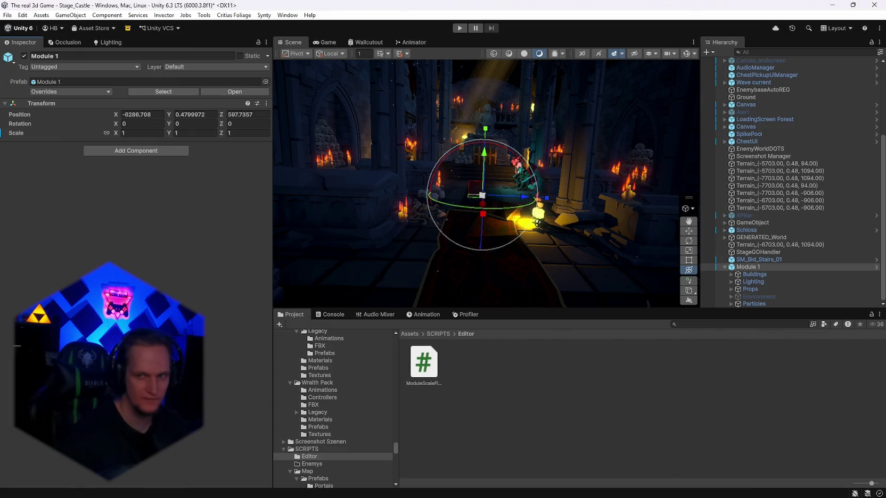
{"action": "left_click", "coordinate": [499, 432]}
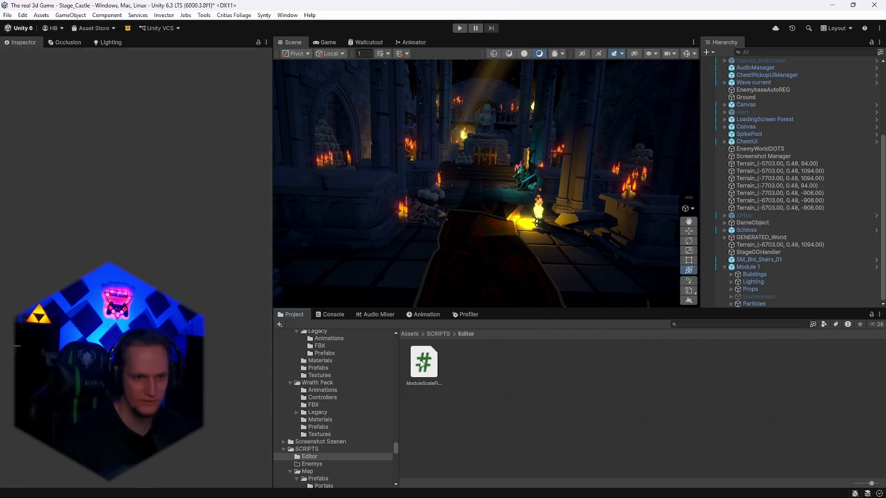
{"action": "left_click", "coordinate": [480, 430]}
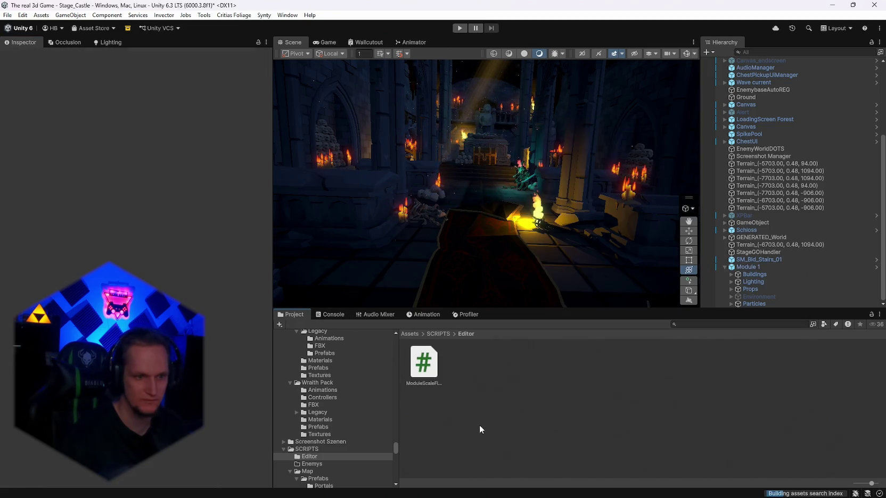
{"action": "left_click", "coordinate": [423, 363]}
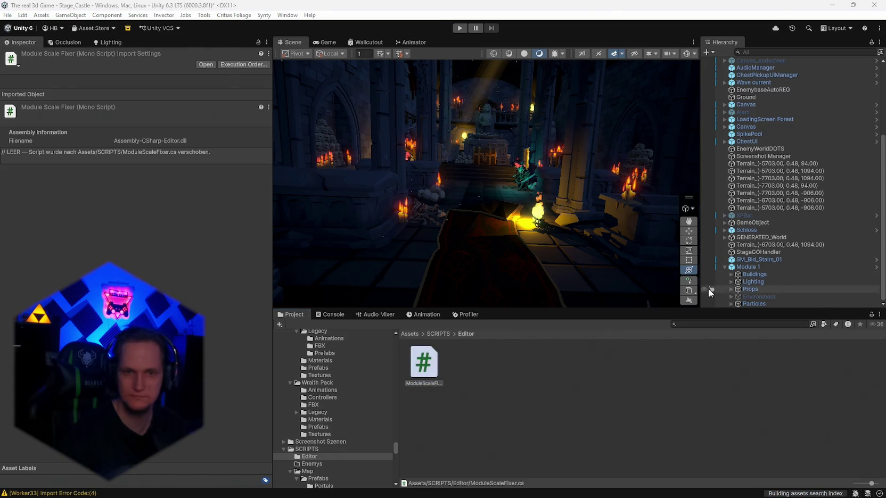
{"action": "left_click", "coordinate": [744, 268]}
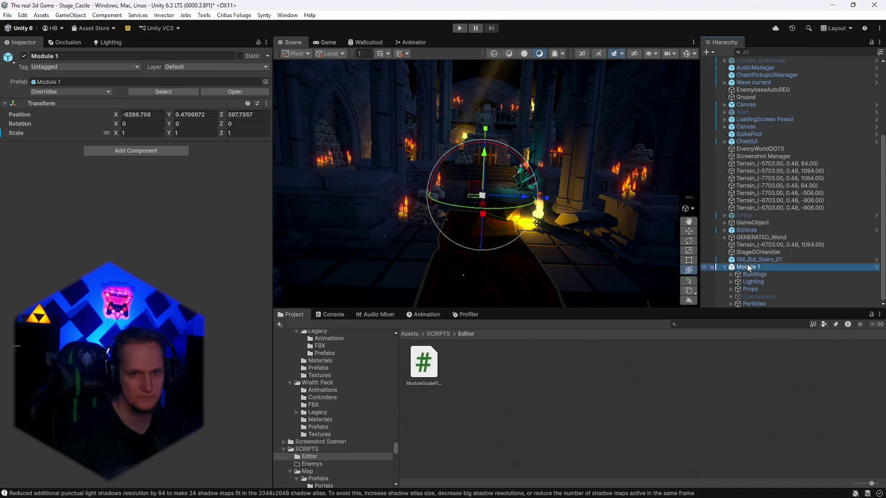
- Add the Module Scale Fixer component to Module 1 and create an Exclude Roots entry
{"action": "left_click", "coordinate": [104, 152]}
{"action": "left_click", "coordinate": [124, 181]}
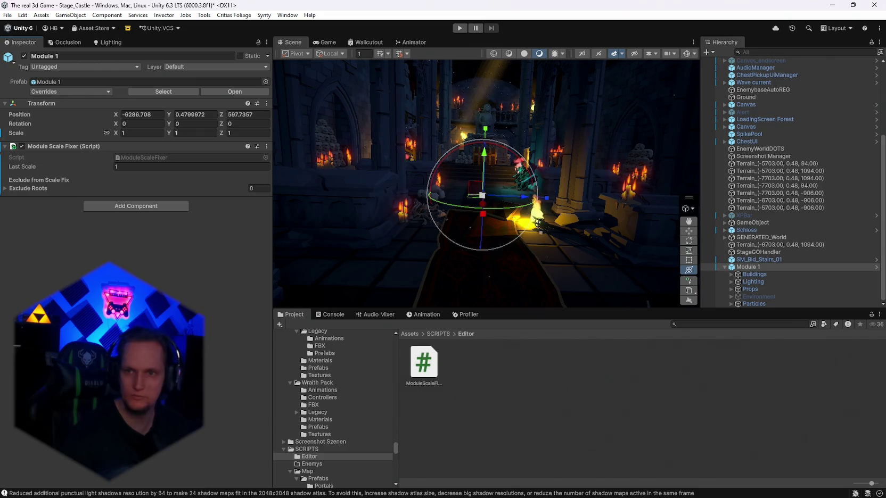
{"action": "left_click", "coordinate": [234, 189]}
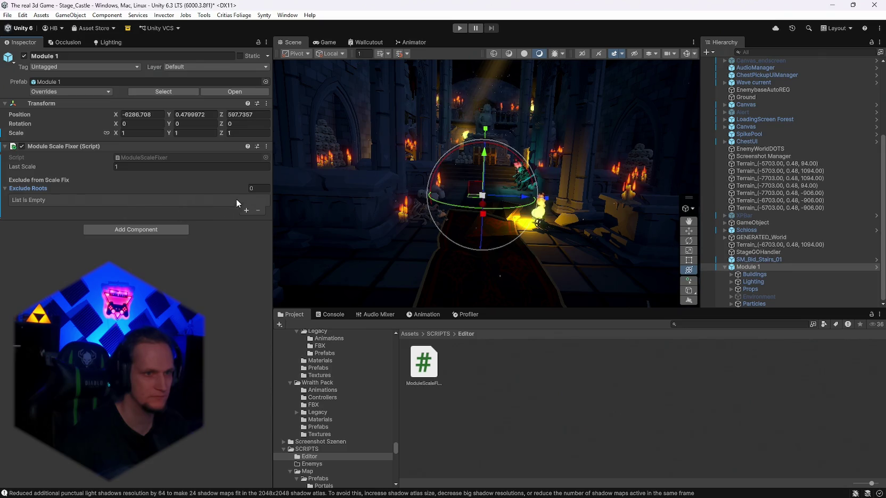
{"action": "left_click", "coordinate": [246, 210]}
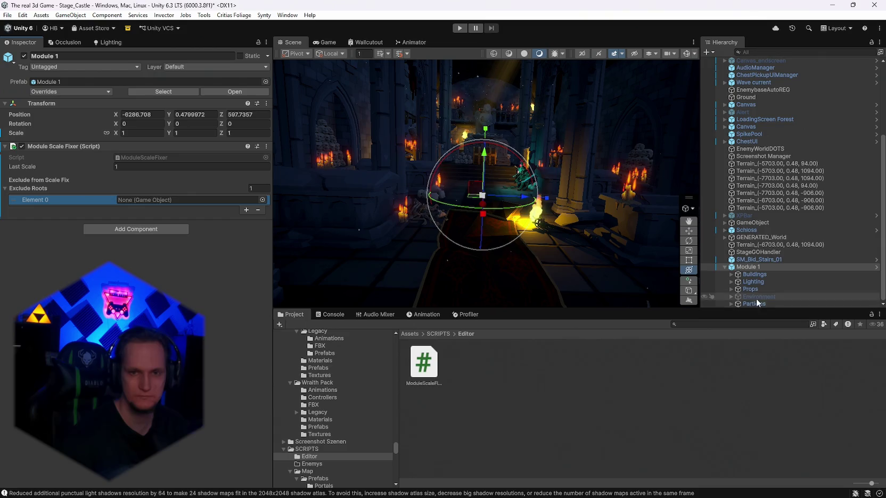
- Fill the two Exclude Roots slots with the Lighting and Particles groups
{"action": "mouse_move", "coordinate": [752, 284]}
{"action": "left_mouse_down"}
{"action": "mouse_move", "coordinate": [284, 210]}
{"action": "mouse_move", "coordinate": [173, 203]}
{"action": "left_mouse_up"}
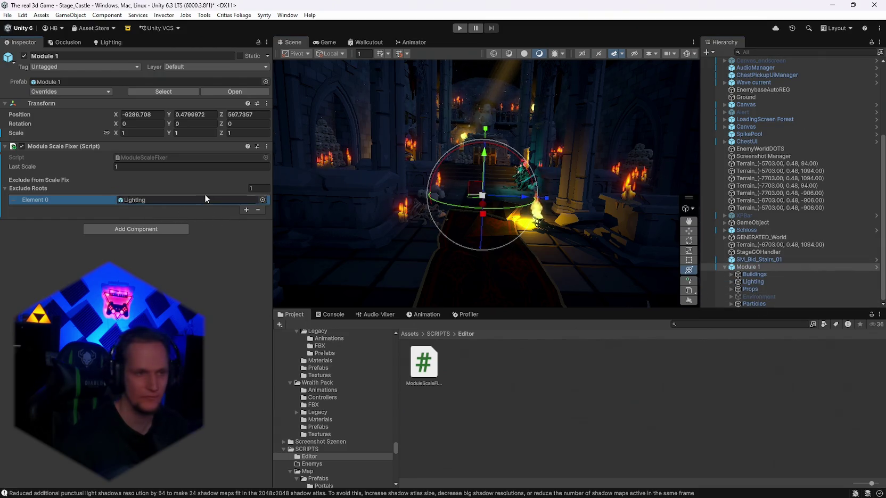
{"action": "left_click", "coordinate": [246, 210]}
{"action": "left_click_drag", "start_coordinate": [754, 304], "coordinate": [151, 209]}
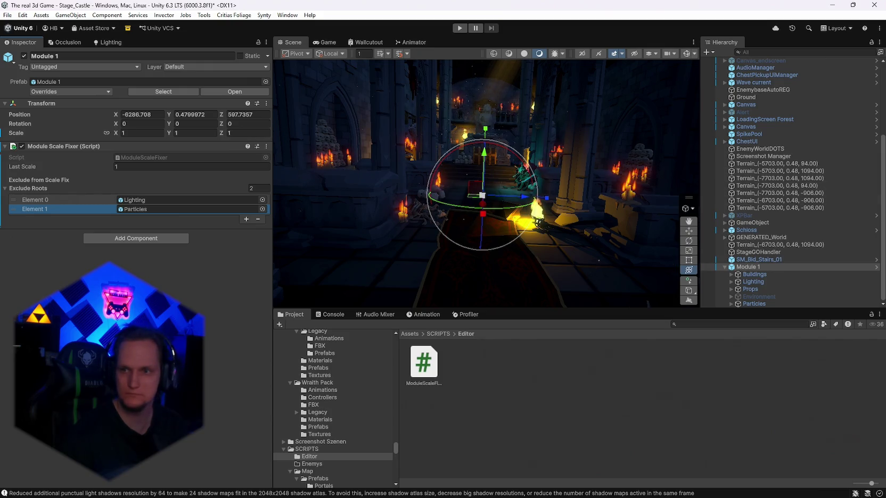
{"action": "mouse_move", "coordinate": [552, 231]}
{"action": "left_mouse_down"}
{"action": "mouse_move", "coordinate": [469, 171]}
{"action": "mouse_move", "coordinate": [490, 205]}
{"action": "mouse_move", "coordinate": [564, 183]}
{"action": "mouse_move", "coordinate": [585, 204]}
{"action": "mouse_move", "coordinate": [449, 232]}
{"action": "mouse_move", "coordinate": [317, 218]}
{"action": "mouse_move", "coordinate": [531, 198]}
{"action": "mouse_move", "coordinate": [440, 188]}
{"action": "mouse_move", "coordinate": [404, 234]}
{"action": "mouse_move", "coordinate": [731, 241]}
{"action": "left_mouse_up"}
{"action": "key", "text": "f"}
{"action": "mouse_move", "coordinate": [540, 219]}
{"action": "left_mouse_down"}
{"action": "mouse_move", "coordinate": [471, 206]}
{"action": "mouse_move", "coordinate": [388, 218]}
{"action": "mouse_move", "coordinate": [505, 178]}
{"action": "mouse_move", "coordinate": [391, 219]}
{"action": "mouse_move", "coordinate": [401, 199]}
{"action": "mouse_move", "coordinate": [368, 198]}
{"action": "mouse_move", "coordinate": [459, 175]}
{"action": "mouse_move", "coordinate": [466, 183]}
{"action": "mouse_move", "coordinate": [559, 169]}
{"action": "mouse_move", "coordinate": [501, 198]}
{"action": "mouse_move", "coordinate": [438, 168]}
{"action": "mouse_move", "coordinate": [463, 174]}
{"action": "mouse_move", "coordinate": [434, 193]}
{"action": "mouse_move", "coordinate": [457, 174]}
{"action": "mouse_move", "coordinate": [599, 169]}
{"action": "mouse_move", "coordinate": [273, 182]}
{"action": "left_mouse_up"}
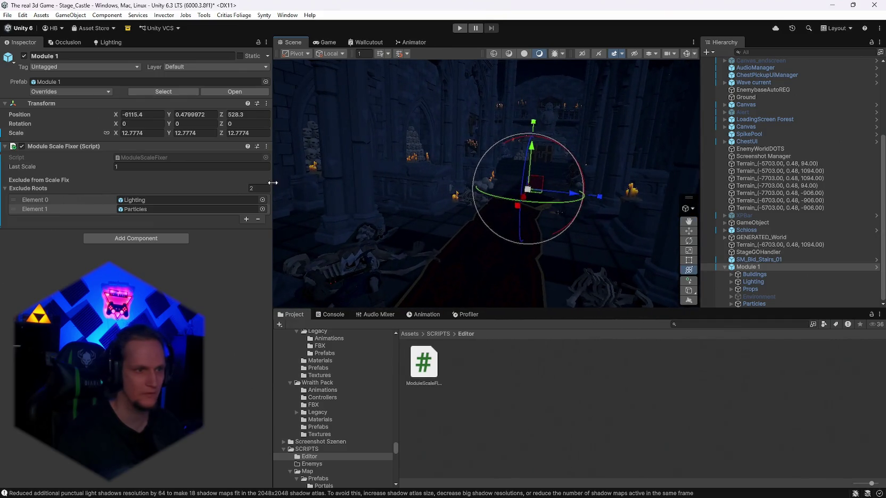
- Run the fixer's Fix Light Ranges, then Fix All for lights and particles
{"action": "left_click", "coordinate": [267, 147]}
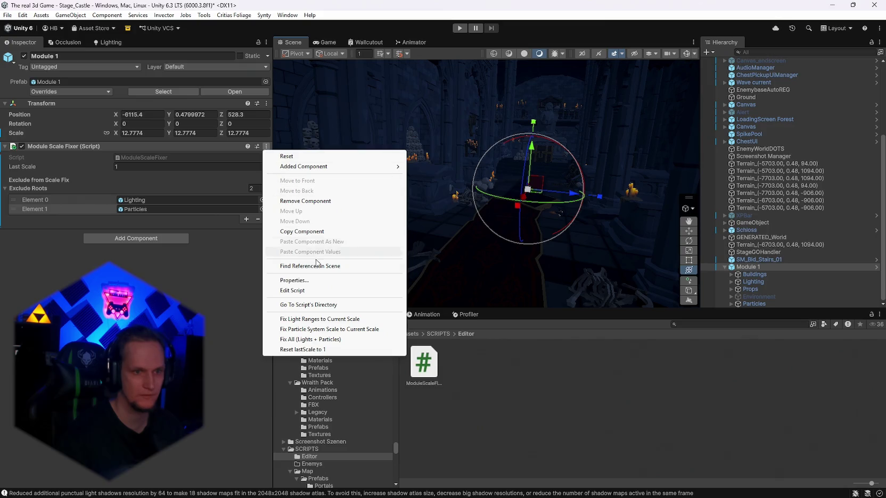
{"action": "left_click", "coordinate": [312, 319]}
{"action": "left_click_drag", "start_coordinate": [503, 236], "coordinate": [551, 218]}
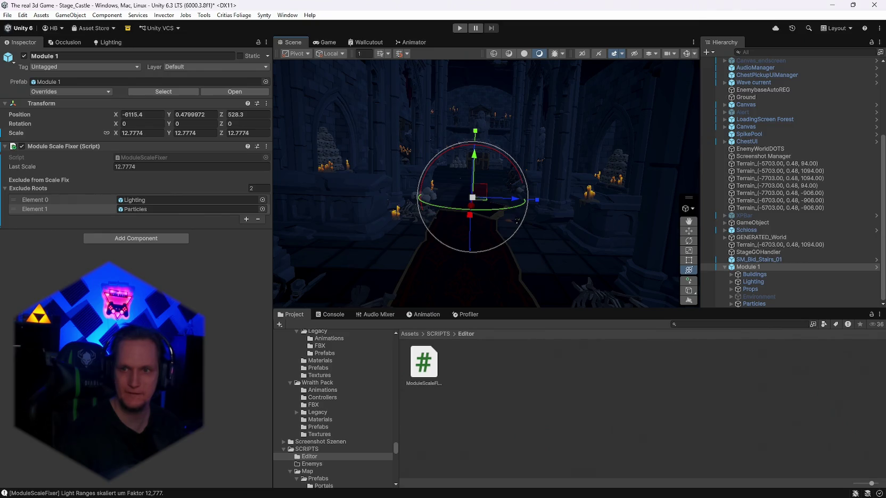
{"action": "left_click", "coordinate": [266, 148]}
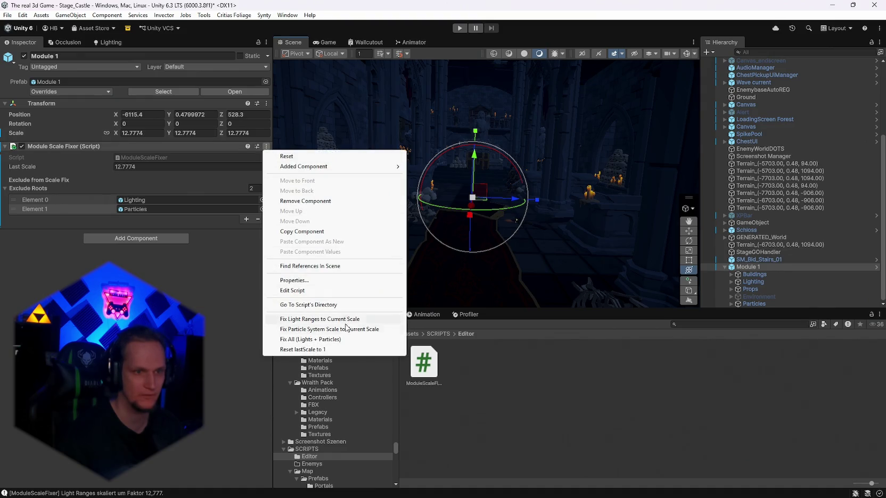
{"action": "left_click", "coordinate": [341, 340]}
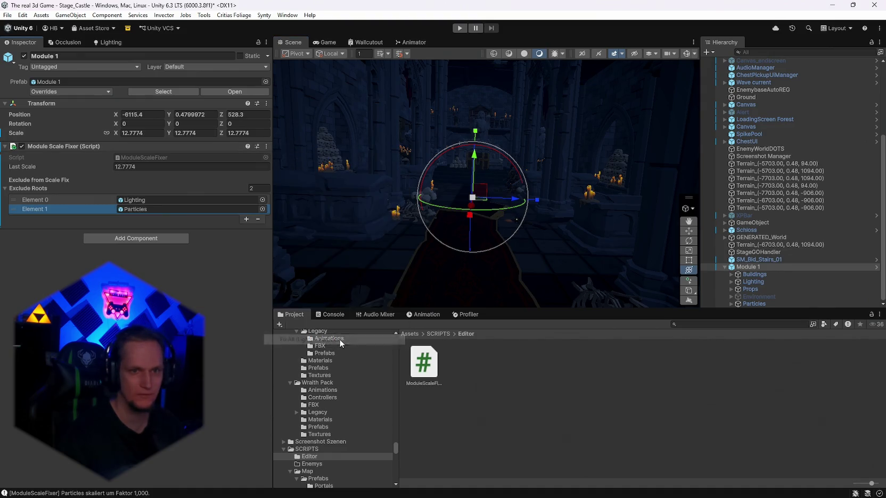
{"action": "mouse_move", "coordinate": [524, 243]}
{"action": "left_mouse_down"}
{"action": "mouse_move", "coordinate": [520, 233]}
{"action": "mouse_move", "coordinate": [555, 234]}
{"action": "mouse_move", "coordinate": [543, 234]}
{"action": "left_mouse_up"}
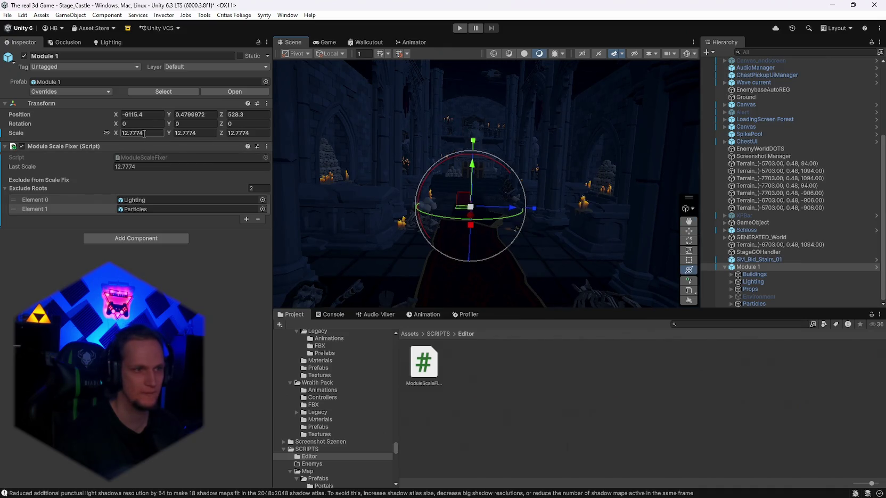
- Set Module 1's scale to 3 and run Fix All for that scale
{"action": "type", "text": "3"}
{"action": "left_click_drag", "start_coordinate": [483, 216], "coordinate": [512, 223]}
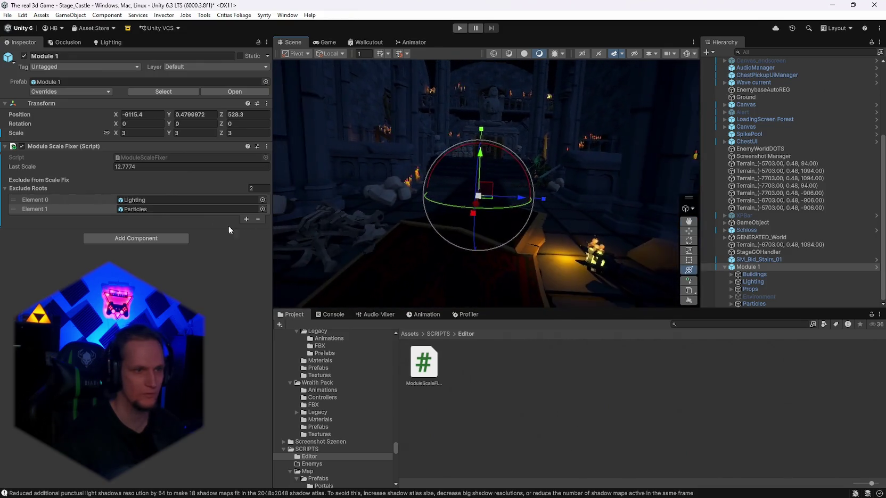
{"action": "left_click", "coordinate": [266, 147]}
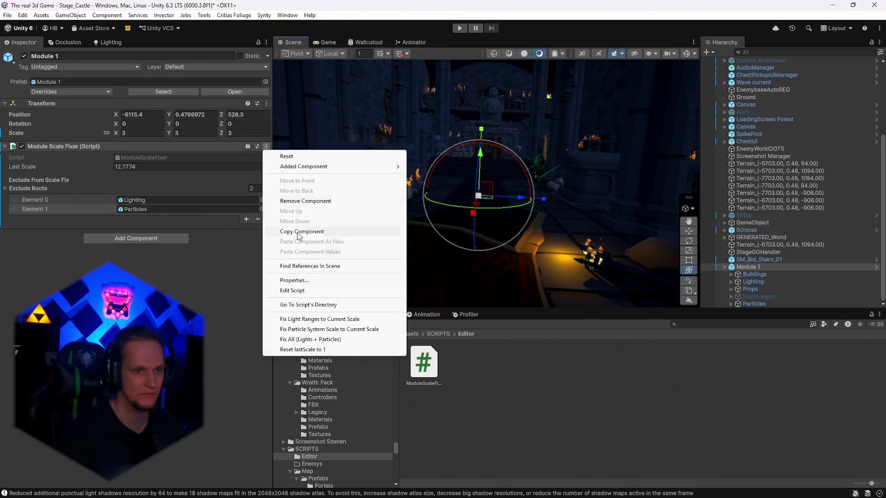
{"action": "left_click", "coordinate": [308, 341]}
{"action": "left_click_drag", "start_coordinate": [479, 235], "coordinate": [506, 237]}
- Rerun Fix Light Ranges and the particle fix, then reset lastScale to 1
{"action": "left_click", "coordinate": [266, 146]}
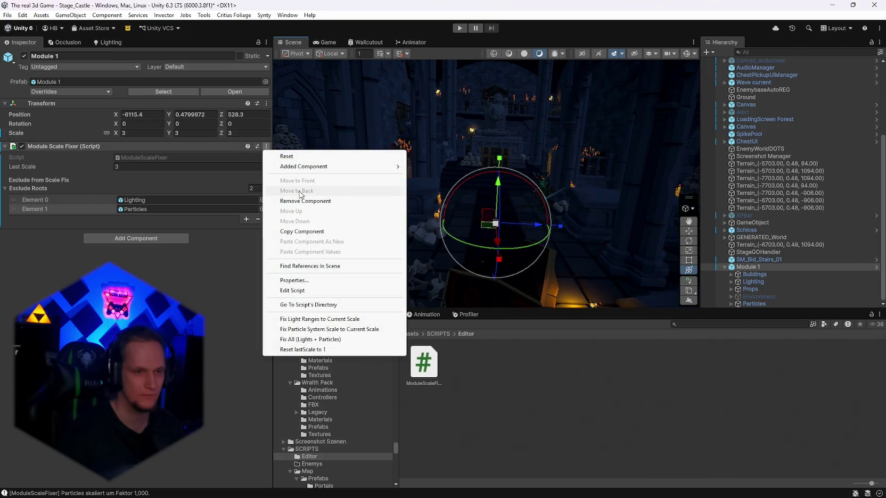
{"action": "left_click", "coordinate": [343, 319]}
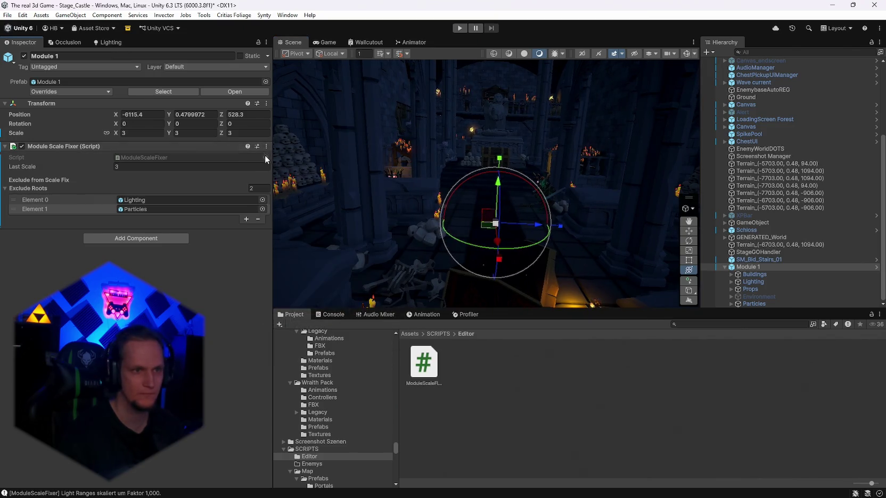
{"action": "left_click", "coordinate": [266, 146]}
{"action": "left_click", "coordinate": [321, 329]}
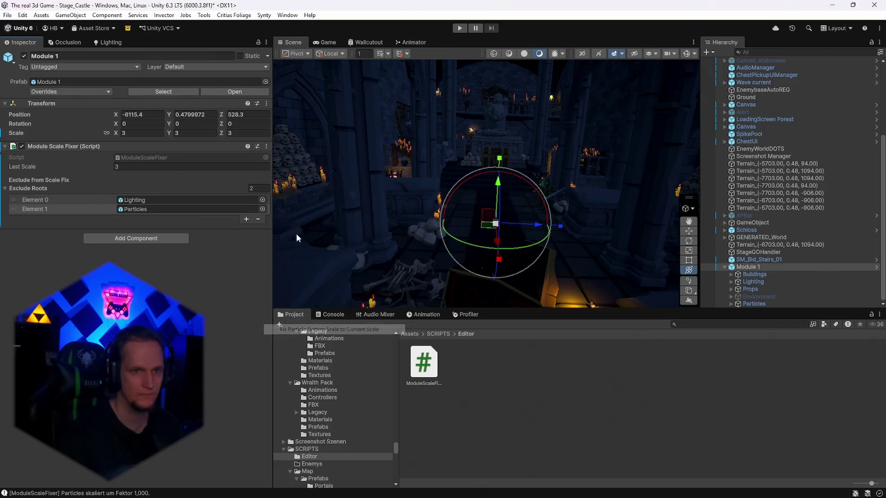
{"action": "left_click", "coordinate": [267, 146]}
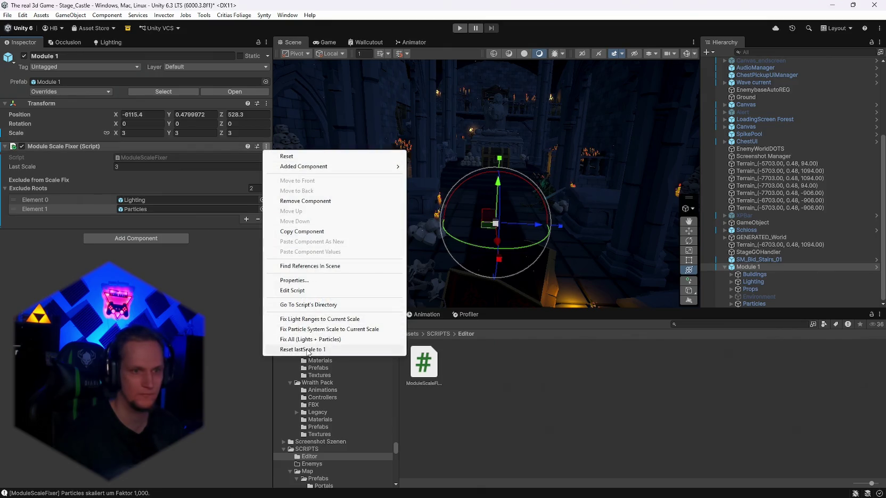
{"action": "left_click", "coordinate": [308, 351]}
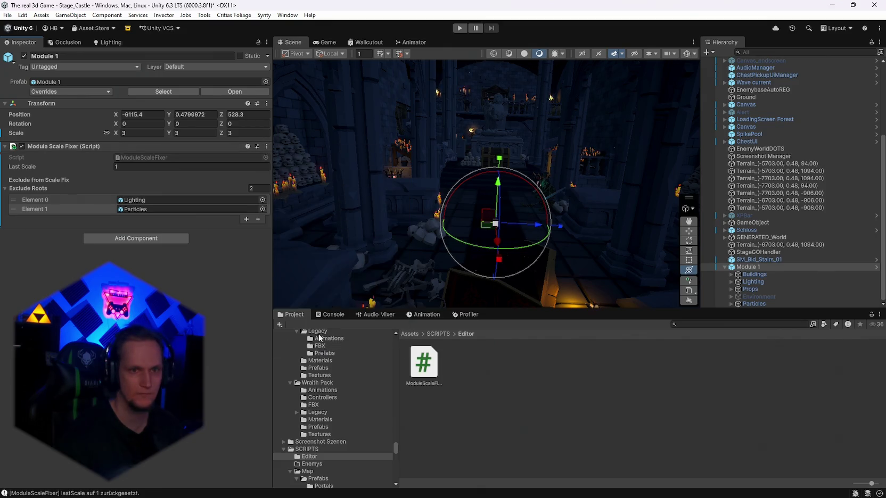
- Expand the Particles and Lighting groups under Module 1 to list their children
{"action": "left_click", "coordinate": [266, 147]}
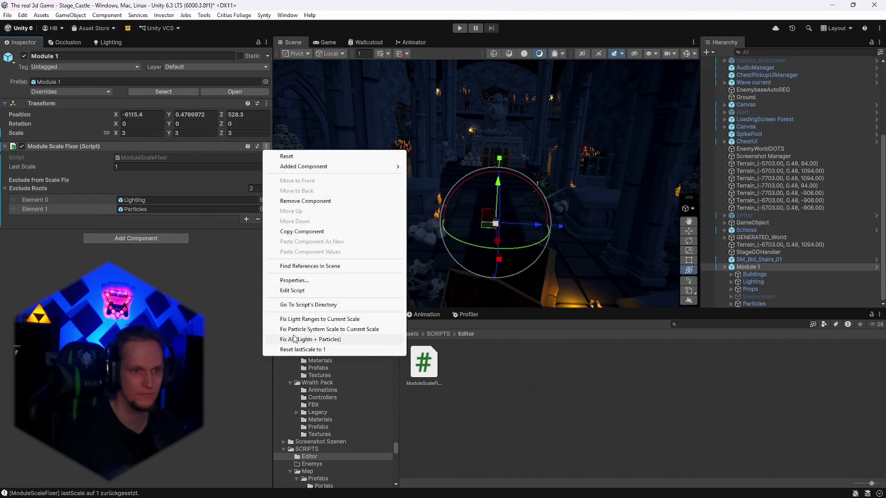
{"action": "left_click", "coordinate": [213, 305]}
{"action": "left_click", "coordinate": [266, 147]}
{"action": "left_click", "coordinate": [624, 309]}
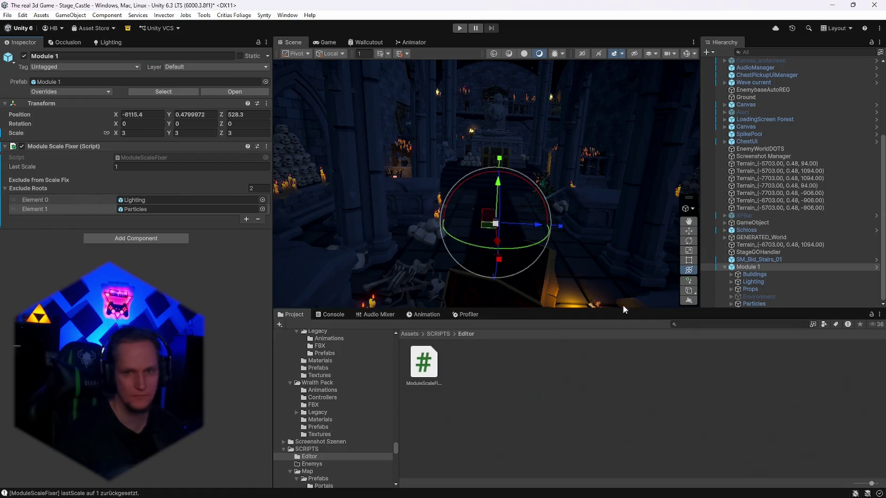
{"action": "left_click", "coordinate": [731, 303]}
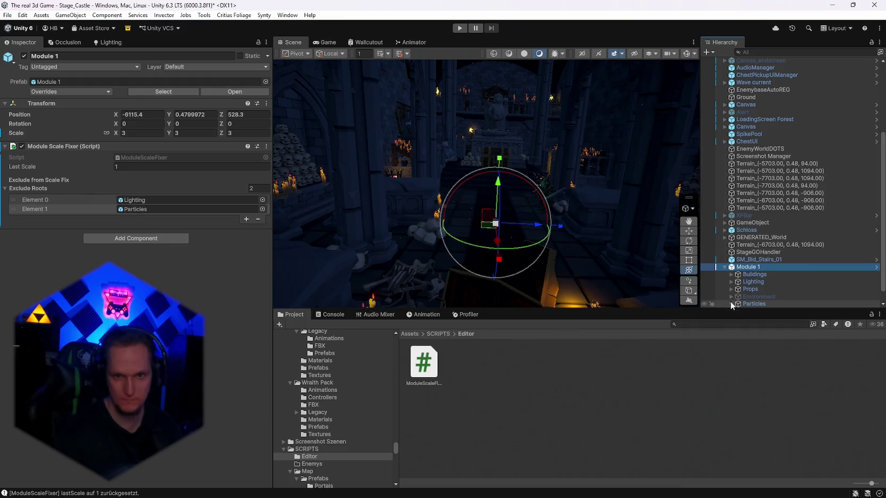
{"action": "left_click", "coordinate": [731, 266]}
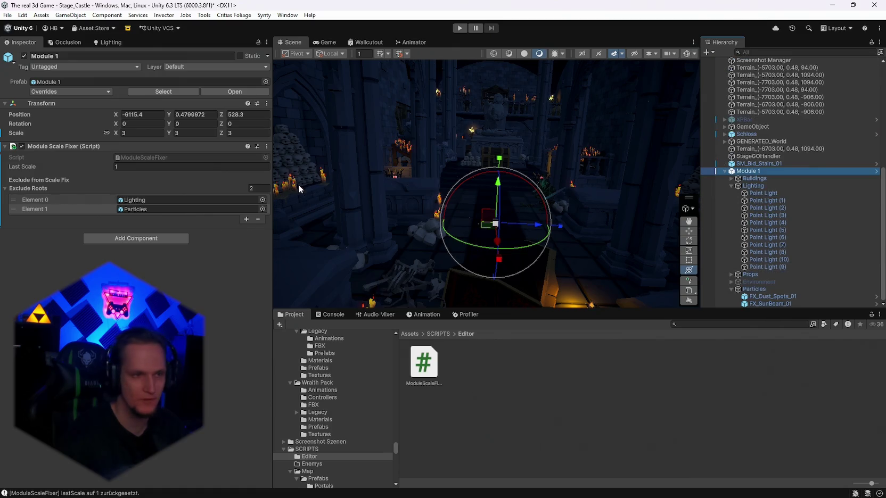
- Empty the Exclude Roots list and add eight fresh empty slots
{"action": "left_click", "coordinate": [258, 219]}
{"action": "left_click", "coordinate": [258, 210]}
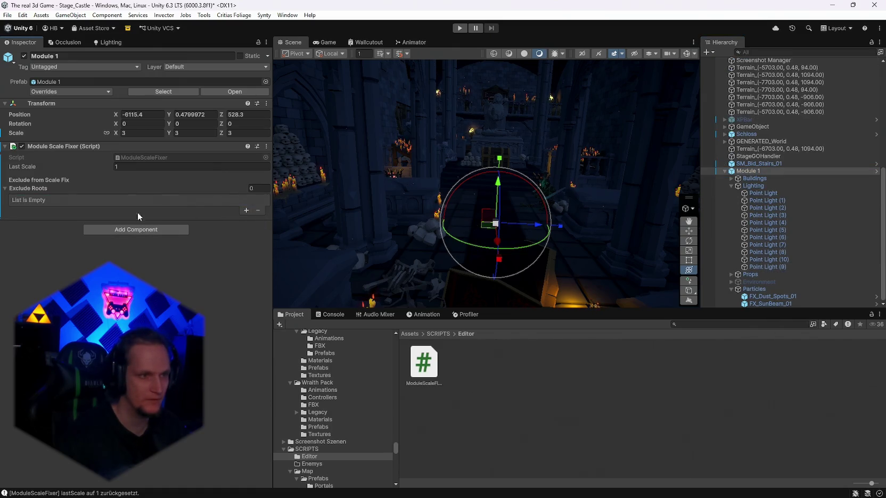
{"action": "left_click", "coordinate": [246, 210]}
{"action": "left_click", "coordinate": [247, 210]}
{"action": "left_click", "coordinate": [246, 220]}
{"action": "left_click", "coordinate": [246, 228]}
{"action": "left_click", "coordinate": [246, 238]}
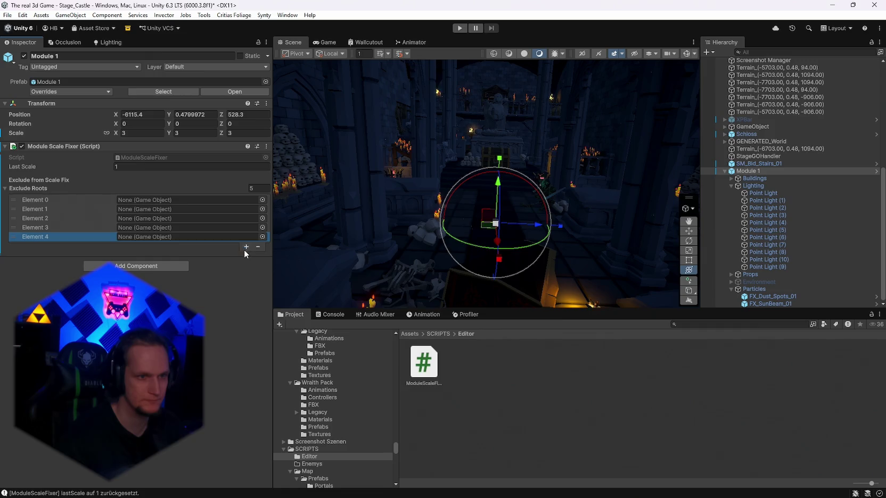
{"action": "left_click", "coordinate": [246, 247]}
{"action": "left_click", "coordinate": [246, 256]}
{"action": "left_click", "coordinate": [246, 265]}
- Exclude Point Light, Point Light (1), (2), (4) and (5) in the first slots
{"action": "mouse_move", "coordinate": [769, 194]}
{"action": "left_mouse_down"}
{"action": "mouse_move", "coordinate": [750, 212]}
{"action": "mouse_move", "coordinate": [175, 210]}
{"action": "mouse_move", "coordinate": [169, 202]}
{"action": "mouse_move", "coordinate": [756, 203]}
{"action": "mouse_move", "coordinate": [181, 223]}
{"action": "mouse_move", "coordinate": [176, 209]}
{"action": "left_mouse_up"}
{"action": "mouse_move", "coordinate": [770, 208]}
{"action": "left_mouse_down"}
{"action": "mouse_move", "coordinate": [322, 229]}
{"action": "mouse_move", "coordinate": [176, 218]}
{"action": "left_mouse_up"}
{"action": "left_click_drag", "start_coordinate": [789, 214], "coordinate": [176, 227]}
{"action": "mouse_move", "coordinate": [773, 226]}
{"action": "left_mouse_down"}
{"action": "mouse_move", "coordinate": [199, 246]}
{"action": "mouse_move", "coordinate": [190, 237]}
{"action": "left_mouse_up"}
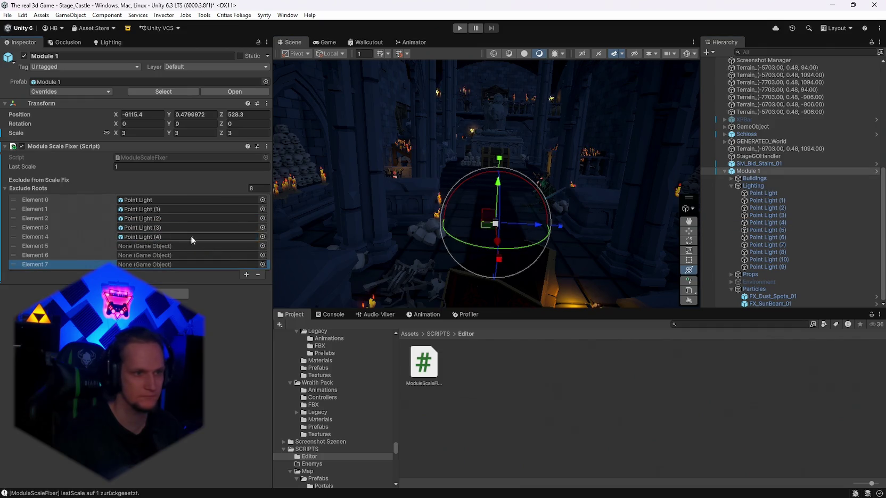
{"action": "left_click_drag", "start_coordinate": [776, 233], "coordinate": [187, 246]}
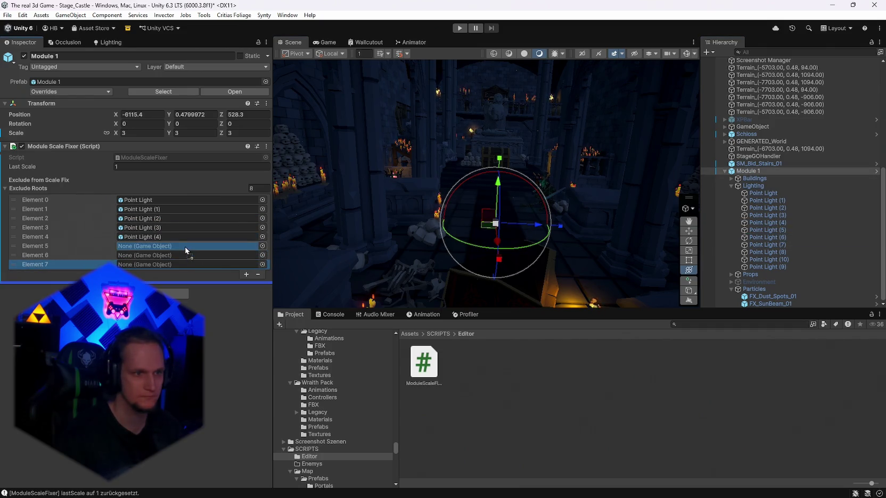
- Add more slots and exclude Point Lights (6), (7), (8), (10), (9) and another light
{"action": "left_click", "coordinate": [245, 275]}
{"action": "left_click", "coordinate": [246, 286]}
{"action": "left_click", "coordinate": [246, 293]}
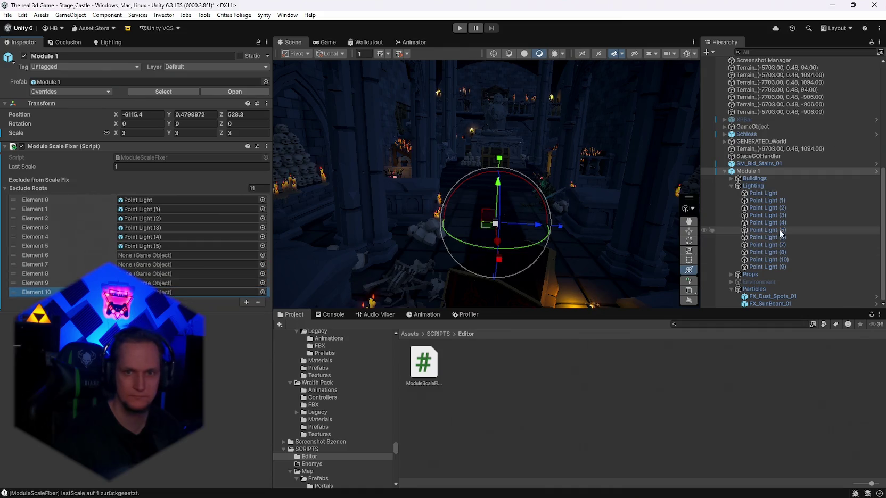
{"action": "left_click_drag", "start_coordinate": [778, 237], "coordinate": [171, 256]}
{"action": "mouse_move", "coordinate": [772, 246]}
{"action": "left_mouse_down"}
{"action": "mouse_move", "coordinate": [234, 238]}
{"action": "mouse_move", "coordinate": [171, 265]}
{"action": "left_mouse_up"}
{"action": "left_click_drag", "start_coordinate": [766, 253], "coordinate": [160, 274]}
{"action": "mouse_move", "coordinate": [777, 259]}
{"action": "left_mouse_down"}
{"action": "mouse_move", "coordinate": [257, 266]}
{"action": "mouse_move", "coordinate": [169, 283]}
{"action": "left_mouse_up"}
{"action": "mouse_move", "coordinate": [789, 267]}
{"action": "left_mouse_down"}
{"action": "mouse_move", "coordinate": [688, 283]}
{"action": "mouse_move", "coordinate": [191, 278]}
{"action": "mouse_move", "coordinate": [163, 292]}
{"action": "left_mouse_up"}
{"action": "left_click", "coordinate": [246, 312]}
{"action": "left_click", "coordinate": [246, 312]}
{"action": "left_click", "coordinate": [245, 321]}
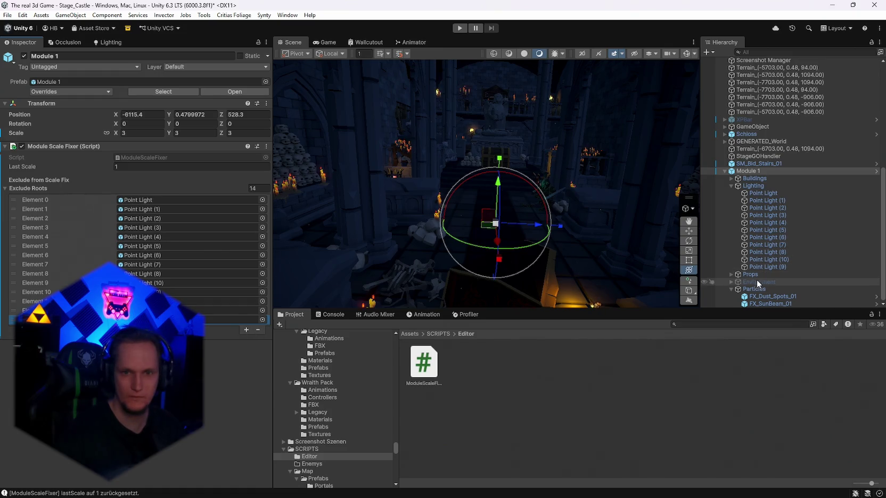
{"action": "mouse_move", "coordinate": [767, 296]}
{"action": "left_mouse_down"}
{"action": "mouse_move", "coordinate": [200, 294]}
{"action": "mouse_move", "coordinate": [767, 308]}
{"action": "mouse_move", "coordinate": [196, 313]}
{"action": "left_mouse_up"}
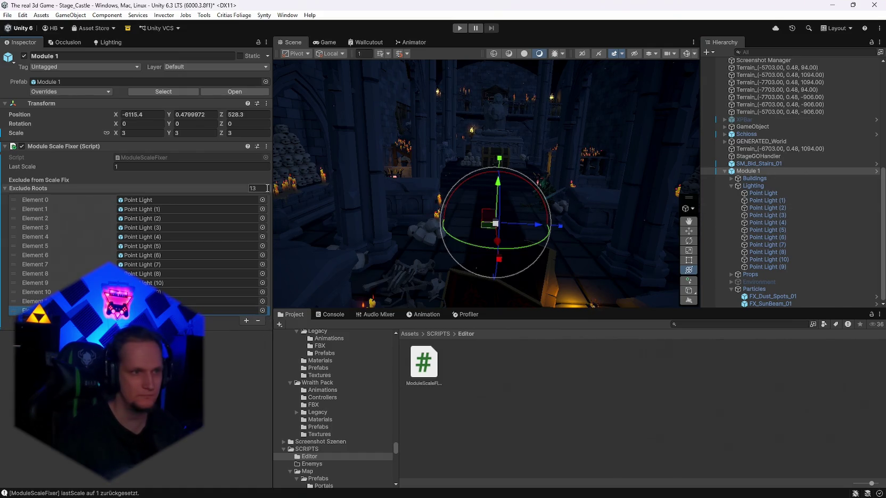
- Reset the fixer's lastScale to 1, then run Fix All for lights and particles
{"action": "left_click", "coordinate": [265, 146]}
{"action": "left_click", "coordinate": [299, 349]}
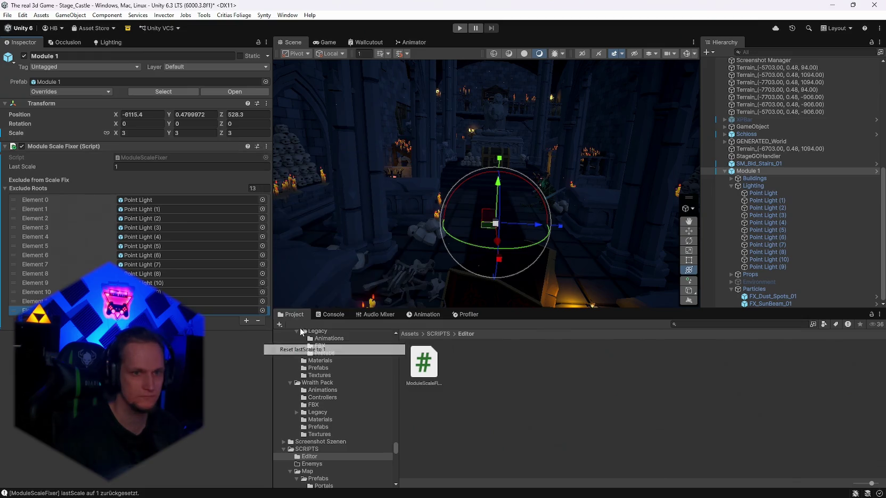
{"action": "left_click", "coordinate": [266, 146]}
{"action": "left_click", "coordinate": [316, 340]}
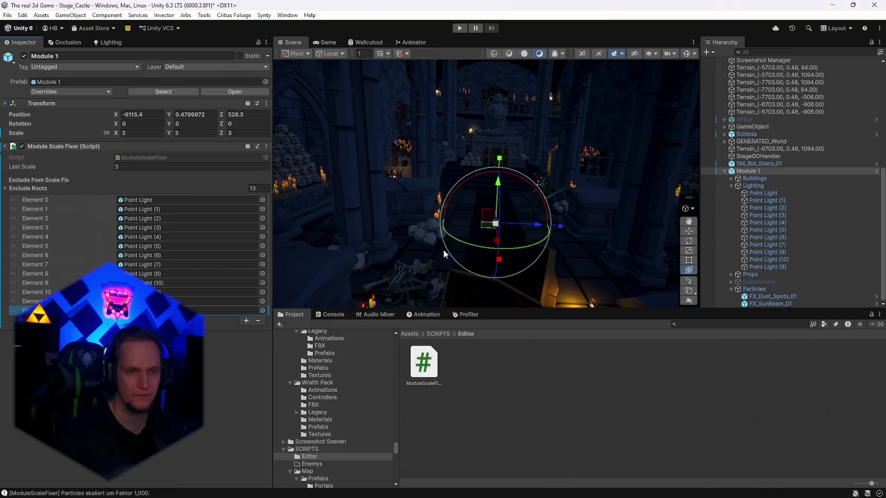
{"action": "mouse_move", "coordinate": [500, 195]}
{"action": "left_mouse_down"}
{"action": "mouse_move", "coordinate": [526, 200]}
{"action": "mouse_move", "coordinate": [530, 133]}
{"action": "mouse_move", "coordinate": [545, 146]}
{"action": "mouse_move", "coordinate": [661, 113]}
{"action": "mouse_move", "coordinate": [695, 119]}
{"action": "mouse_move", "coordinate": [653, 135]}
{"action": "mouse_move", "coordinate": [520, 253]}
{"action": "mouse_move", "coordinate": [528, 176]}
{"action": "left_mouse_up"}
{"action": "left_click", "coordinate": [266, 147]}
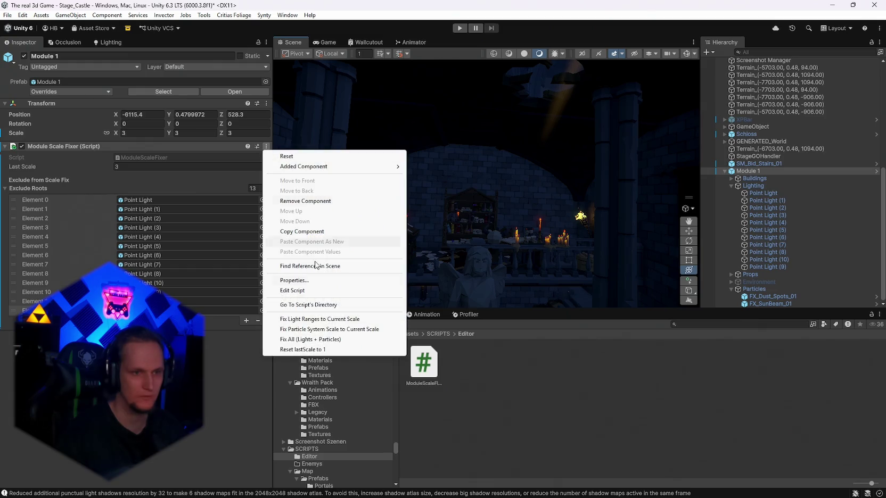
- Rescale particles, set Module 1's scale to 4 and run Fix All
{"action": "left_click", "coordinate": [314, 330]}
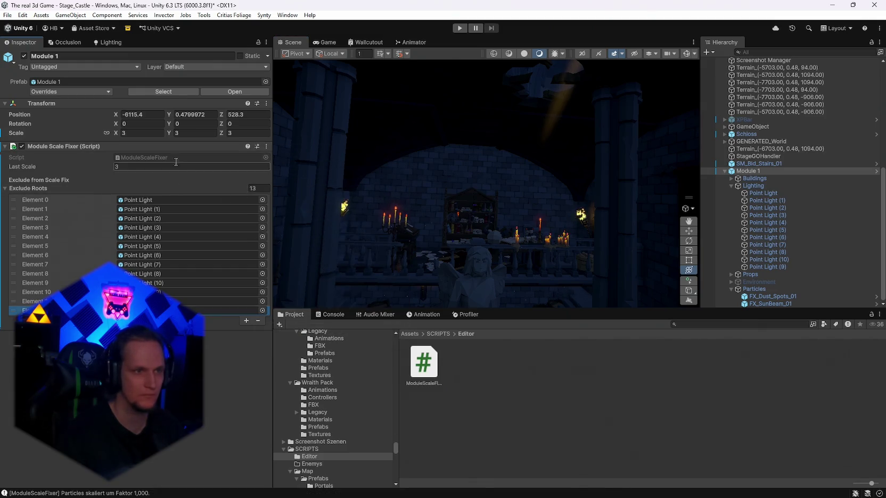
{"action": "type", "text": "4"}
{"action": "left_click", "coordinate": [266, 147]}
{"action": "left_click", "coordinate": [305, 341]}
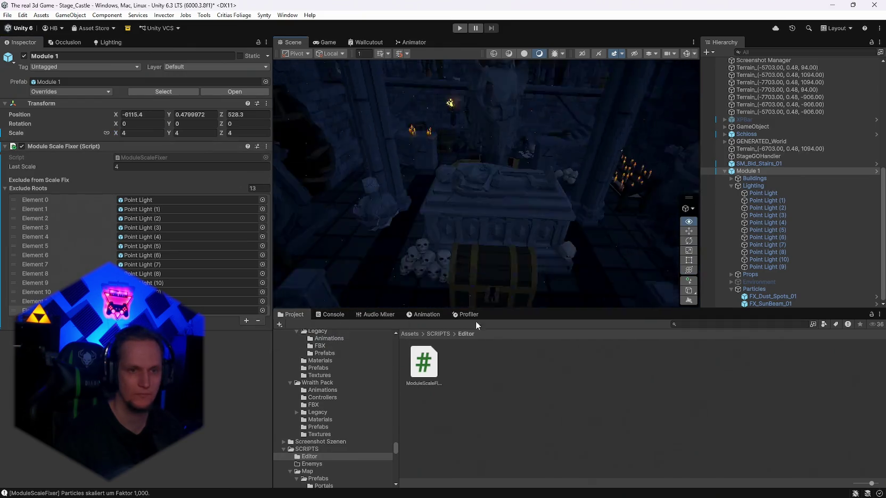
{"action": "left_click_drag", "start_coordinate": [448, 280], "coordinate": [448, 280]}
- Clear the Console log, then remove the Module Scale Fixer component from Module 1
{"action": "left_click", "coordinate": [333, 315]}
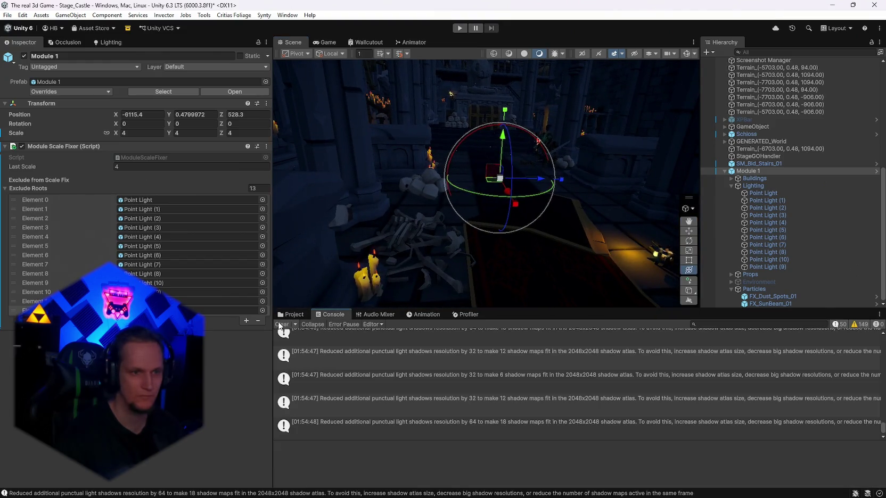
{"action": "left_click", "coordinate": [281, 325]}
{"action": "left_click", "coordinate": [291, 315]}
{"action": "mouse_move", "coordinate": [501, 213]}
{"action": "left_mouse_down"}
{"action": "mouse_move", "coordinate": [534, 213]}
{"action": "mouse_move", "coordinate": [532, 158]}
{"action": "mouse_move", "coordinate": [549, 208]}
{"action": "left_mouse_up"}
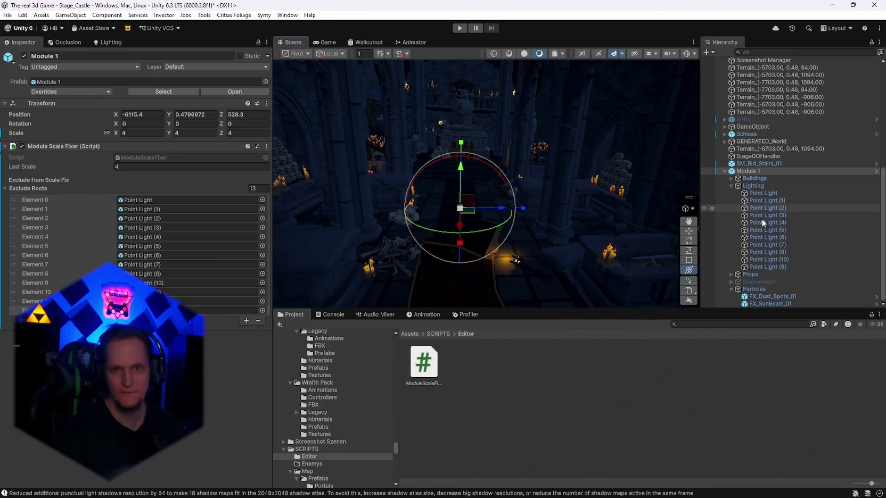
{"action": "right_click", "coordinate": [48, 142]}
{"action": "left_click", "coordinate": [75, 194]}
{"action": "mouse_move", "coordinate": [498, 199]}
{"action": "left_mouse_down"}
{"action": "mouse_move", "coordinate": [485, 179]}
{"action": "mouse_move", "coordinate": [471, 208]}
{"action": "mouse_move", "coordinate": [503, 175]}
{"action": "mouse_move", "coordinate": [540, 177]}
{"action": "mouse_move", "coordinate": [512, 163]}
{"action": "mouse_move", "coordinate": [502, 178]}
{"action": "mouse_move", "coordinate": [498, 144]}
{"action": "mouse_move", "coordinate": [580, 131]}
{"action": "mouse_move", "coordinate": [575, 147]}
{"action": "mouse_move", "coordinate": [444, 176]}
{"action": "mouse_move", "coordinate": [465, 172]}
{"action": "mouse_move", "coordinate": [431, 145]}
{"action": "mouse_move", "coordinate": [500, 161]}
{"action": "mouse_move", "coordinate": [629, 135]}
{"action": "mouse_move", "coordinate": [852, 186]}
{"action": "mouse_move", "coordinate": [521, 176]}
{"action": "mouse_move", "coordinate": [482, 202]}
{"action": "mouse_move", "coordinate": [554, 187]}
{"action": "mouse_move", "coordinate": [497, 210]}
{"action": "left_mouse_up"}
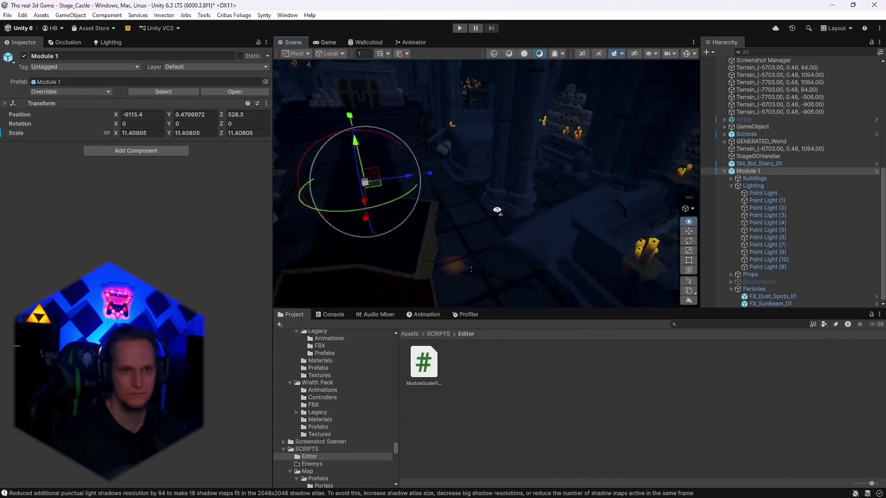
- Select and frame the first Point Light to inspect it in the castle interior
{"action": "key", "text": "f"}
{"action": "left_click", "coordinate": [763, 194]}
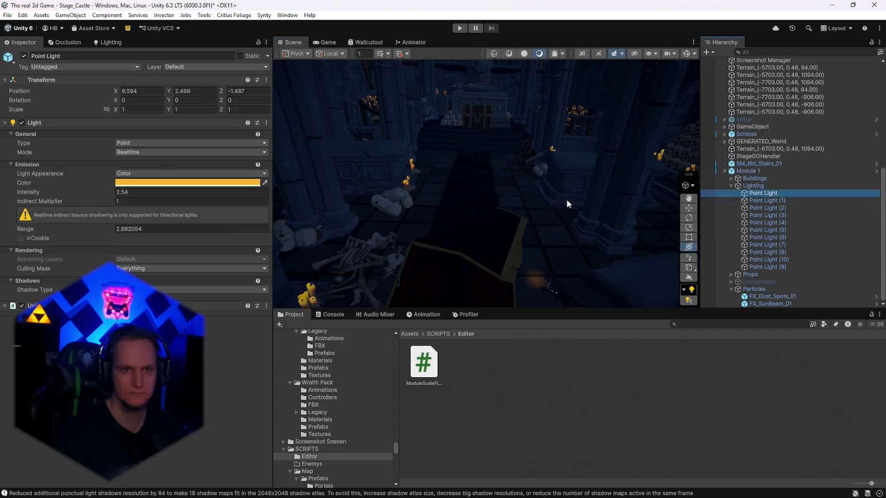
{"action": "key", "text": "f"}
{"action": "mouse_move", "coordinate": [330, 181]}
{"action": "left_mouse_down"}
{"action": "mouse_move", "coordinate": [277, 201]}
{"action": "mouse_move", "coordinate": [295, 225]}
{"action": "mouse_move", "coordinate": [229, 229]}
{"action": "left_mouse_up"}
{"action": "mouse_move", "coordinate": [532, 170]}
{"action": "left_mouse_down"}
{"action": "mouse_move", "coordinate": [447, 164]}
{"action": "mouse_move", "coordinate": [676, 166]}
{"action": "mouse_move", "coordinate": [666, 152]}
{"action": "mouse_move", "coordinate": [475, 156]}
{"action": "mouse_move", "coordinate": [389, 170]}
{"action": "mouse_move", "coordinate": [452, 188]}
{"action": "left_mouse_up"}
{"action": "scroll", "coordinate": [676, 167], "scroll_direction": "up", "scroll_amount": 6}
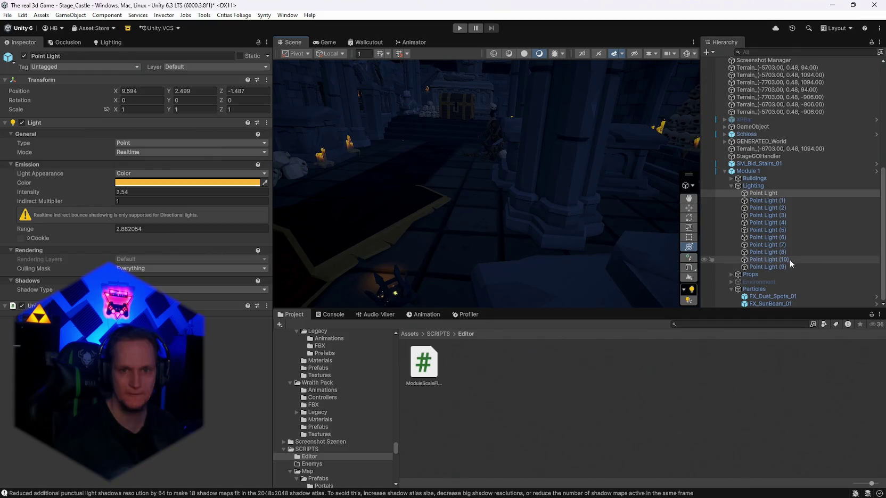
- Select FX_Dust_Spots_01, then browse the Buildings group's Railings, Arches and Walls
{"action": "left_click", "coordinate": [767, 296]}
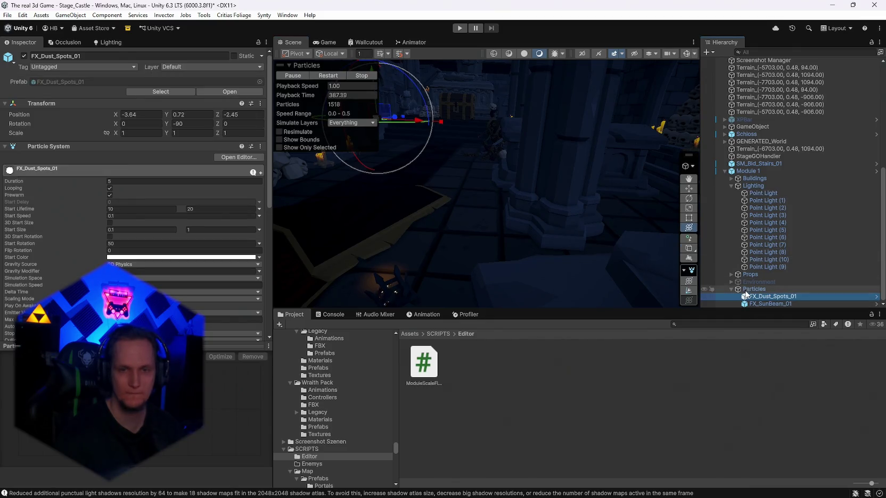
{"action": "left_click", "coordinate": [731, 179]}
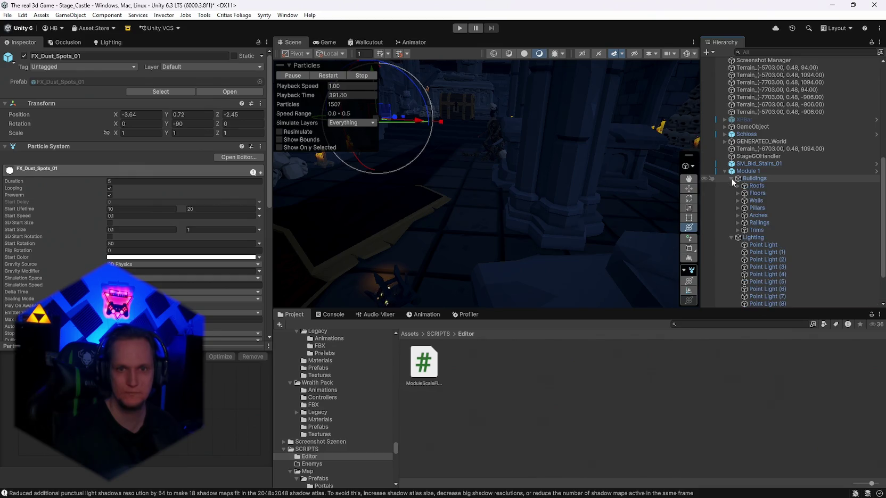
{"action": "left_click", "coordinate": [737, 223]}
{"action": "left_click", "coordinate": [737, 223]}
{"action": "left_click", "coordinate": [738, 215]}
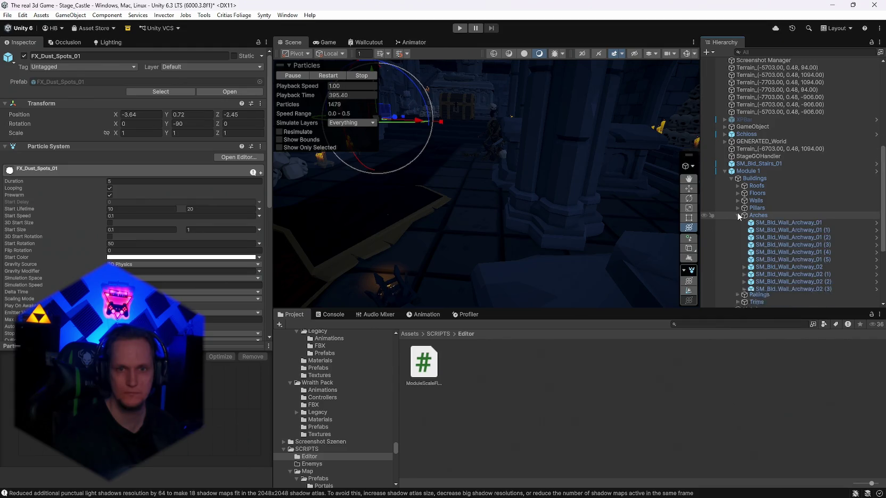
{"action": "left_click", "coordinate": [737, 215]}
{"action": "left_click", "coordinate": [735, 201]}
{"action": "left_click", "coordinate": [735, 201]}
{"action": "left_click", "coordinate": [739, 215]}
{"action": "left_click", "coordinate": [736, 215]}
{"action": "left_click", "coordinate": [737, 215]}
- Expand Props, select and frame its Lights group, then reselect Module 1
{"action": "scroll", "coordinate": [734, 226], "scroll_direction": "down", "scroll_amount": 3}
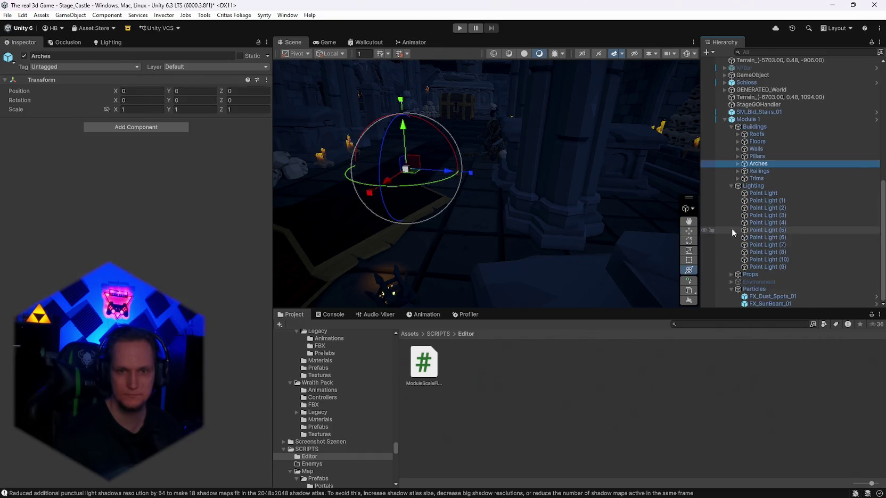
{"action": "left_click", "coordinate": [731, 274]}
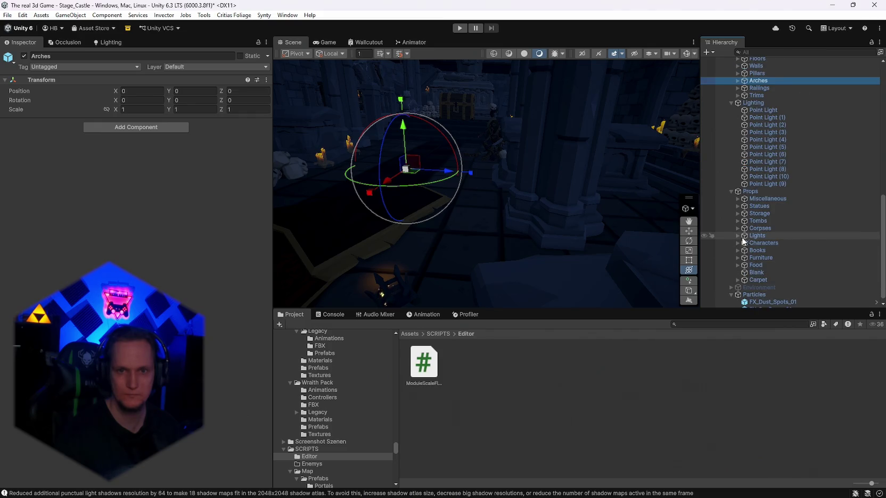
{"action": "left_click", "coordinate": [737, 235]}
{"action": "left_click", "coordinate": [754, 236]}
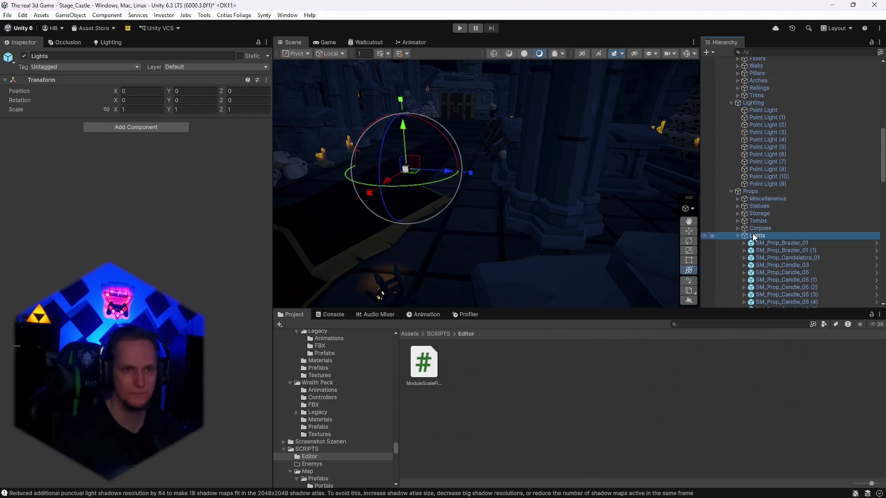
{"action": "key", "text": "f"}
{"action": "scroll", "coordinate": [754, 168], "scroll_direction": "up", "scroll_amount": 5}
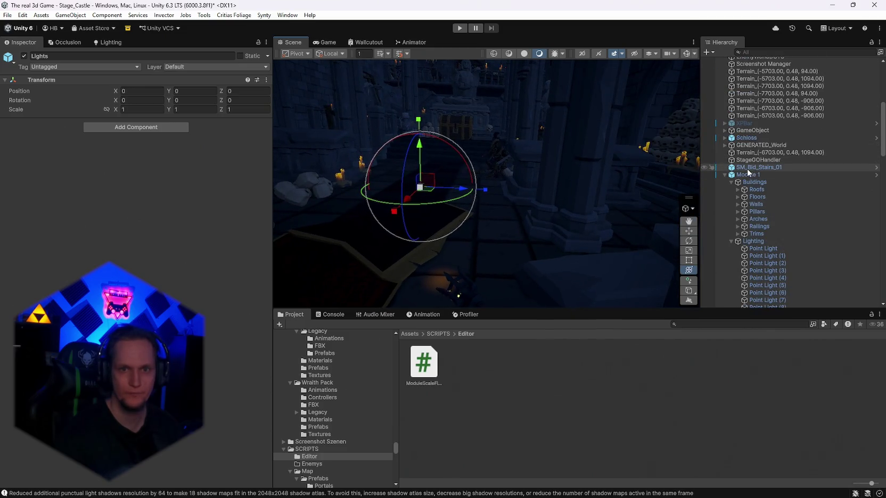
{"action": "left_click", "coordinate": [748, 167]}
{"action": "left_click", "coordinate": [748, 174]}
- Reattach Module Scale Fixer via a 'modu' search, add an exclusion, and run Fix All
{"action": "left_click", "coordinate": [98, 150]}
{"action": "type", "text": "modu"}
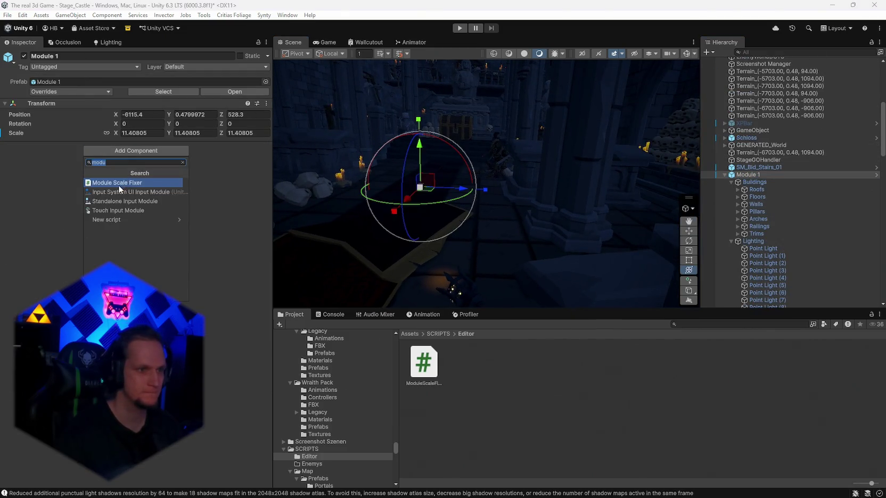
{"action": "left_click", "coordinate": [118, 183]}
{"action": "scroll", "coordinate": [846, 263], "scroll_direction": "down", "scroll_amount": 5}
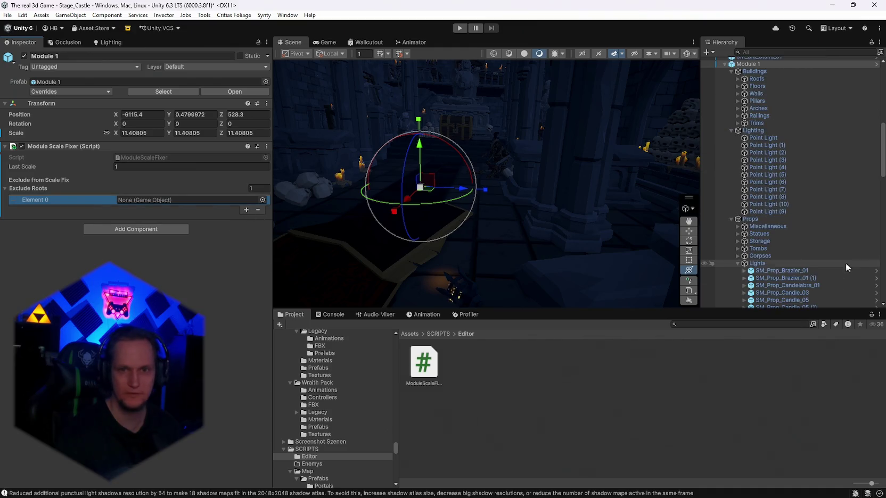
{"action": "scroll", "coordinate": [777, 242], "scroll_direction": "down", "scroll_amount": 3}
{"action": "left_click_drag", "start_coordinate": [769, 208], "coordinate": [147, 208]}
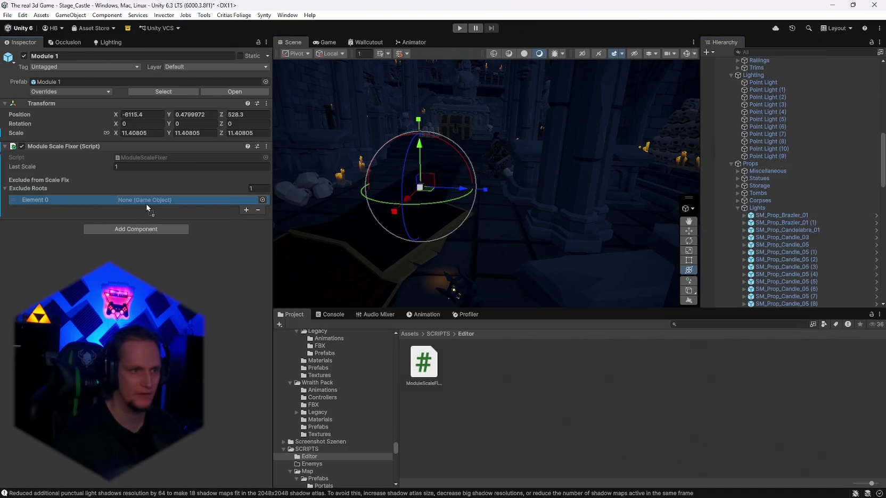
{"action": "left_click", "coordinate": [266, 146]}
{"action": "left_click", "coordinate": [297, 339]}
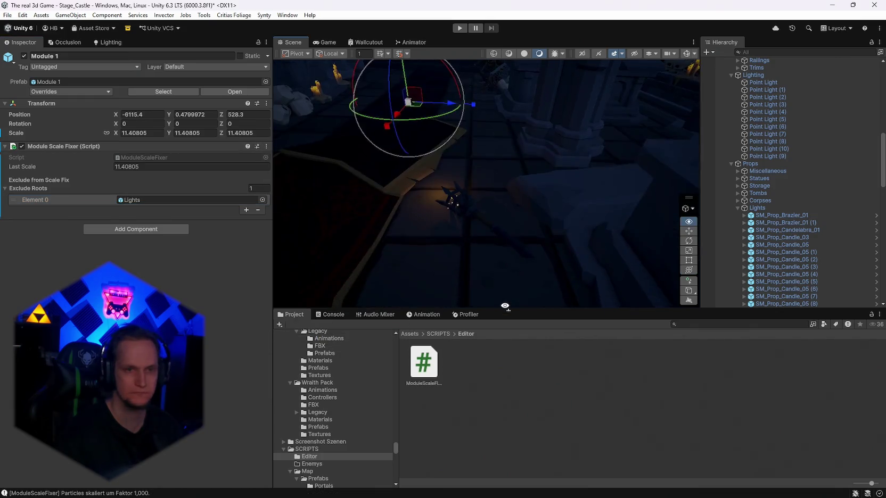
- Collapse the Props Lights group and add three more Exclude Roots slots
{"action": "mouse_move", "coordinate": [514, 304]}
{"action": "left_mouse_down"}
{"action": "mouse_move", "coordinate": [481, 249]}
{"action": "mouse_move", "coordinate": [282, 234]}
{"action": "left_mouse_up"}
{"action": "mouse_move", "coordinate": [211, 240]}
{"action": "left_mouse_down"}
{"action": "mouse_move", "coordinate": [183, 251]}
{"action": "mouse_move", "coordinate": [180, 198]}
{"action": "mouse_move", "coordinate": [187, 203]}
{"action": "left_mouse_up"}
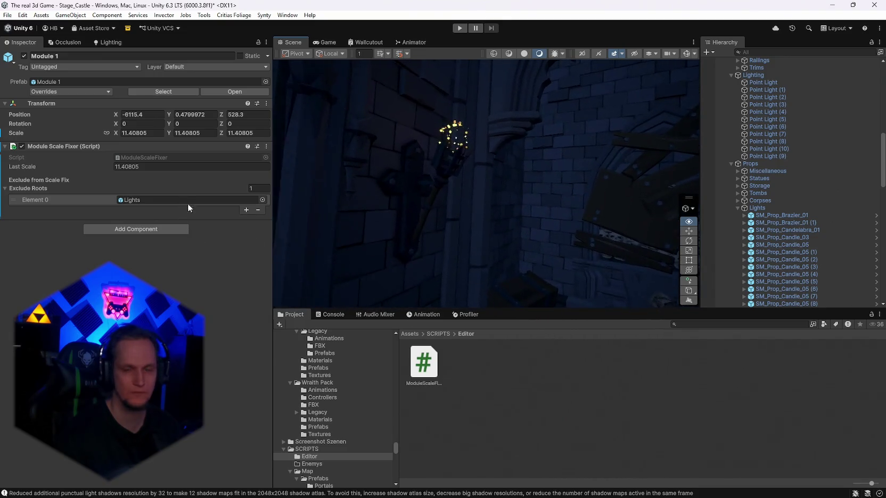
{"action": "left_click", "coordinate": [737, 207]}
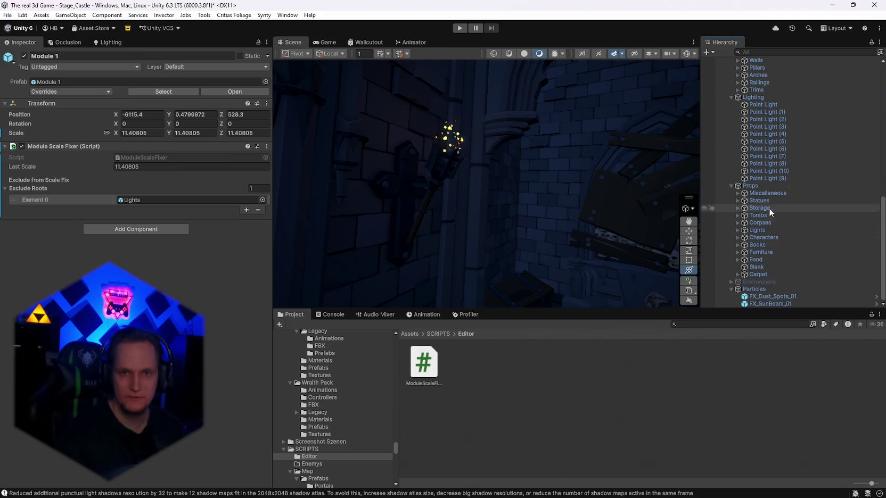
{"action": "left_click", "coordinate": [245, 210]}
{"action": "left_click", "coordinate": [244, 219]}
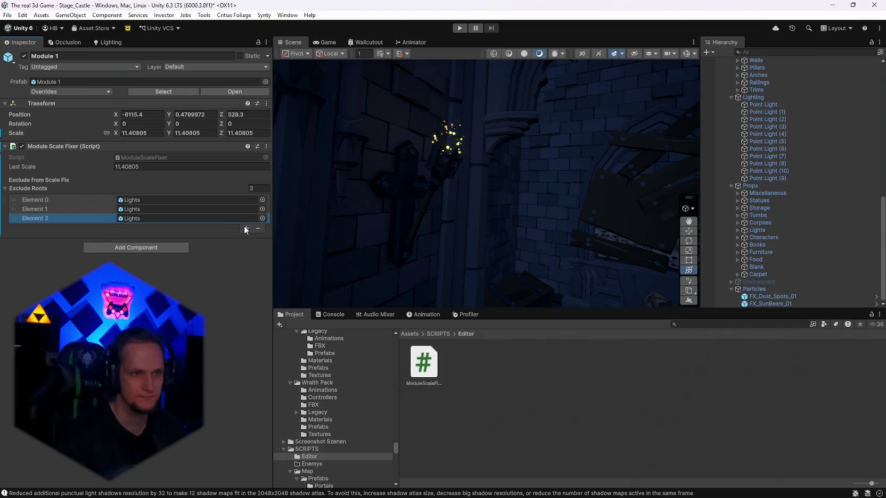
{"action": "left_click", "coordinate": [245, 228]}
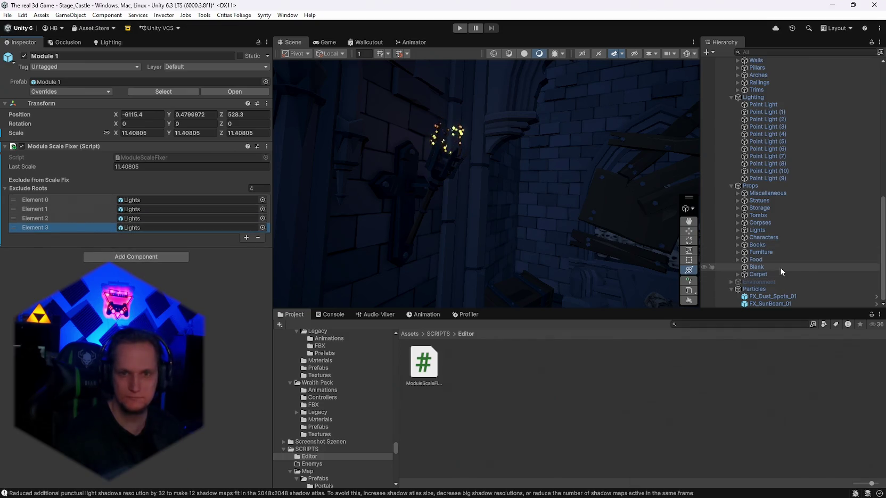
- Fill the new exclusion slots with the Lighting group and Trims
{"action": "mouse_move", "coordinate": [499, 271]}
{"action": "left_mouse_down"}
{"action": "mouse_move", "coordinate": [155, 224]}
{"action": "mouse_move", "coordinate": [144, 209]}
{"action": "left_mouse_up"}
{"action": "scroll", "coordinate": [806, 176], "scroll_direction": "up", "scroll_amount": 3}
{"action": "left_click_drag", "start_coordinate": [765, 152], "coordinate": [160, 219]}
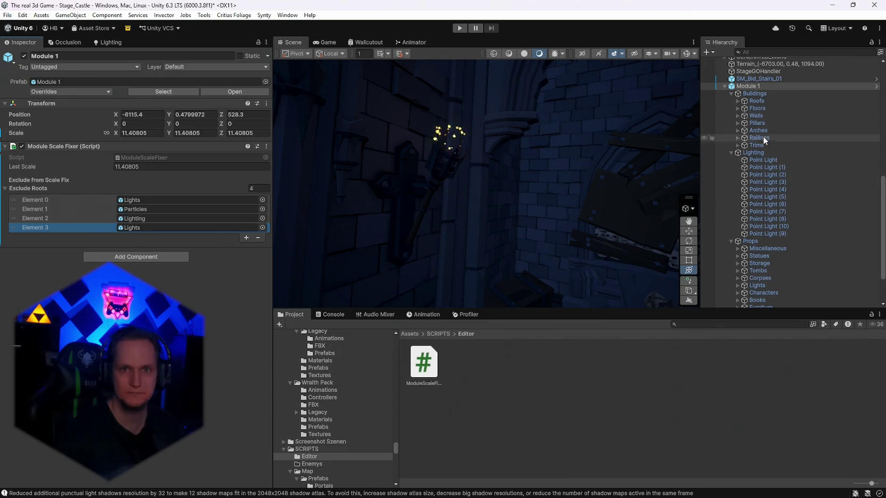
{"action": "left_click_drag", "start_coordinate": [761, 147], "coordinate": [150, 231]}
{"action": "left_click", "coordinate": [266, 146]}
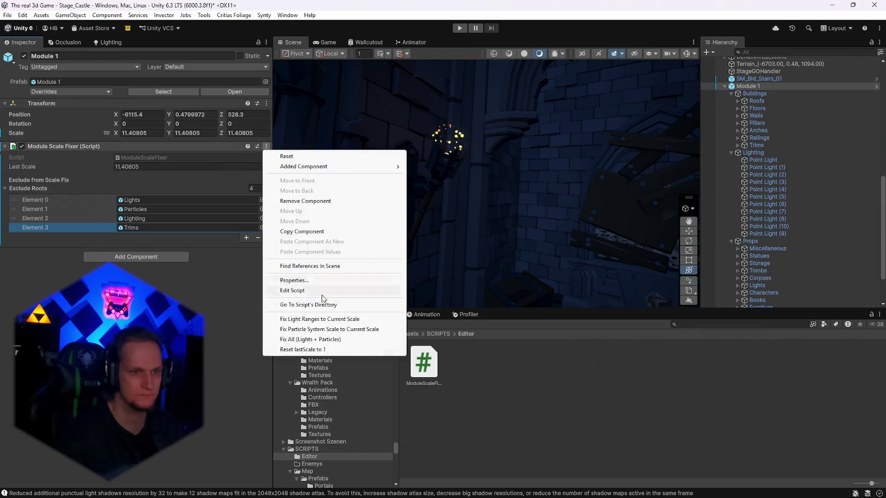
- Run Fix All, Fix Light Ranges, then Fix All again on Module 1
{"action": "left_click", "coordinate": [310, 339]}
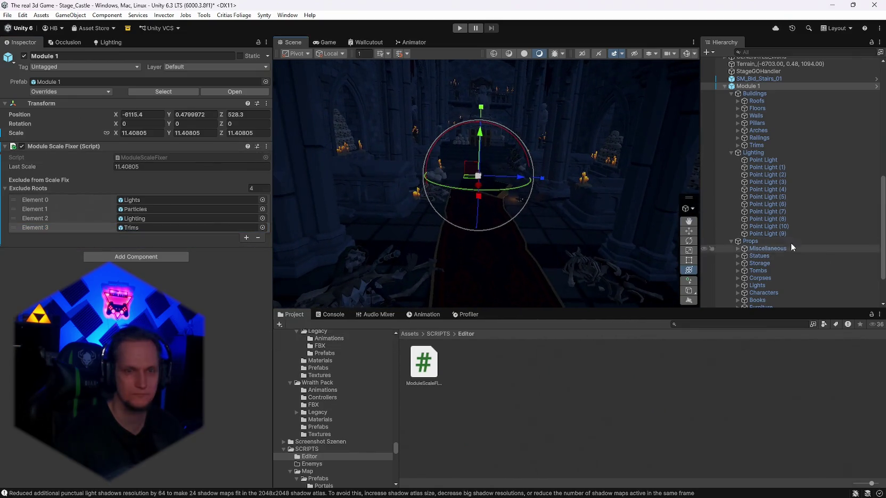
{"action": "left_click", "coordinate": [267, 146]}
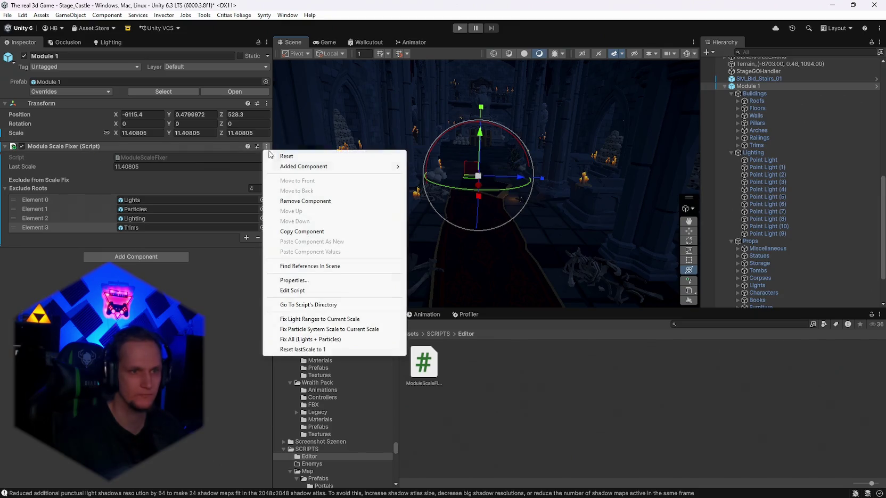
{"action": "left_click", "coordinate": [327, 321]}
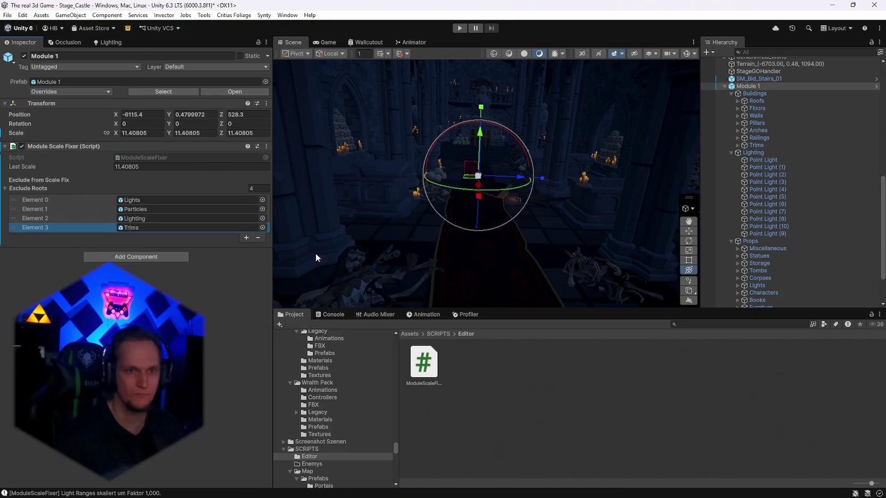
{"action": "mouse_move", "coordinate": [420, 187]}
{"action": "left_mouse_down"}
{"action": "mouse_move", "coordinate": [124, 171]}
{"action": "mouse_move", "coordinate": [172, 163]}
{"action": "mouse_move", "coordinate": [194, 183]}
{"action": "left_mouse_up"}
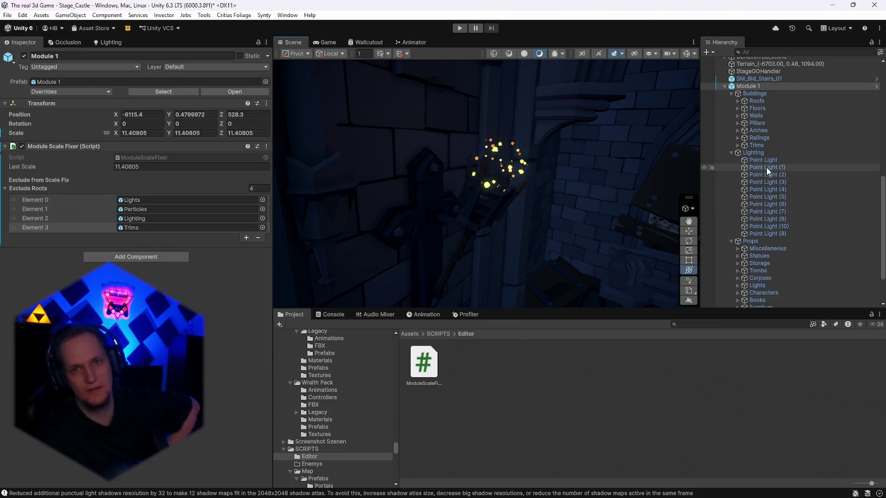
{"action": "scroll", "coordinate": [766, 167], "scroll_direction": "up", "scroll_amount": 3}
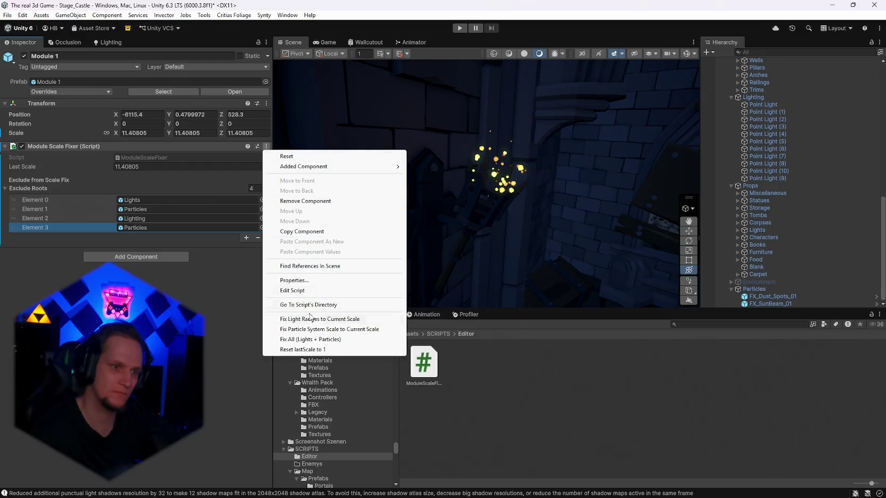
{"action": "left_click", "coordinate": [311, 339]}
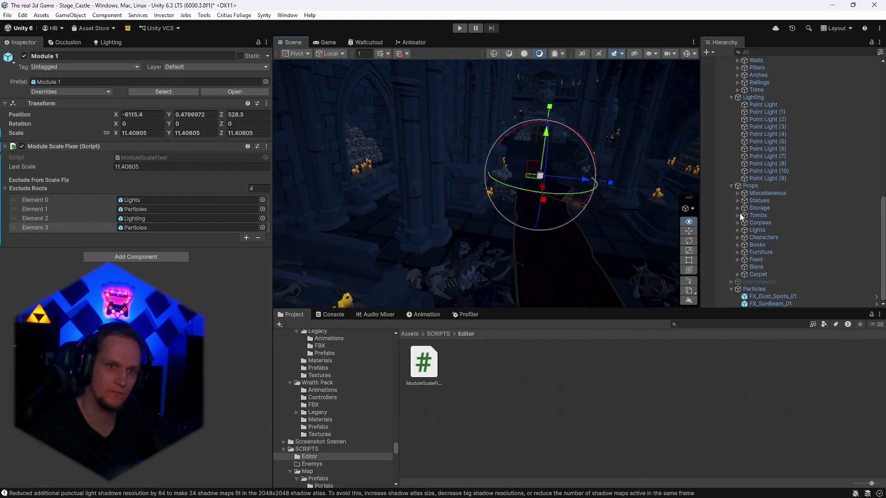
{"action": "scroll", "coordinate": [772, 203], "scroll_direction": "up", "scroll_amount": 6}
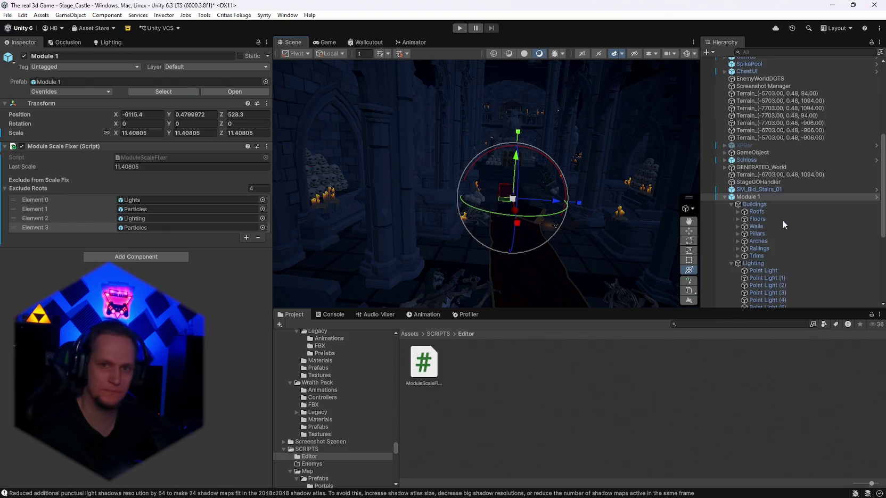
- Drag Module 1's scale back to about 1 and reset lastScale to 1
{"action": "mouse_move", "coordinate": [511, 176]}
{"action": "left_mouse_down"}
{"action": "mouse_move", "coordinate": [317, 145]}
{"action": "mouse_move", "coordinate": [123, 158]}
{"action": "mouse_move", "coordinate": [24, 145]}
{"action": "mouse_move", "coordinate": [882, 139]}
{"action": "mouse_move", "coordinate": [5, 133]}
{"action": "mouse_move", "coordinate": [160, 141]}
{"action": "left_mouse_up"}
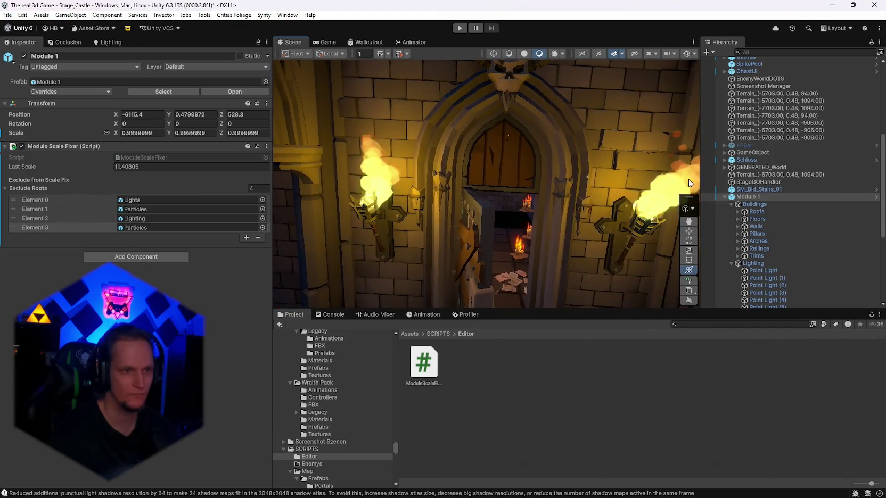
{"action": "left_click", "coordinate": [266, 146]}
{"action": "left_click", "coordinate": [304, 351]}
{"action": "mouse_move", "coordinate": [487, 240]}
{"action": "left_mouse_down"}
{"action": "mouse_move", "coordinate": [500, 271]}
{"action": "mouse_move", "coordinate": [497, 244]}
{"action": "mouse_move", "coordinate": [508, 232]}
{"action": "mouse_move", "coordinate": [81, 246]}
{"action": "left_mouse_up"}
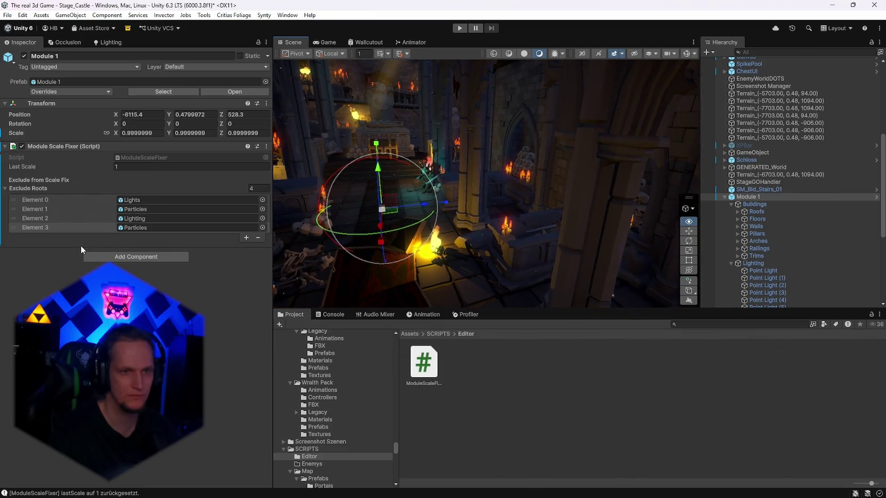
- Add extra Exclude Roots entries and collapse the Buildings, Lighting and Particles groups in the Hierarchy
{"action": "left_click", "coordinate": [246, 237]}
{"action": "left_click", "coordinate": [246, 246]}
{"action": "left_click", "coordinate": [246, 256]}
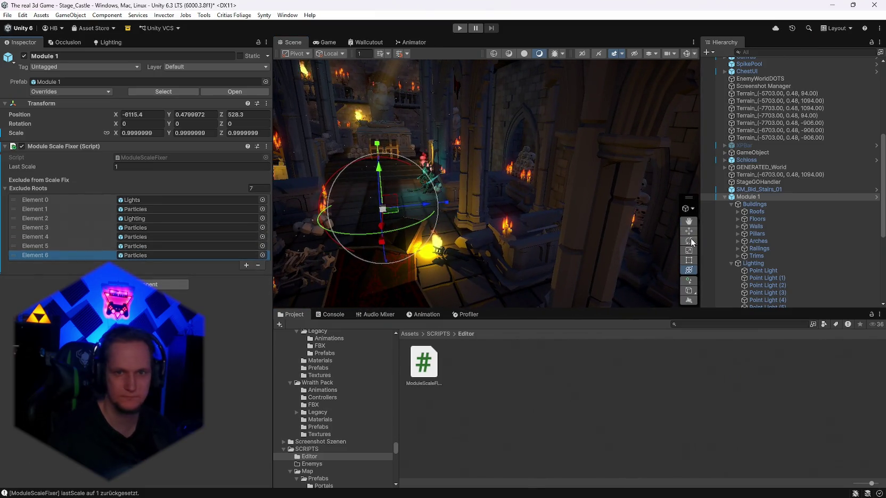
{"action": "left_click", "coordinate": [731, 204]}
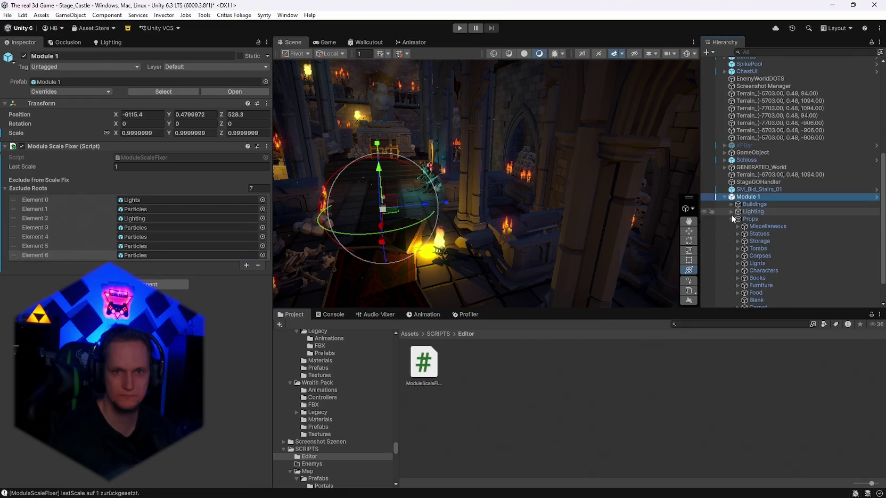
{"action": "left_click", "coordinate": [731, 213]}
{"action": "left_click", "coordinate": [731, 289]}
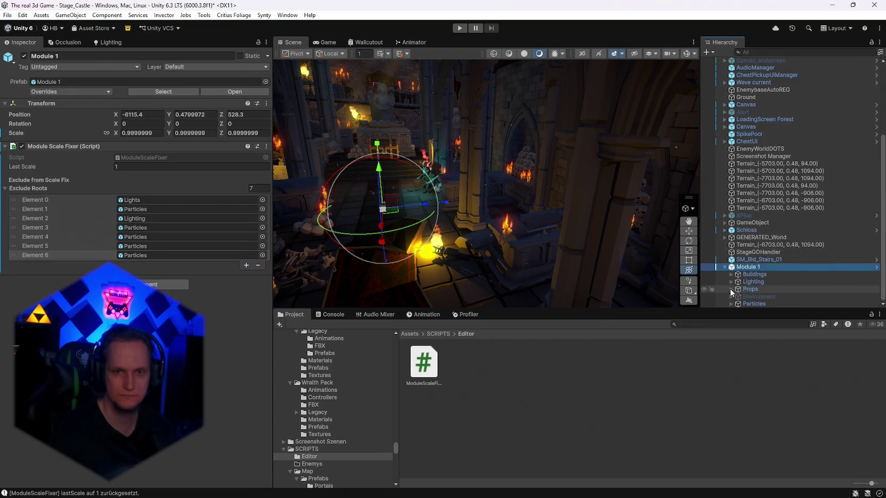
{"action": "left_click", "coordinate": [245, 265]}
{"action": "left_click", "coordinate": [245, 275]}
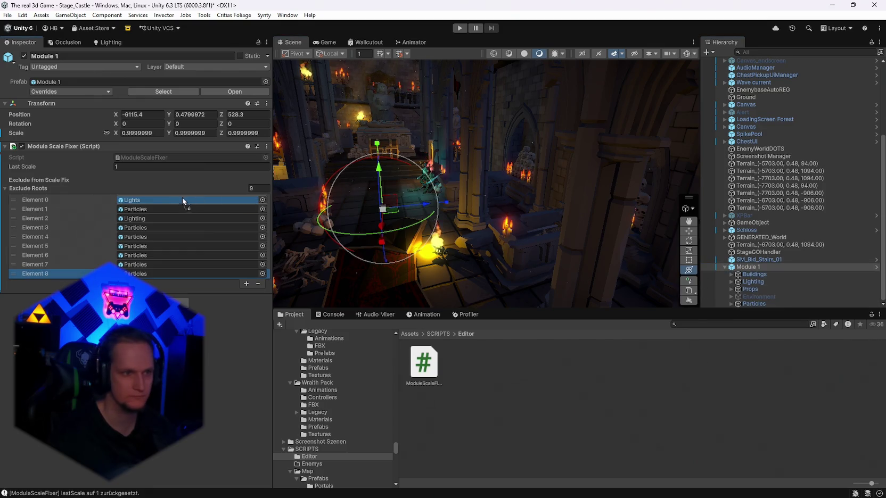
- Assign Buildings, Props and Particles to the Exclude Roots slots and remove the surplus entries
{"action": "left_click_drag", "start_coordinate": [760, 277], "coordinate": [153, 205]}
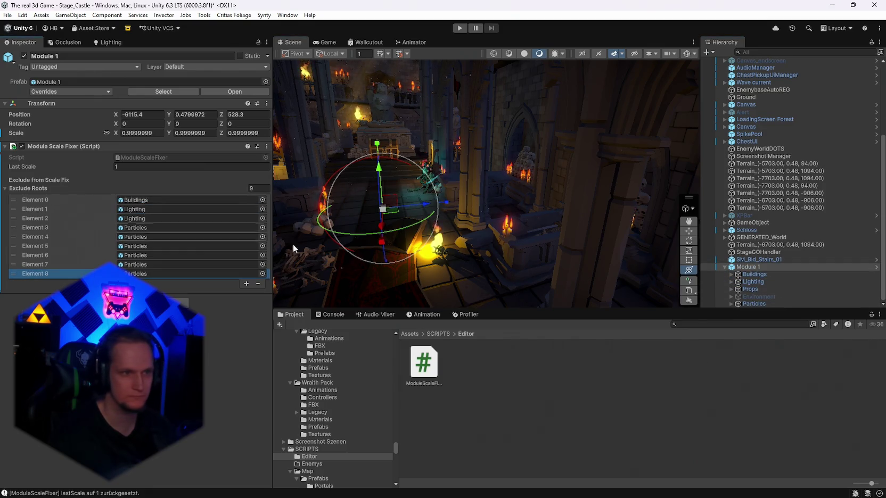
{"action": "left_click_drag", "start_coordinate": [759, 289], "coordinate": [148, 222]}
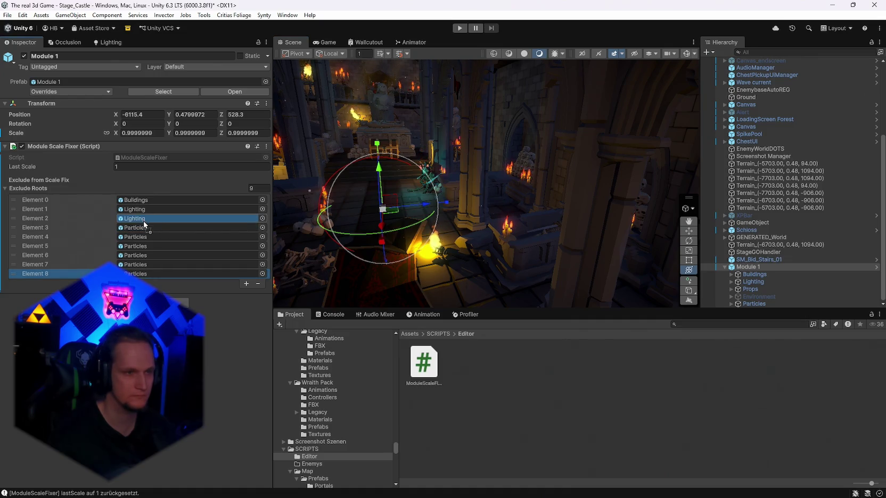
{"action": "left_click", "coordinate": [259, 284]}
{"action": "left_click", "coordinate": [258, 275]}
{"action": "left_click", "coordinate": [257, 265]}
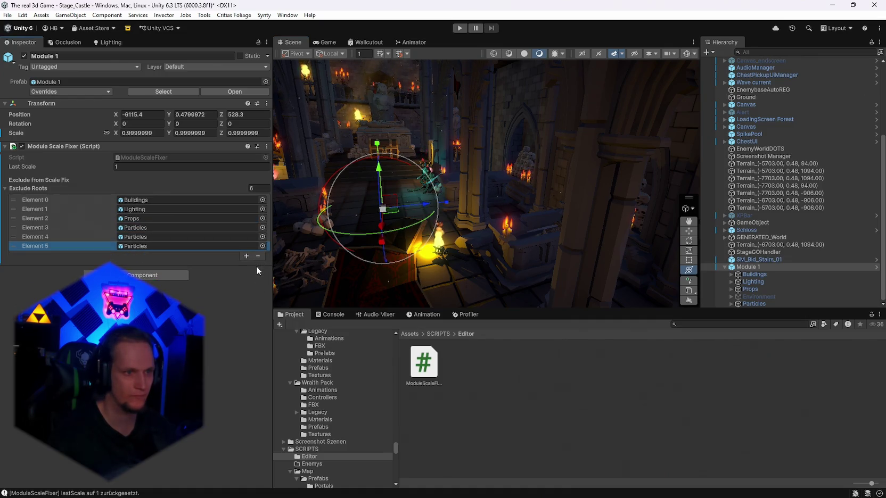
{"action": "left_click", "coordinate": [258, 256]}
{"action": "left_click", "coordinate": [258, 247]}
{"action": "left_click_drag", "start_coordinate": [753, 304], "coordinate": [172, 231]}
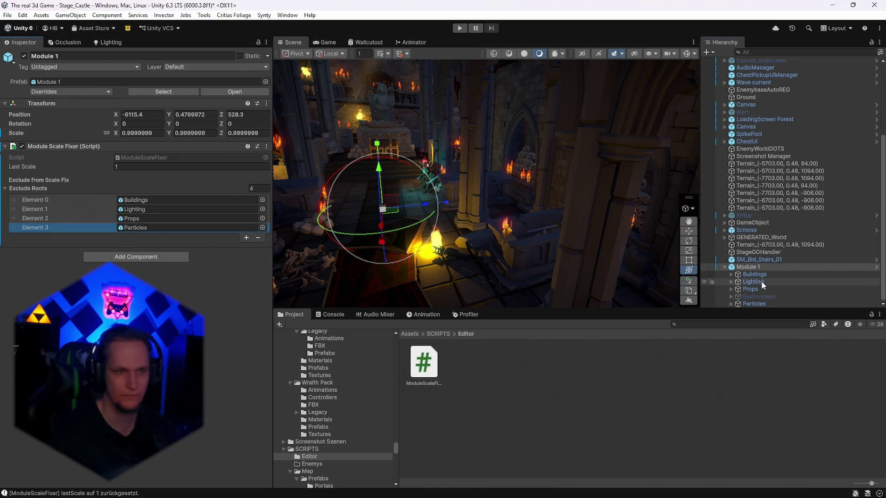
- Reset the scale fixer's lastScale to 1 and enter 1 for Module 1's Z scale
{"action": "left_click", "coordinate": [266, 146]}
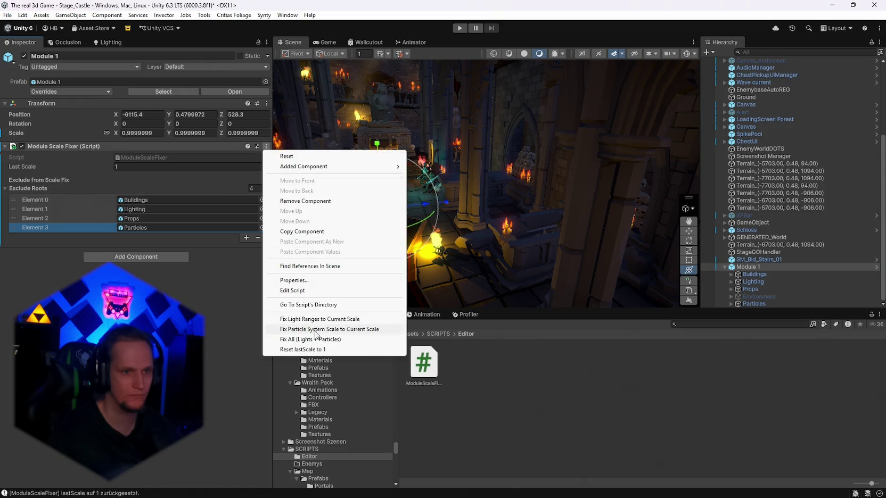
{"action": "left_click", "coordinate": [298, 349]}
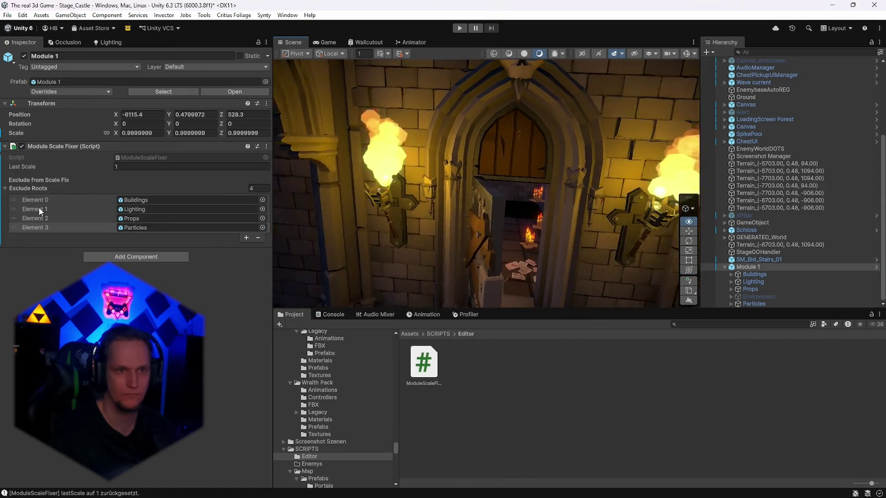
{"action": "mouse_move", "coordinate": [277, 214]}
{"action": "left_mouse_down"}
{"action": "mouse_move", "coordinate": [444, 197]}
{"action": "mouse_move", "coordinate": [574, 212]}
{"action": "mouse_move", "coordinate": [297, 211]}
{"action": "mouse_move", "coordinate": [586, 218]}
{"action": "left_mouse_up"}
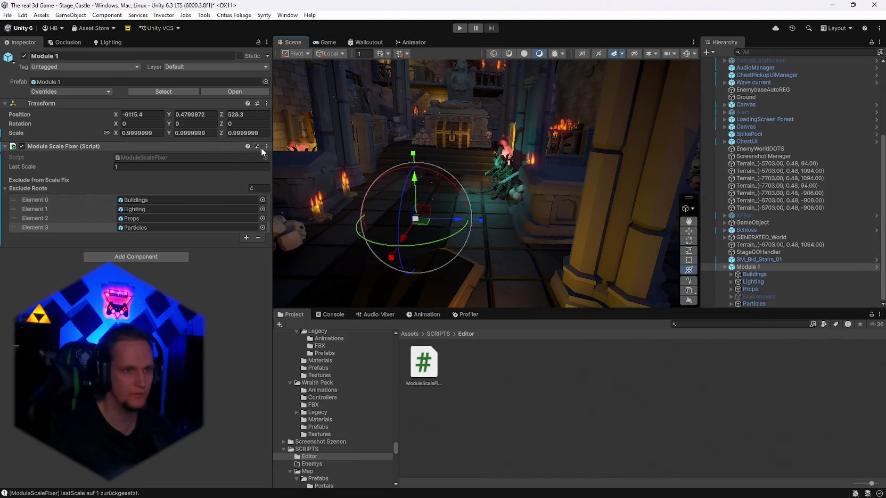
{"action": "type", "text": "1"}
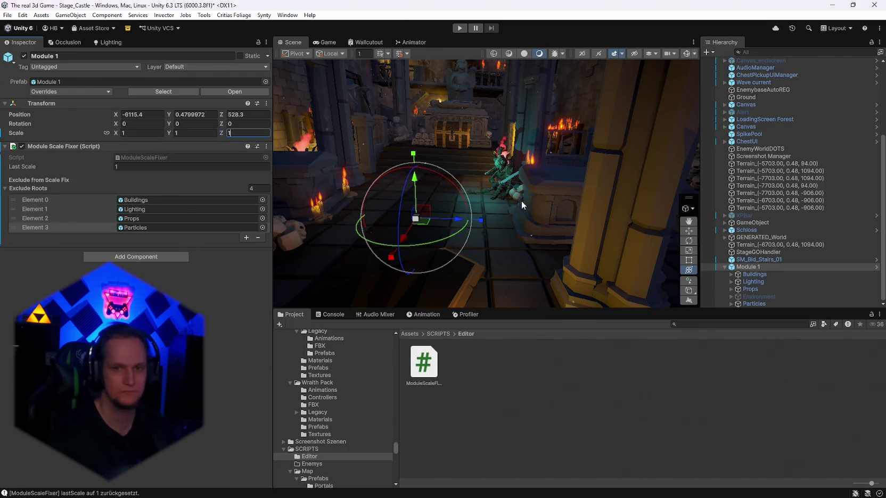
- Look around the castle hall and step through Module 1's child groups, including Lighting and Props
{"action": "mouse_move", "coordinate": [479, 223]}
{"action": "left_mouse_down"}
{"action": "mouse_move", "coordinate": [464, 216]}
{"action": "mouse_move", "coordinate": [710, 271]}
{"action": "left_mouse_up"}
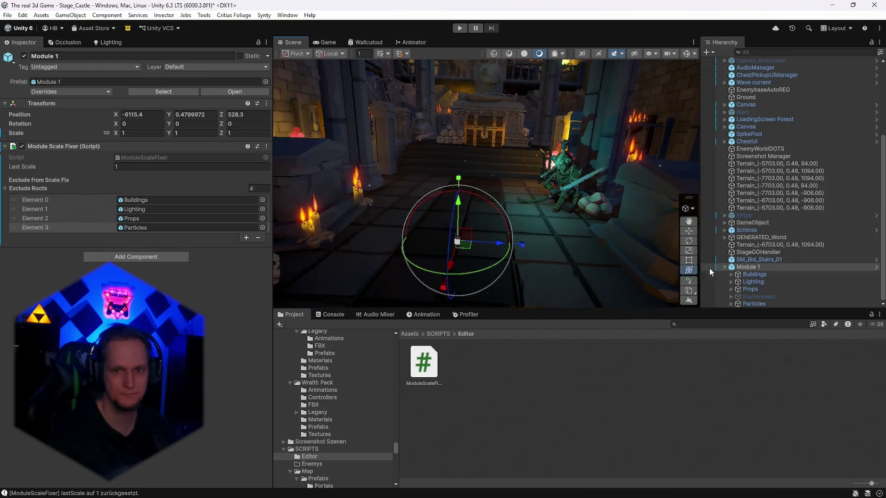
{"action": "left_click_drag", "start_coordinate": [581, 233], "coordinate": [766, 269]}
{"action": "left_click", "coordinate": [756, 281]}
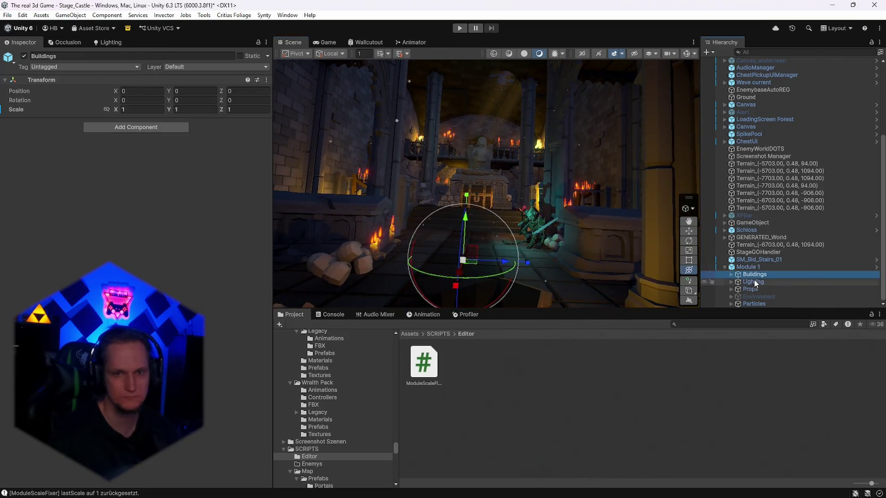
{"action": "left_click", "coordinate": [754, 290]}
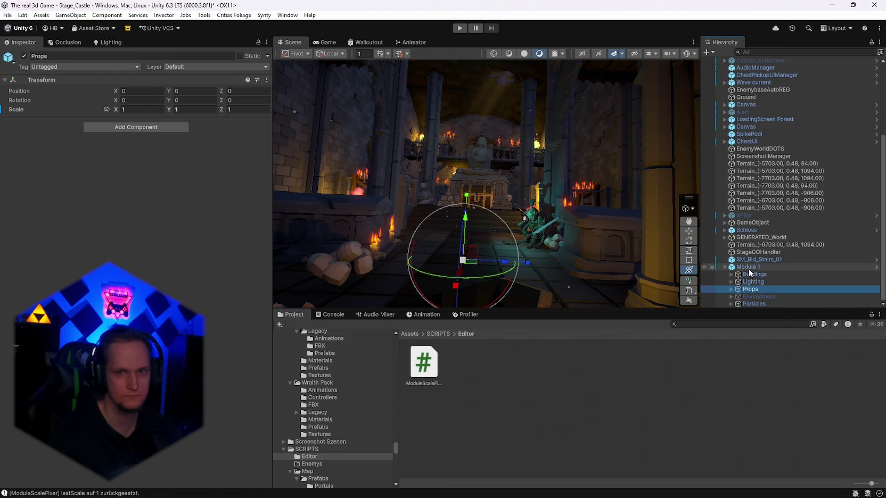
{"action": "left_click", "coordinate": [748, 268]}
{"action": "left_click", "coordinate": [750, 276]}
{"action": "left_click", "coordinate": [752, 282]}
{"action": "left_click", "coordinate": [754, 289]}
{"action": "left_click", "coordinate": [753, 274]}
{"action": "left_click", "coordinate": [750, 267]}
- Check SM_Bld_Stairs_01, reselect Module 1, and run Fix Light Ranges to Current Scale
{"action": "left_click", "coordinate": [751, 260]}
{"action": "left_click", "coordinate": [748, 267]}
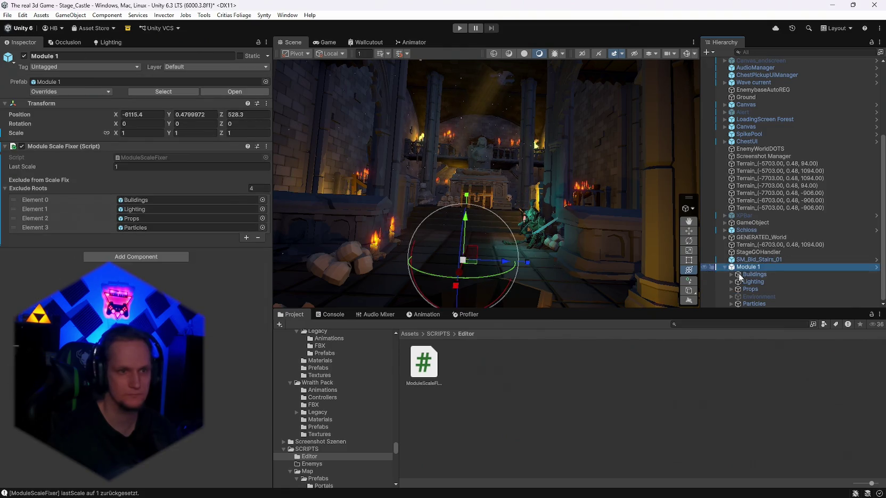
{"action": "left_click", "coordinate": [267, 147]}
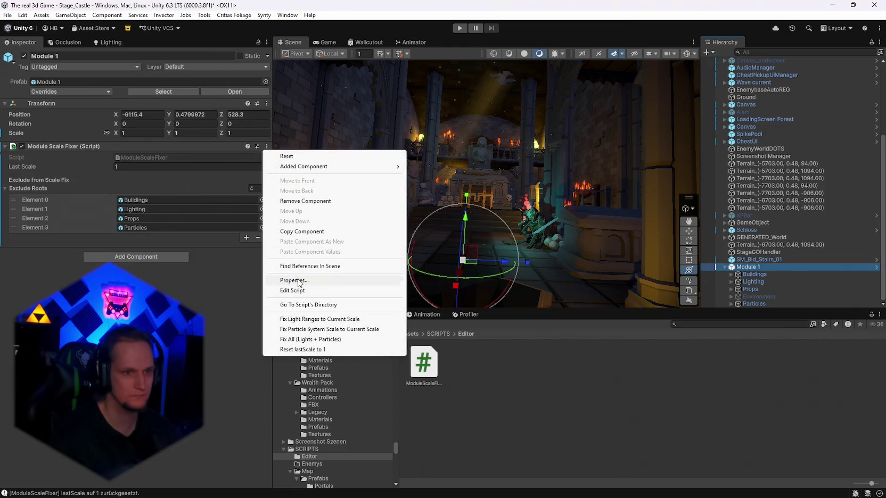
{"action": "left_click", "coordinate": [305, 321]}
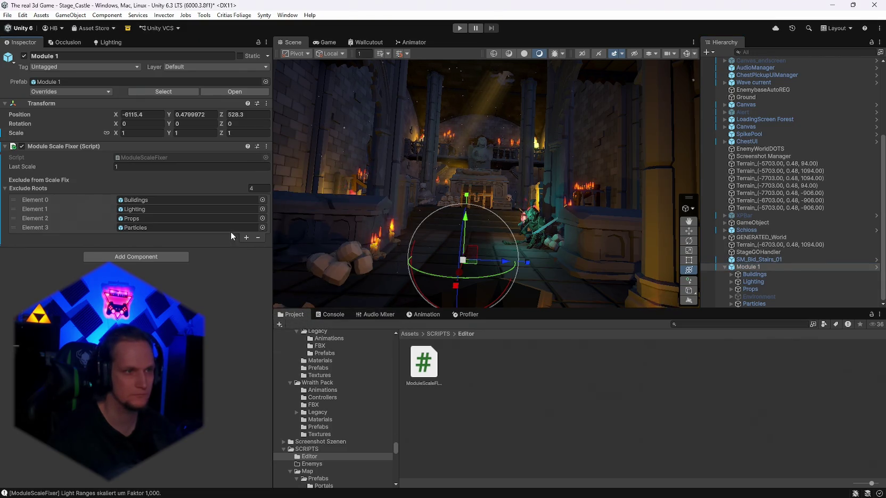
- Set Module 1's uniform scale to 3 and rescale its light ranges to match
{"action": "left_click", "coordinate": [133, 133]}
{"action": "type", "text": "3"}
{"action": "left_click", "coordinate": [266, 146]}
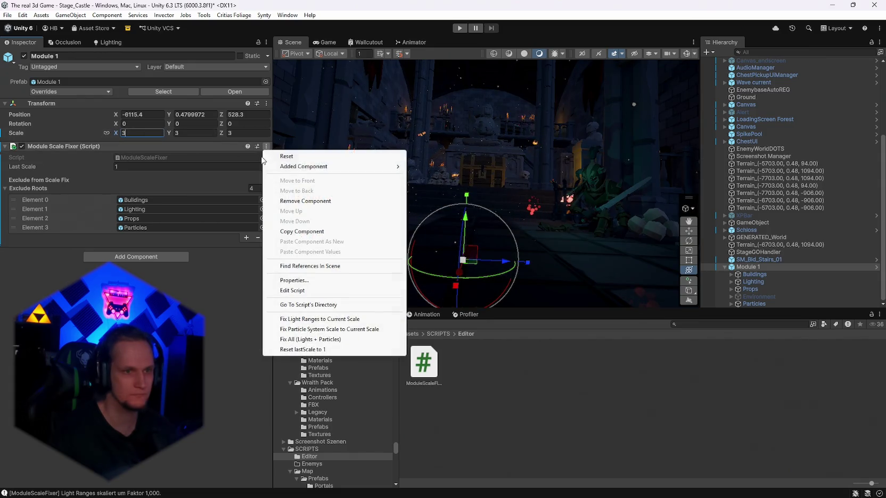
{"action": "left_click", "coordinate": [306, 319]}
{"action": "mouse_move", "coordinate": [464, 206]}
{"action": "left_mouse_down"}
{"action": "mouse_move", "coordinate": [281, 230]}
{"action": "mouse_move", "coordinate": [31, 216]}
{"action": "mouse_move", "coordinate": [881, 226]}
{"action": "mouse_move", "coordinate": [872, 231]}
{"action": "left_mouse_up"}
{"action": "mouse_move", "coordinate": [436, 250]}
{"action": "left_mouse_down"}
{"action": "mouse_move", "coordinate": [463, 256]}
{"action": "mouse_move", "coordinate": [456, 257]}
{"action": "left_mouse_up"}
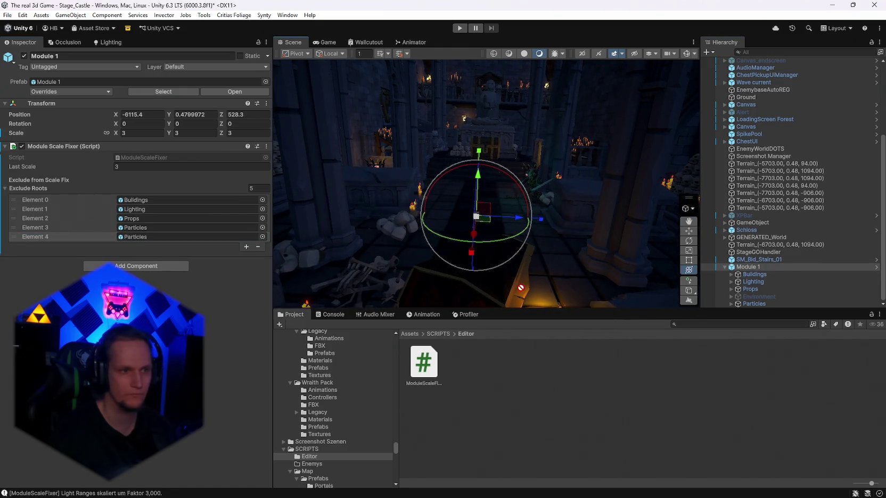
- Run Fix Light Ranges, Fix Particle System Scale, and Fix All on Module 1
{"action": "left_click", "coordinate": [267, 147]}
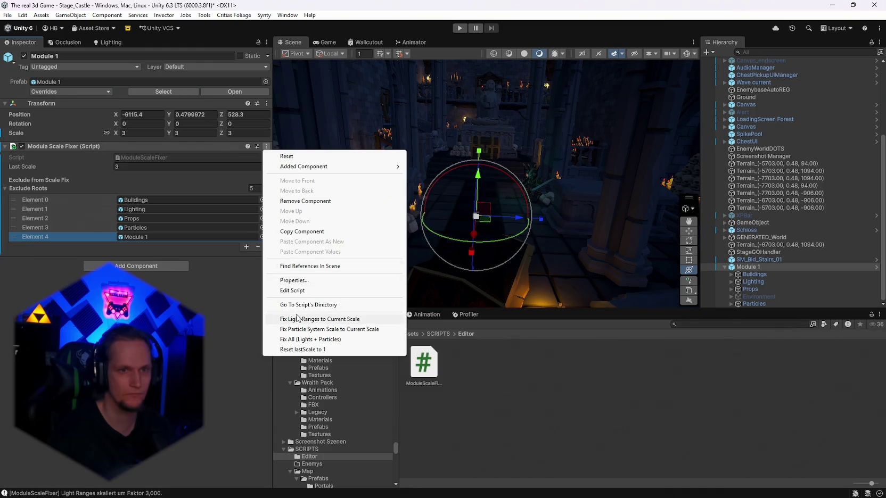
{"action": "left_click", "coordinate": [297, 319]}
{"action": "left_click", "coordinate": [267, 147]}
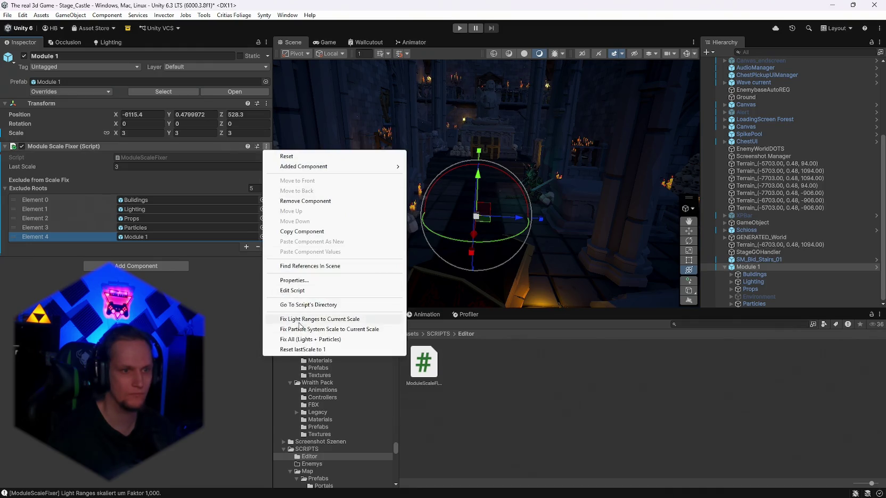
{"action": "left_click", "coordinate": [306, 329]}
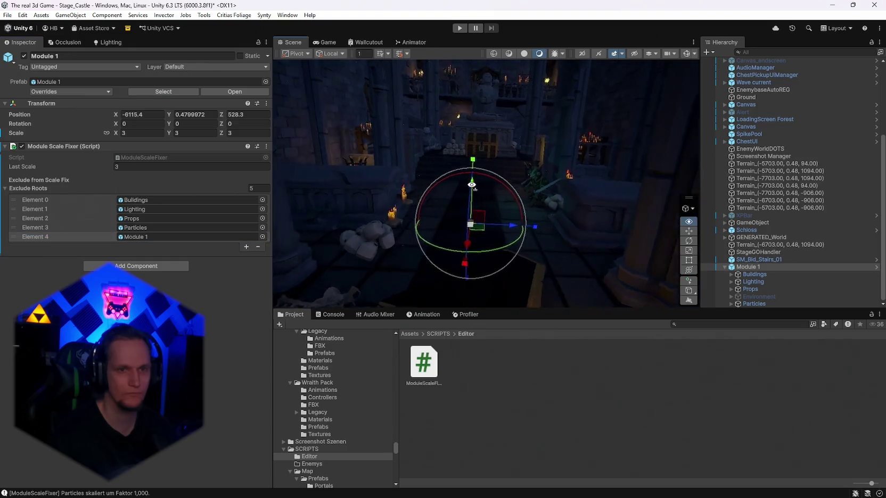
{"action": "left_click_drag", "start_coordinate": [319, 184], "coordinate": [485, 185]}
{"action": "mouse_move", "coordinate": [478, 130]}
{"action": "left_mouse_down"}
{"action": "mouse_move", "coordinate": [320, 138]}
{"action": "mouse_move", "coordinate": [431, 192]}
{"action": "mouse_move", "coordinate": [474, 189]}
{"action": "mouse_move", "coordinate": [459, 176]}
{"action": "left_mouse_up"}
{"action": "left_click", "coordinate": [267, 146]}
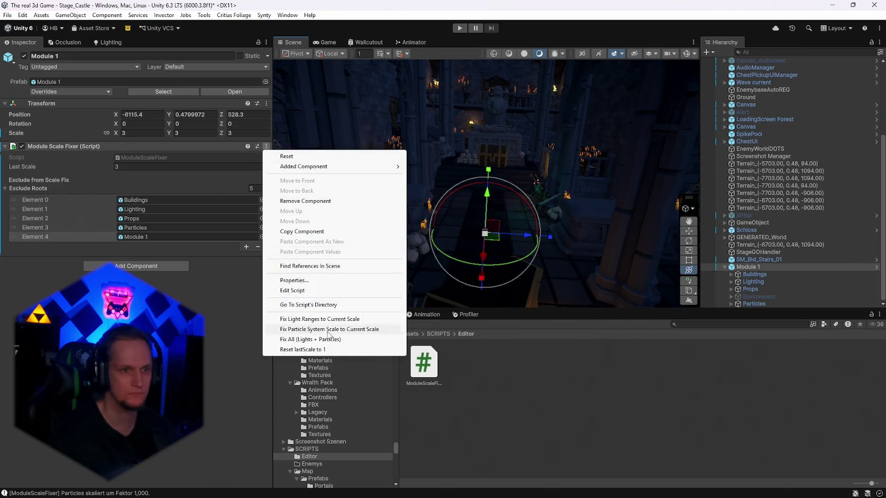
{"action": "left_click", "coordinate": [317, 339]}
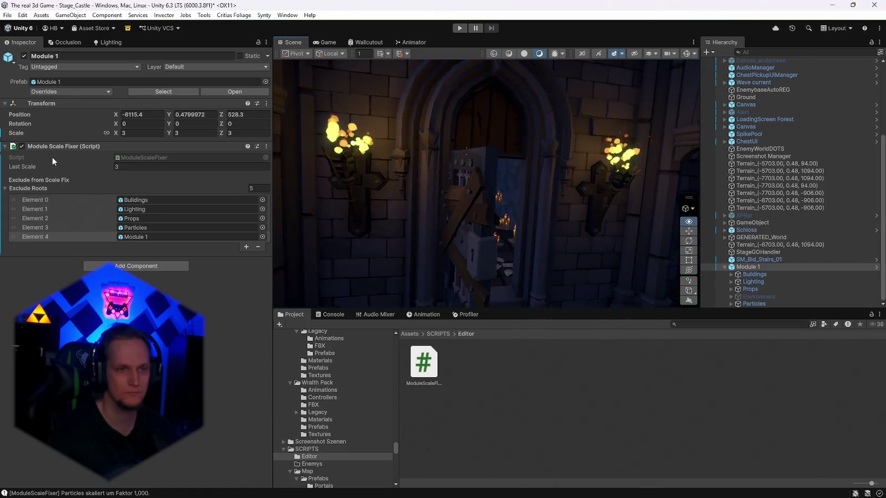
- Look around the castle interior, then set Module 1's scale back to 1
{"action": "left_click_drag", "start_coordinate": [331, 175], "coordinate": [351, 181]}
{"action": "left_click_drag", "start_coordinate": [482, 179], "coordinate": [495, 173]}
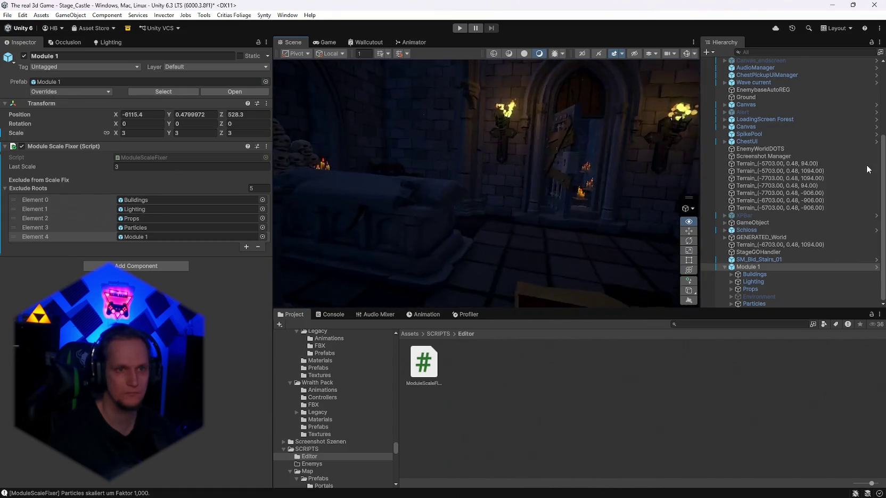
{"action": "mouse_move", "coordinate": [572, 166]}
{"action": "left_mouse_down"}
{"action": "mouse_move", "coordinate": [445, 163]}
{"action": "mouse_move", "coordinate": [856, 163]}
{"action": "mouse_move", "coordinate": [730, 175]}
{"action": "mouse_move", "coordinate": [404, 173]}
{"action": "left_mouse_up"}
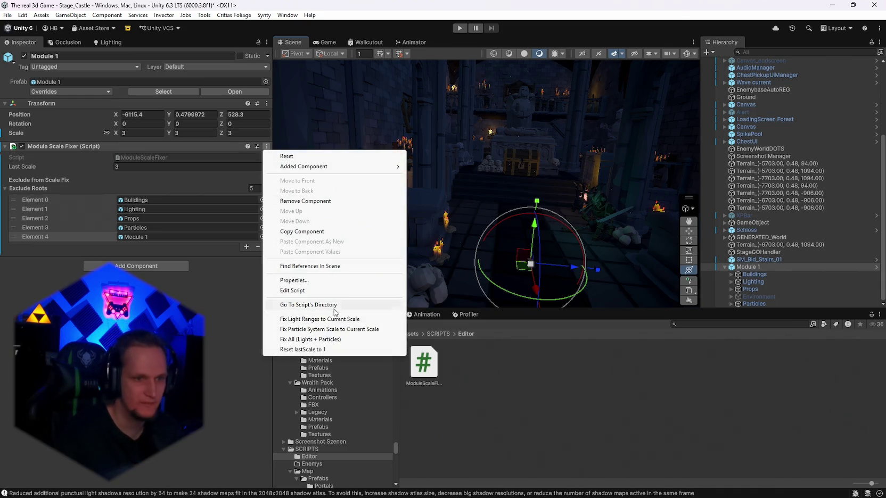
{"action": "mouse_move", "coordinate": [505, 246]}
{"action": "left_mouse_down"}
{"action": "mouse_move", "coordinate": [516, 259]}
{"action": "mouse_move", "coordinate": [596, 254]}
{"action": "mouse_move", "coordinate": [554, 205]}
{"action": "mouse_move", "coordinate": [554, 257]}
{"action": "left_mouse_up"}
{"action": "key", "text": "d"}
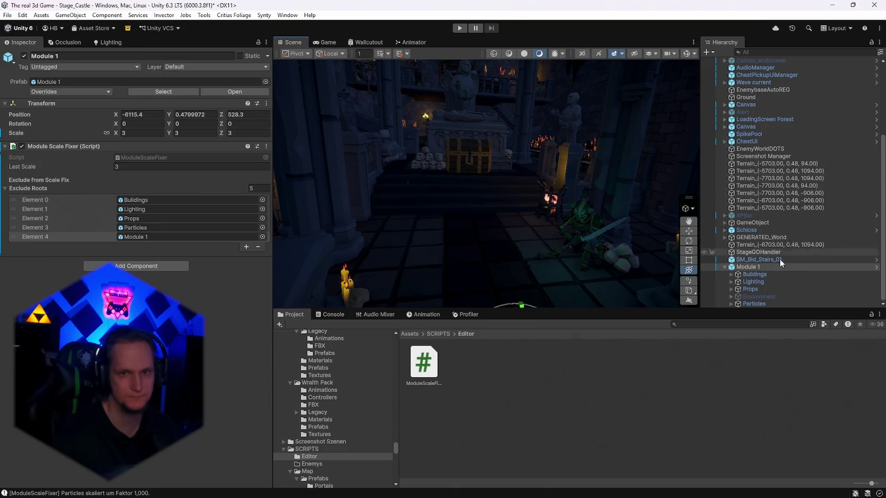
{"action": "double_click", "coordinate": [129, 129]}
{"action": "type", "text": "1"}
{"action": "key", "text": "Return"}
{"action": "mouse_move", "coordinate": [469, 213]}
{"action": "left_mouse_down"}
{"action": "mouse_move", "coordinate": [452, 232]}
{"action": "mouse_move", "coordinate": [474, 230]}
{"action": "mouse_move", "coordinate": [474, 242]}
{"action": "left_mouse_up"}
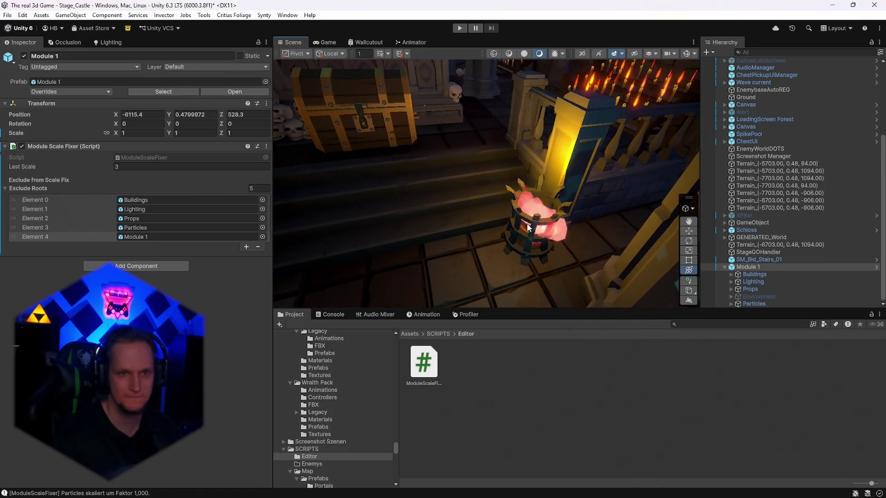
- Check the brazier's FX_Fire_01 (2) effect, then delete Module 1 from the Stage_Castle scene
{"action": "left_click", "coordinate": [532, 210]}
{"action": "mouse_move", "coordinate": [591, 208]}
{"action": "left_mouse_down"}
{"action": "mouse_move", "coordinate": [588, 198]}
{"action": "mouse_move", "coordinate": [737, 223]}
{"action": "mouse_move", "coordinate": [542, 162]}
{"action": "left_mouse_up"}
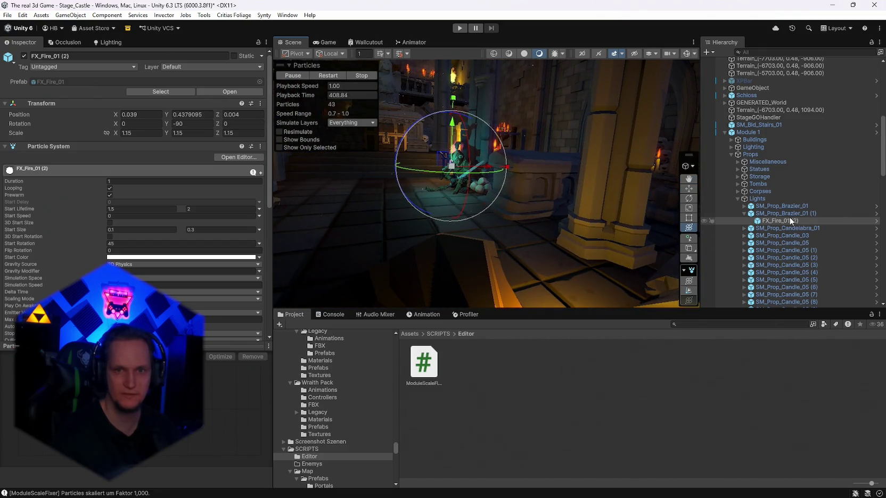
{"action": "left_click", "coordinate": [746, 132]}
{"action": "key", "text": "Delete"}
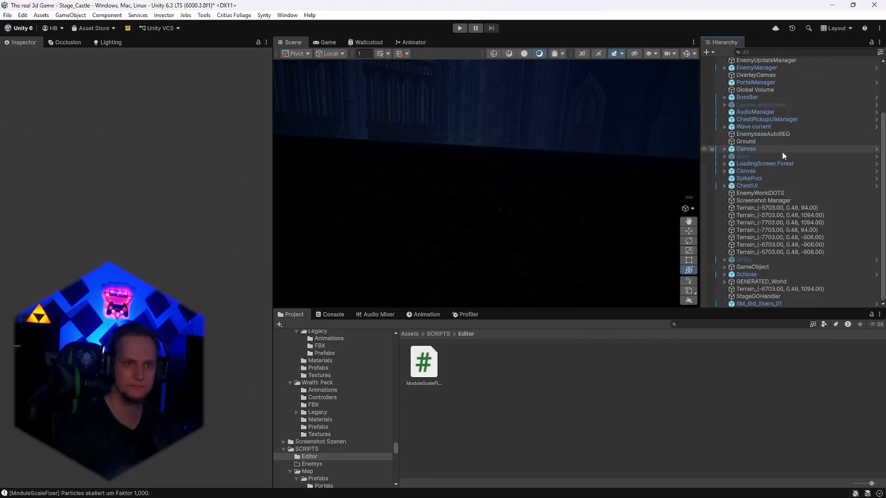
{"action": "scroll", "coordinate": [324, 452], "scroll_direction": "down", "scroll_amount": 2}
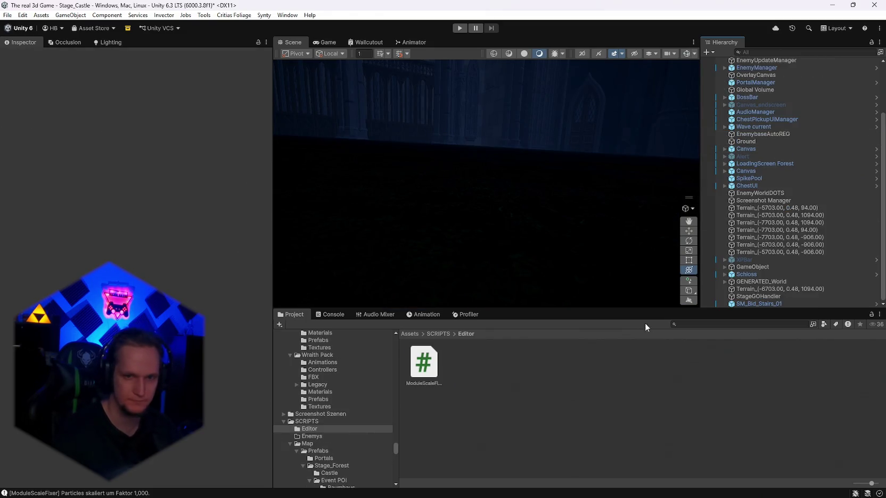
- Search for the Stage_Castle > Module folder and open the Module 1 prefab in Prefab Mode
{"action": "type", "text": "module"}
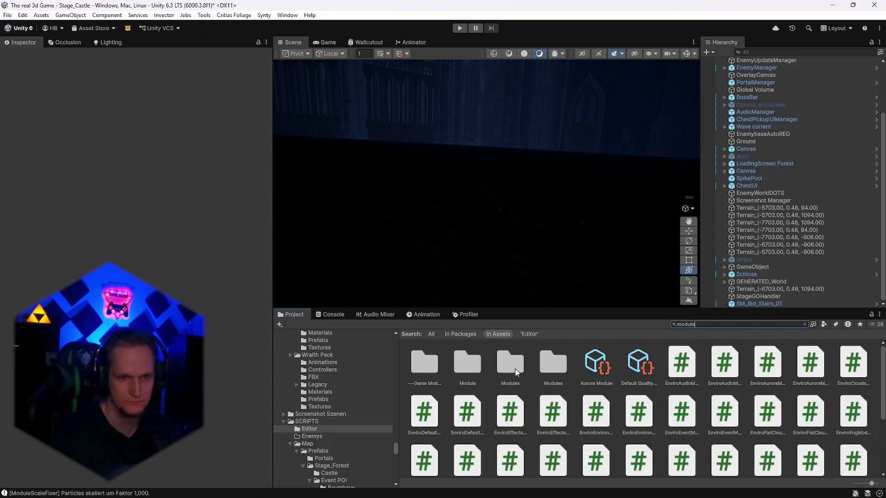
{"action": "double_click", "coordinate": [515, 369]}
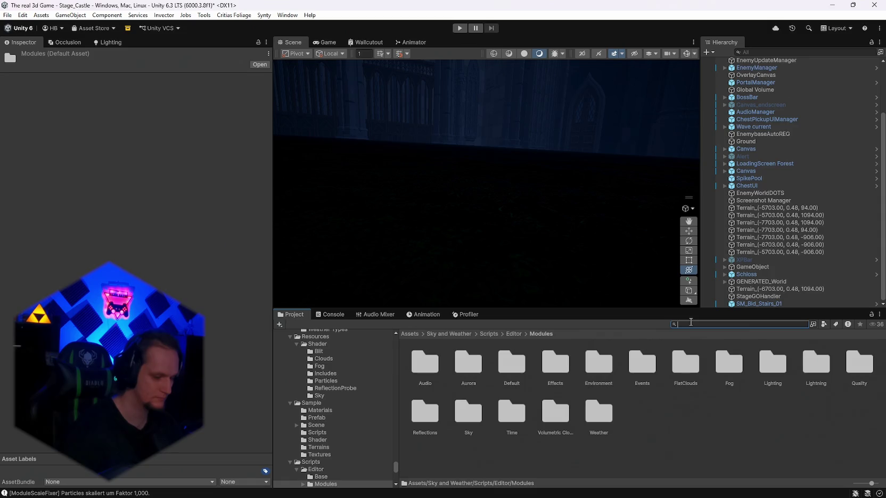
{"action": "type", "text": "stage_caste"}
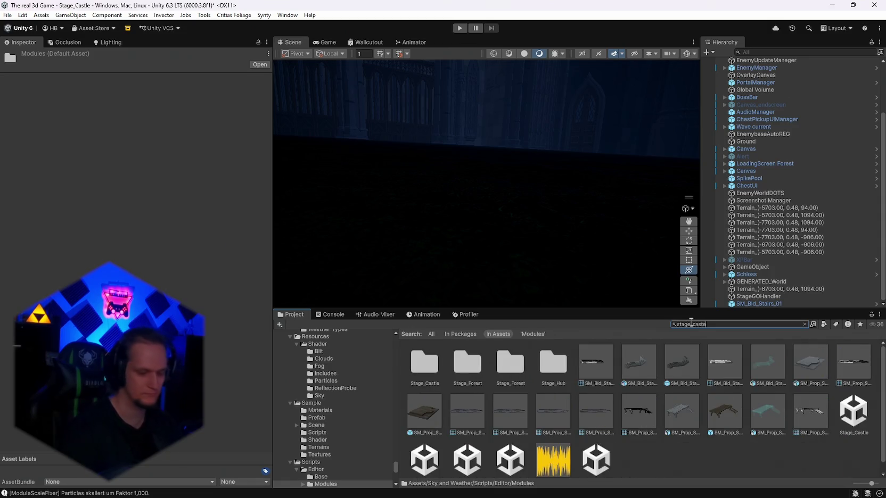
{"action": "type", "text": "l"}
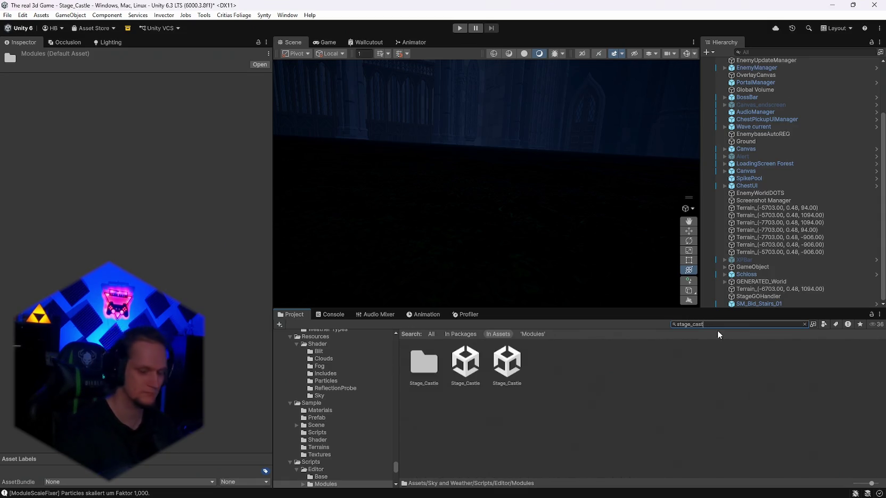
{"action": "double_click", "coordinate": [429, 372]}
{"action": "double_click", "coordinate": [434, 370]}
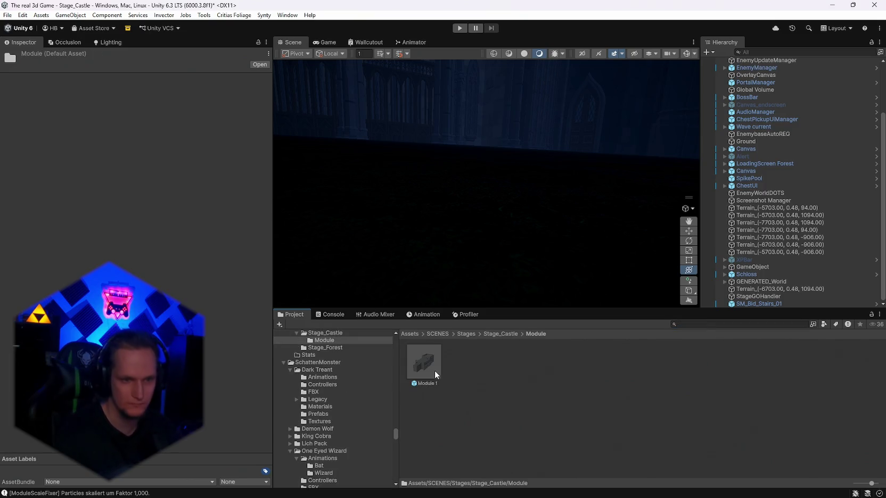
{"action": "double_click", "coordinate": [427, 364]}
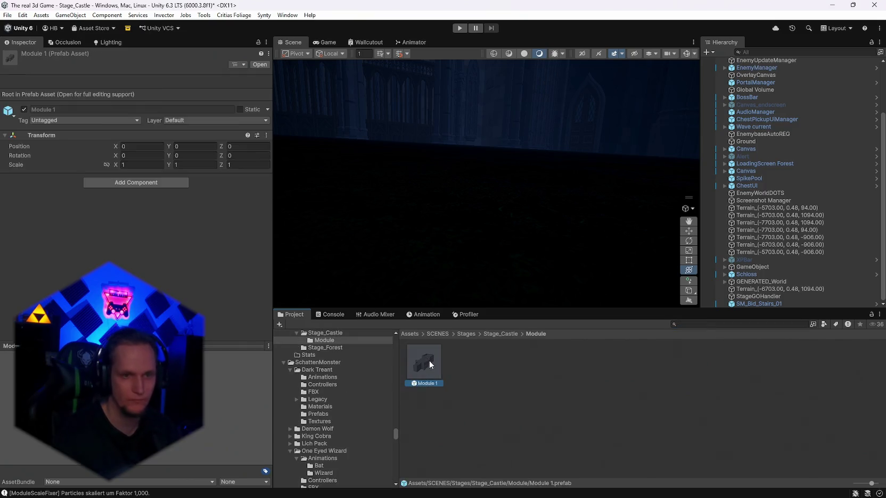
- Fly through the prefab's dungeon rooms, skull crypt and altar hall to inspect it
{"action": "key", "text": "w"}
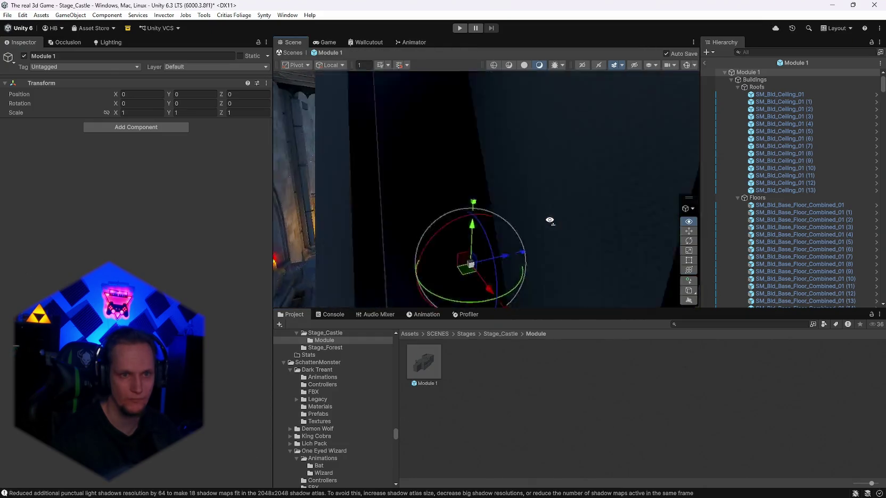
{"action": "key", "text": "w"}
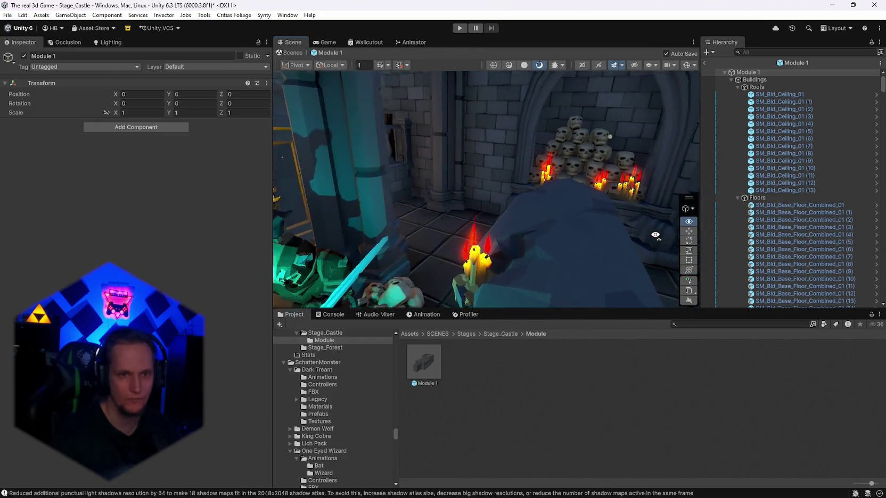
{"action": "key", "text": "q"}
{"action": "key", "text": "s"}
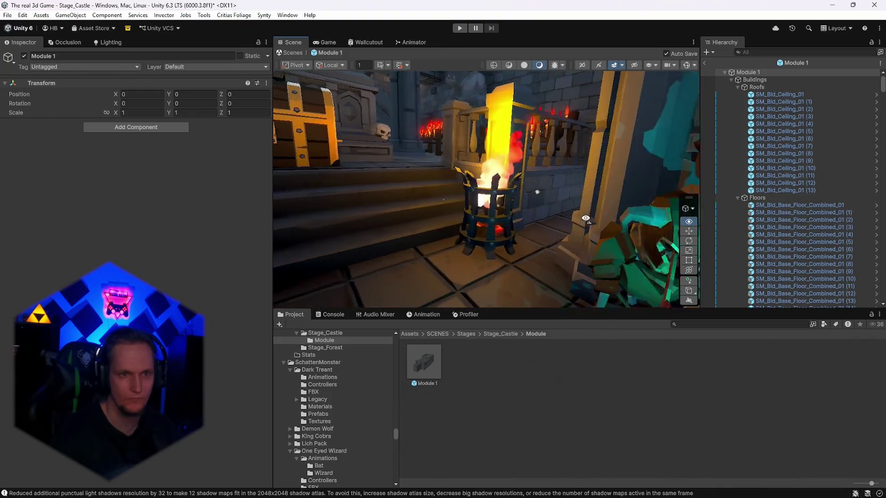
{"action": "key", "text": "w"}
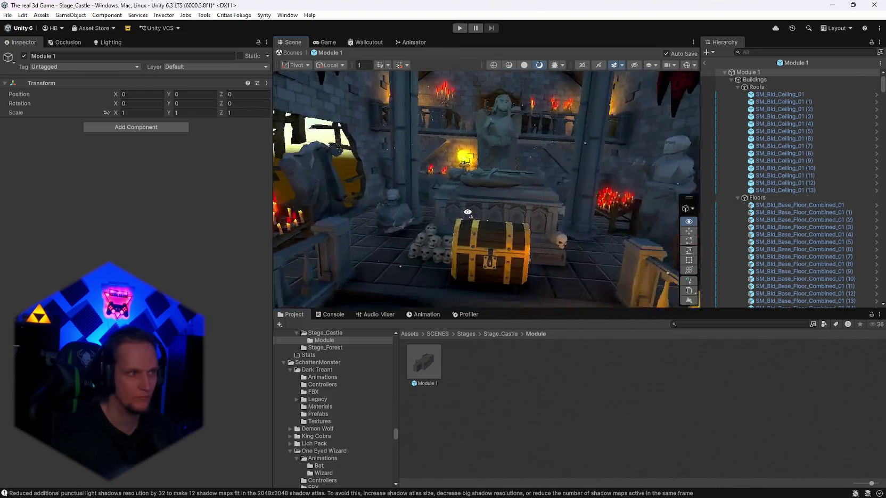
{"action": "key", "text": "w"}
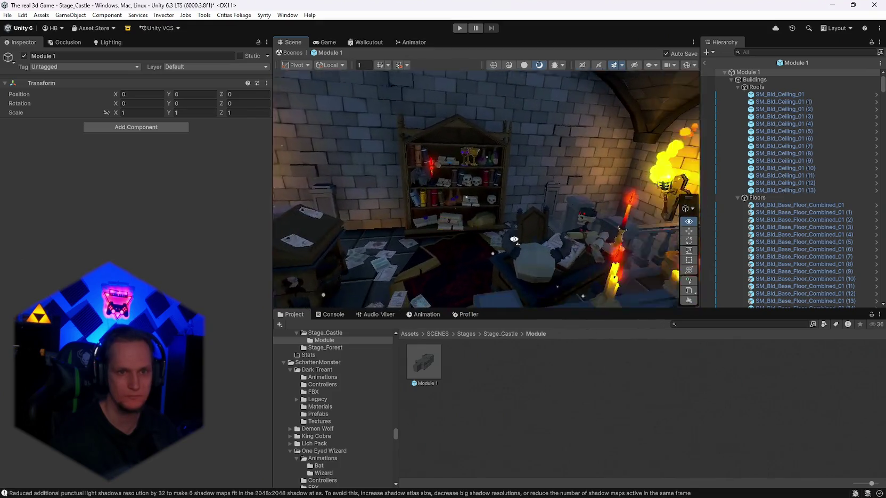
{"action": "key", "text": "w"}
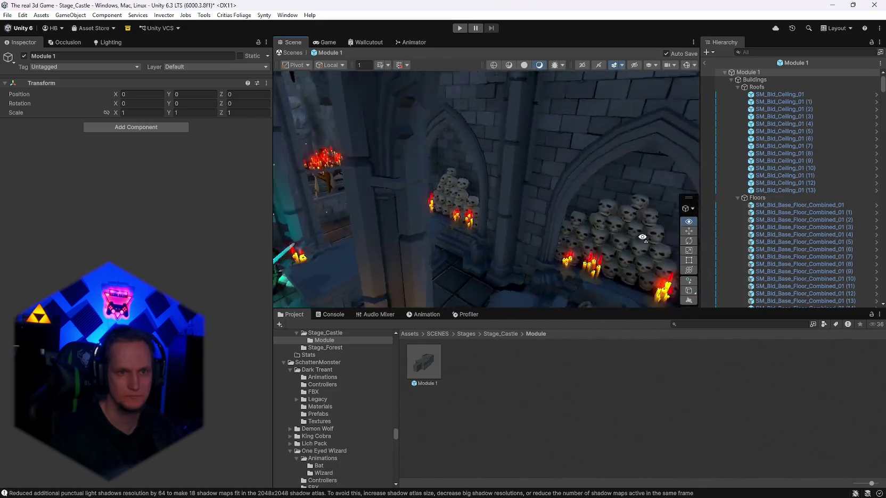
{"action": "key", "text": "w"}
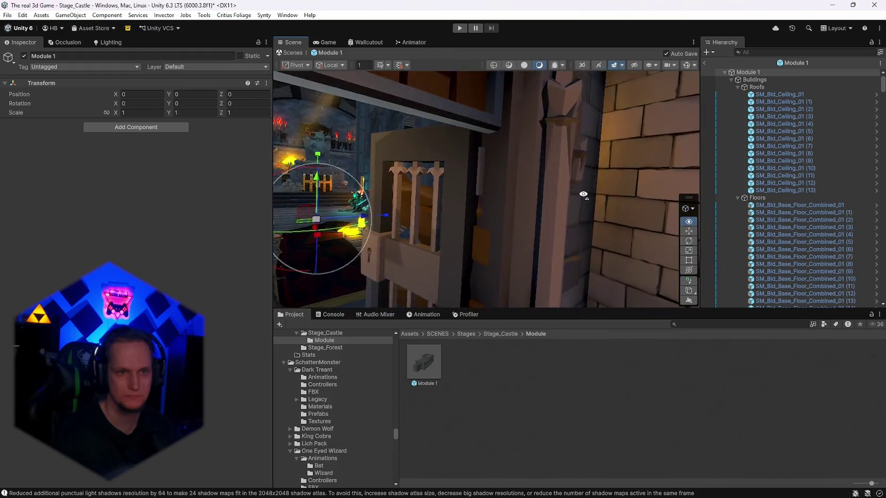
{"action": "key", "text": "w"}
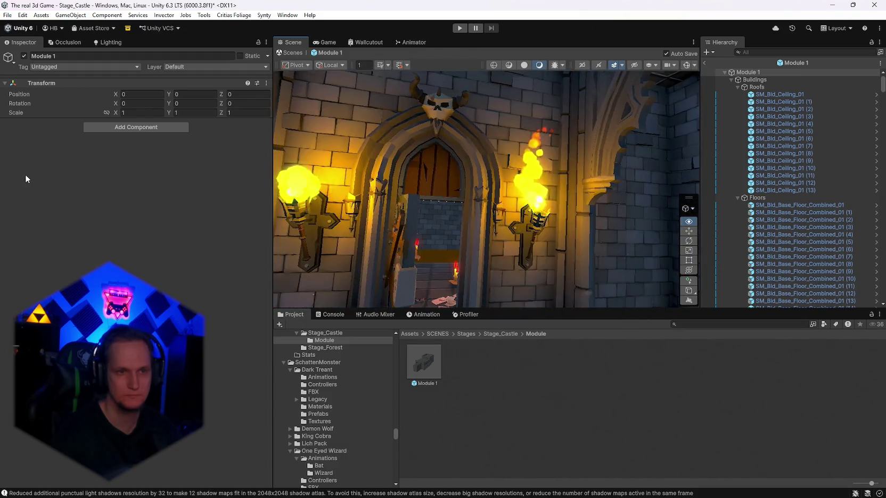
- Fly back out through the doorway and start typing 3 into the prefab root's X scale
{"action": "key", "text": "w"}
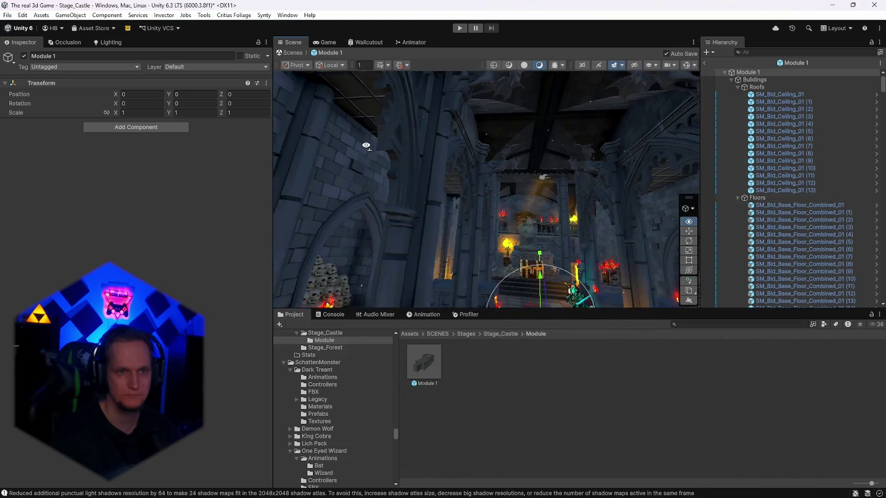
{"action": "key", "text": "w"}
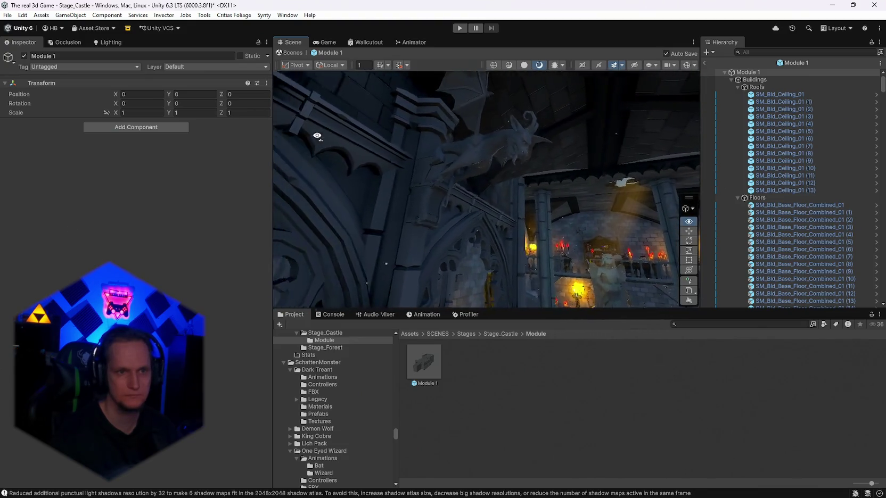
{"action": "key", "text": "w"}
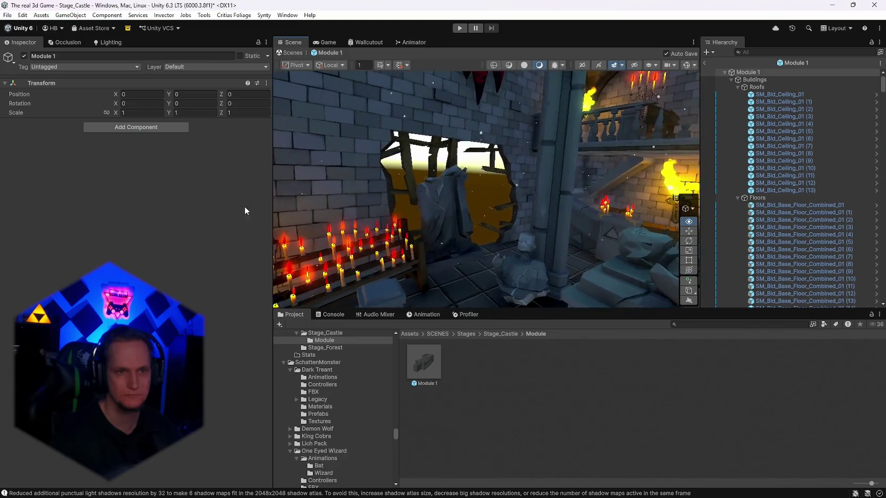
{"action": "key", "text": "s"}
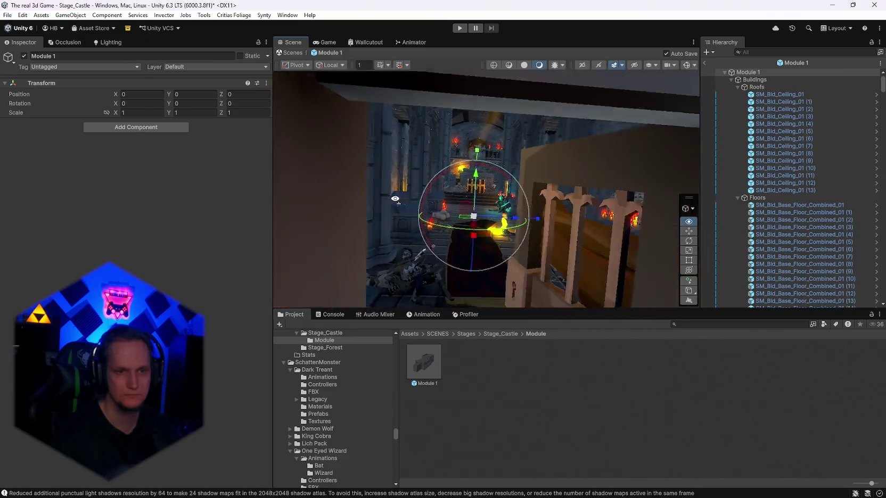
{"action": "left_click", "coordinate": [143, 114]}
{"action": "type", "text": "3"}
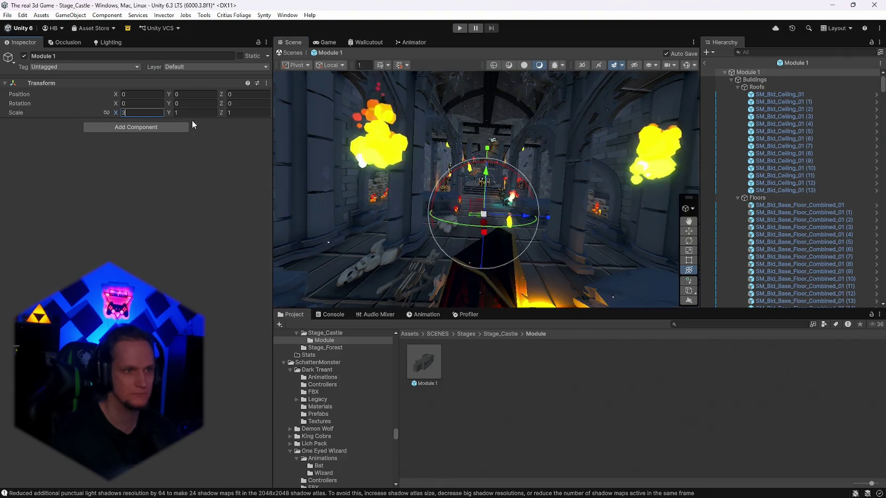
{"action": "type", "text": "3"}
- Apply scale 3 to the Module 1 prefab root and view the result in the Scene
{"action": "key", "text": "Tab"}
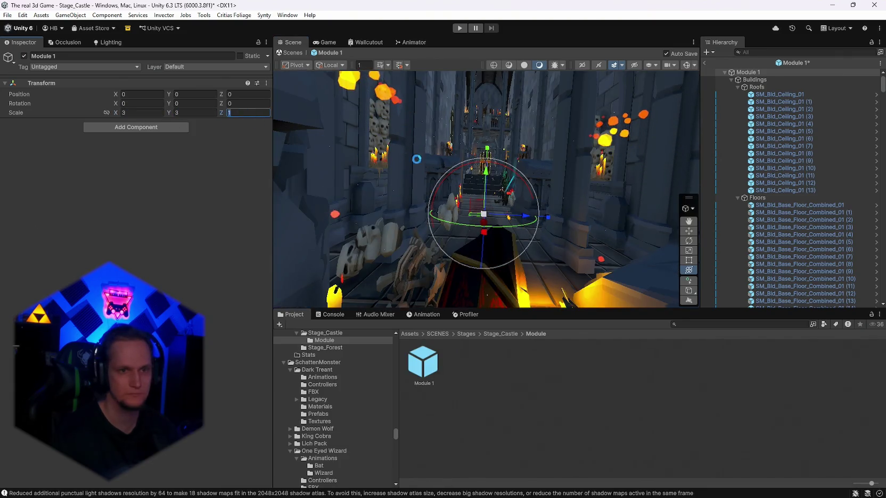
{"action": "type", "text": "3"}
{"action": "key", "text": "Return"}
{"action": "mouse_move", "coordinate": [504, 178]}
{"action": "left_mouse_down"}
{"action": "mouse_move", "coordinate": [504, 207]}
{"action": "mouse_move", "coordinate": [175, 197]}
{"action": "mouse_move", "coordinate": [60, 186]}
{"action": "mouse_move", "coordinate": [25, 150]}
{"action": "mouse_move", "coordinate": [41, 178]}
{"action": "left_mouse_up"}
{"action": "key", "text": "w"}
- Return the prefab root's scale to 1 and collapse the Buildings, Lighting and Props groups
{"action": "type", "text": "1"}
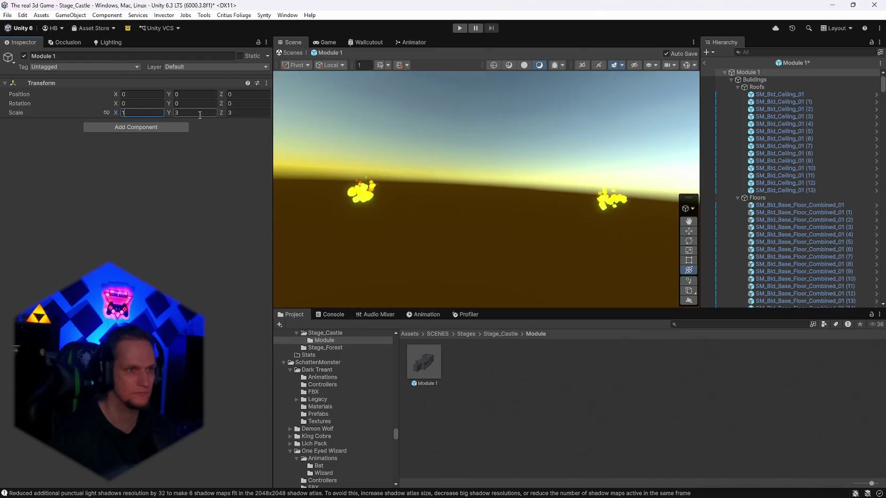
{"action": "mouse_move", "coordinate": [477, 163]}
{"action": "left_mouse_down"}
{"action": "mouse_move", "coordinate": [555, 180]}
{"action": "mouse_move", "coordinate": [849, 204]}
{"action": "mouse_move", "coordinate": [39, 202]}
{"action": "mouse_move", "coordinate": [54, 170]}
{"action": "left_mouse_up"}
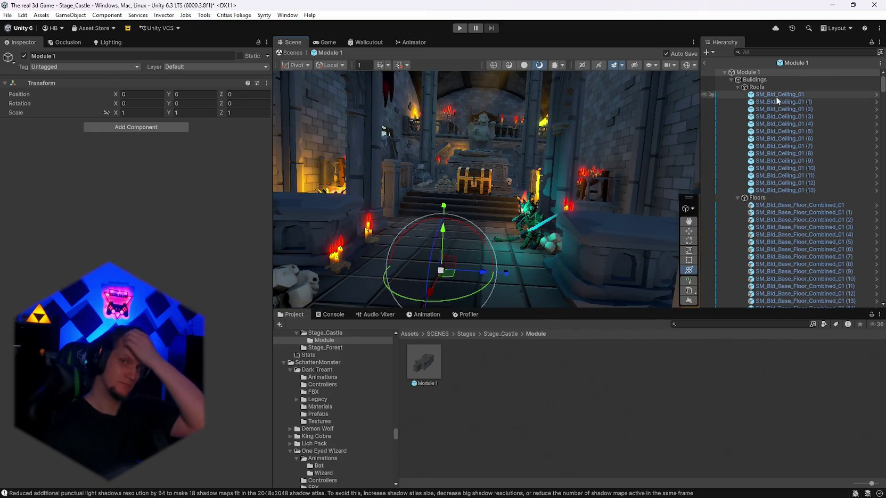
{"action": "left_click", "coordinate": [731, 80]}
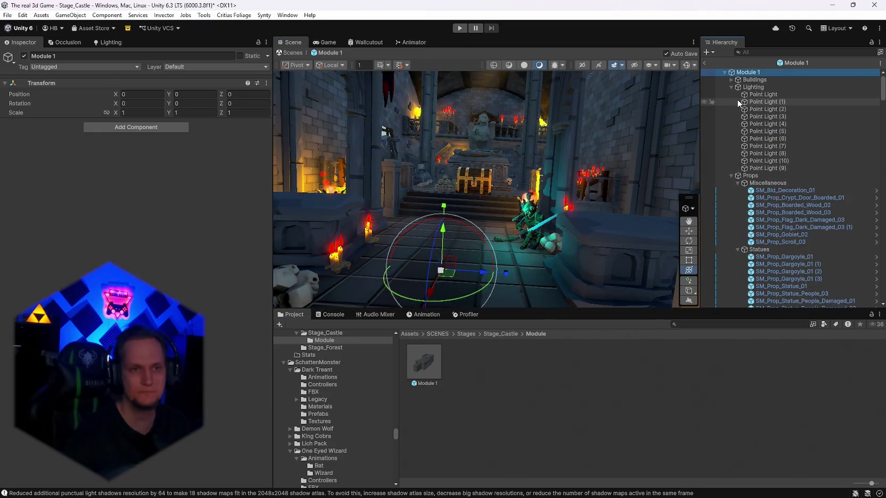
{"action": "left_click", "coordinate": [731, 87]}
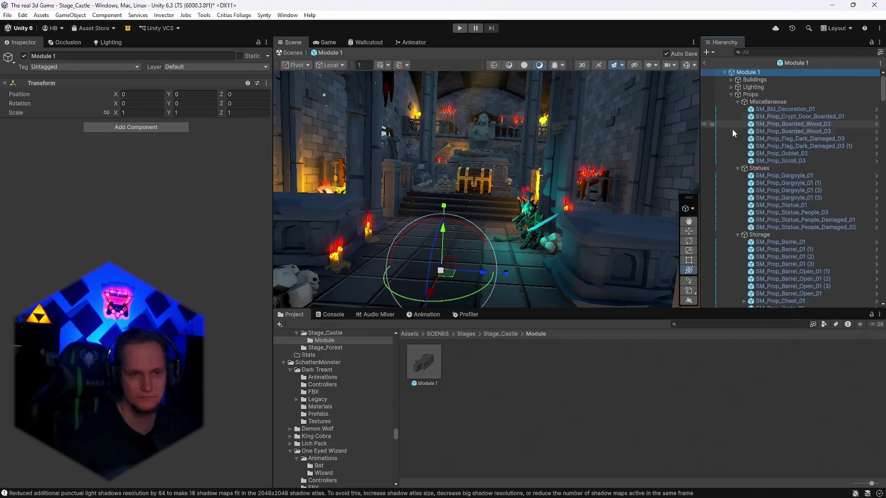
{"action": "left_click", "coordinate": [731, 94]}
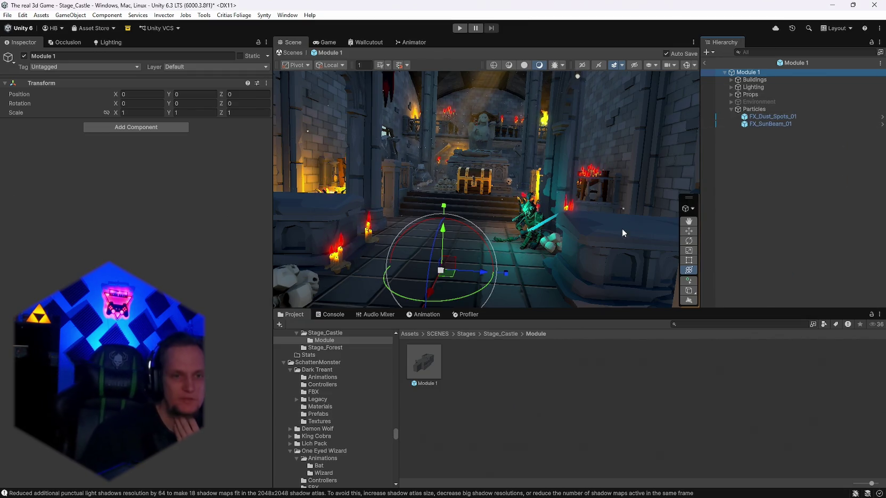
{"action": "mouse_move", "coordinate": [506, 238]}
{"action": "left_mouse_down"}
{"action": "mouse_move", "coordinate": [569, 227]}
{"action": "mouse_move", "coordinate": [791, 244]}
{"action": "mouse_move", "coordinate": [729, 231]}
{"action": "mouse_move", "coordinate": [707, 168]}
{"action": "mouse_move", "coordinate": [552, 178]}
{"action": "mouse_move", "coordinate": [275, 223]}
{"action": "mouse_move", "coordinate": [119, 218]}
{"action": "mouse_move", "coordinate": [805, 219]}
{"action": "mouse_move", "coordinate": [479, 242]}
{"action": "mouse_move", "coordinate": [387, 264]}
{"action": "mouse_move", "coordinate": [423, 245]}
{"action": "mouse_move", "coordinate": [522, 240]}
{"action": "mouse_move", "coordinate": [132, 237]}
{"action": "mouse_move", "coordinate": [856, 263]}
{"action": "mouse_move", "coordinate": [843, 266]}
{"action": "left_mouse_up"}
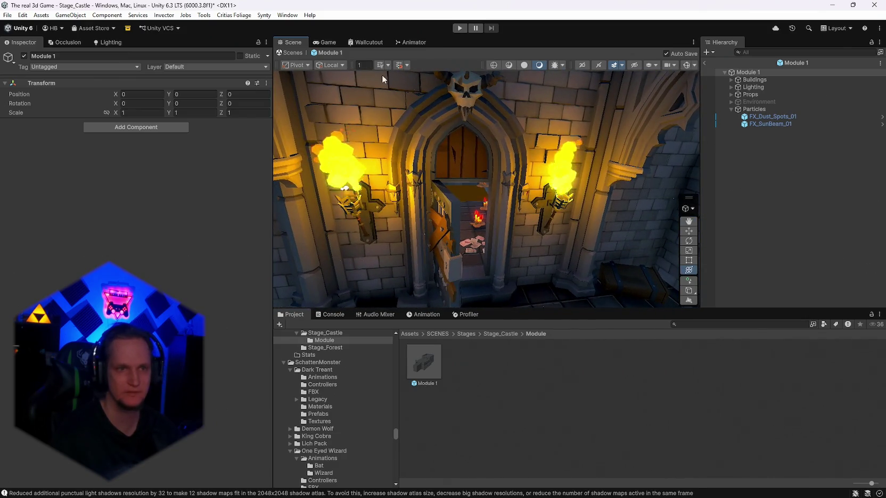
- Set the Module 1 prefab root's Scale X, Y and Z to 2
{"action": "type", "text": "2"}
{"action": "key", "text": "Tab"}
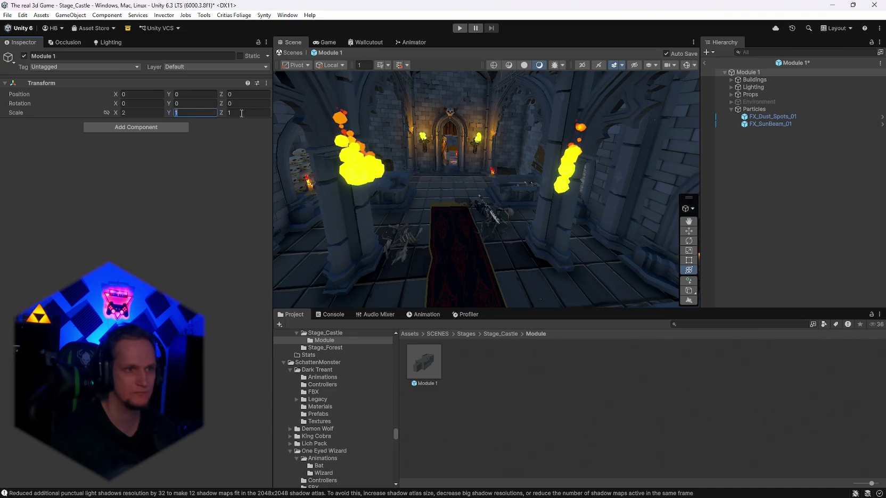
{"action": "type", "text": "2"}
{"action": "key", "text": "Tab"}
{"action": "type", "text": "2"}
{"action": "key", "text": "Return"}
- Inspect the rescaled module around the room, then exit prefab mode back to the castle scene
{"action": "left_click_drag", "start_coordinate": [460, 129], "coordinate": [581, 117]}
{"action": "key", "text": "f"}
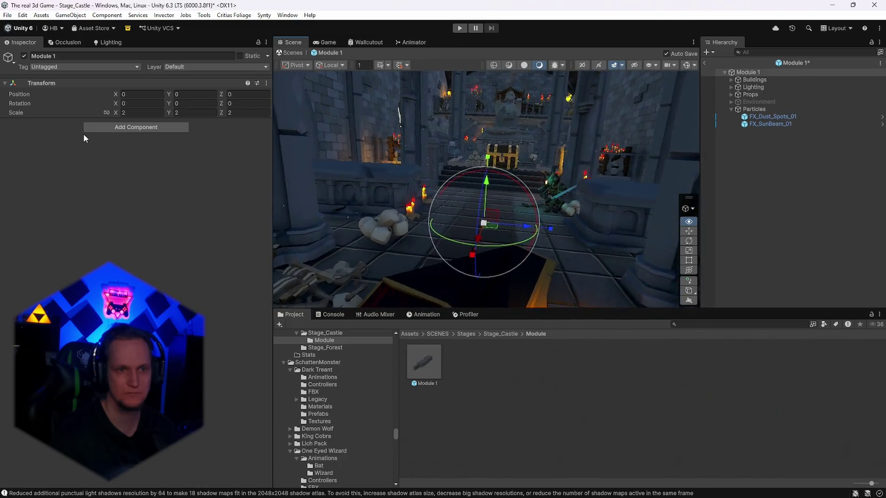
{"action": "key", "text": "Up"}
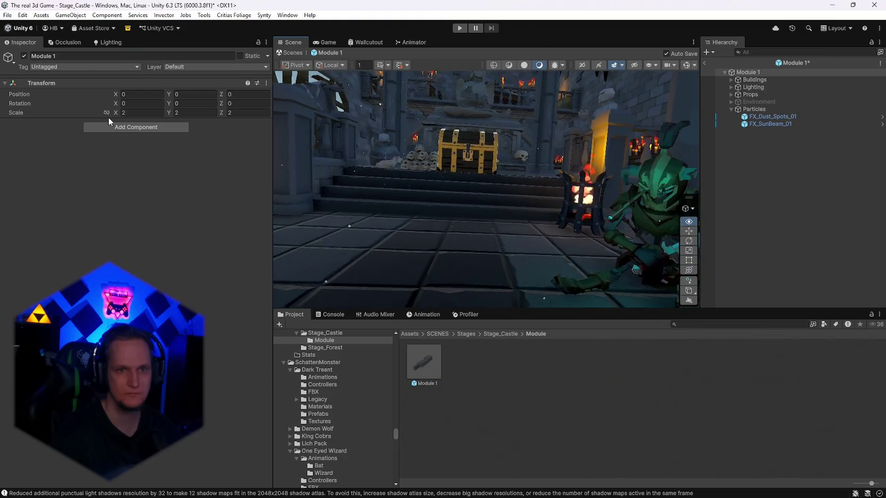
{"action": "key", "text": "Up"}
{"action": "key", "text": "Down"}
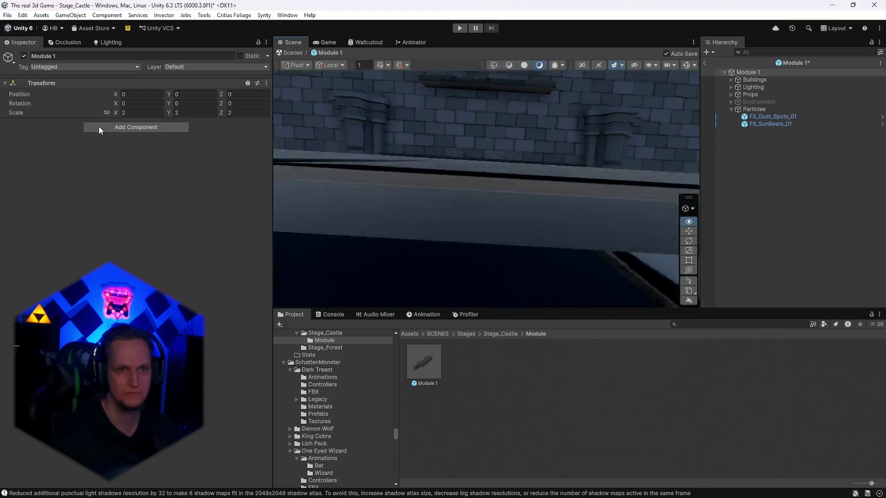
{"action": "key", "text": "f"}
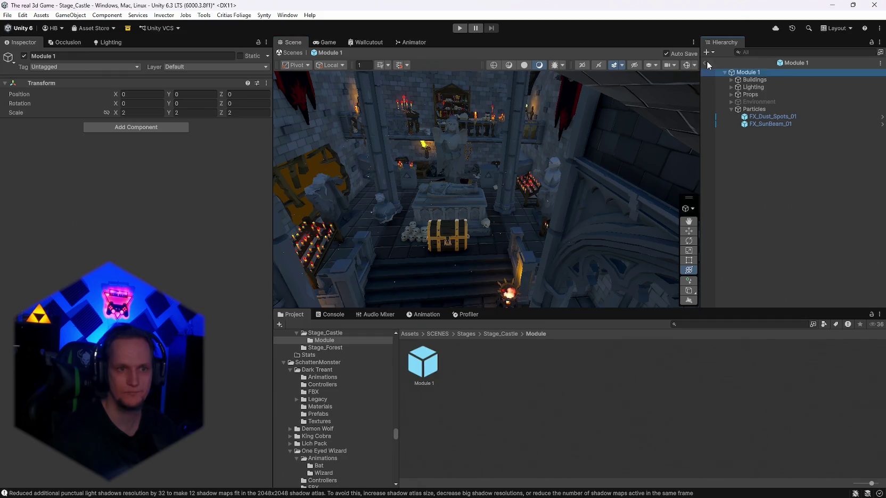
{"action": "left_click", "coordinate": [707, 60]}
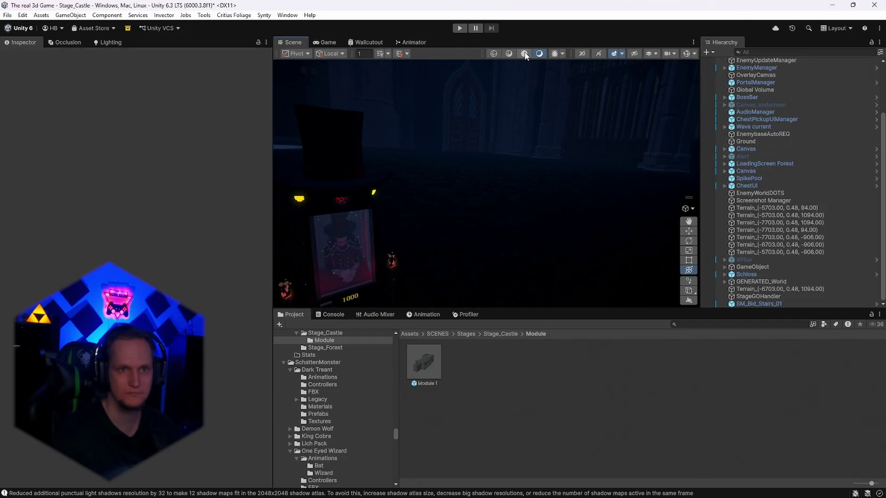
- Switch the Scene view to Shaded and scale the Module 1 instance uniformly to about 18.76
{"action": "left_click", "coordinate": [525, 53]}
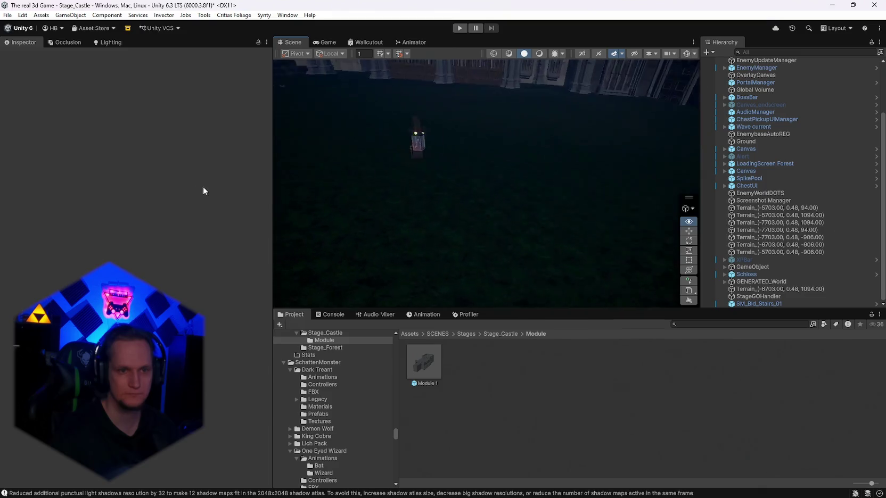
{"action": "left_click", "coordinate": [552, 162]}
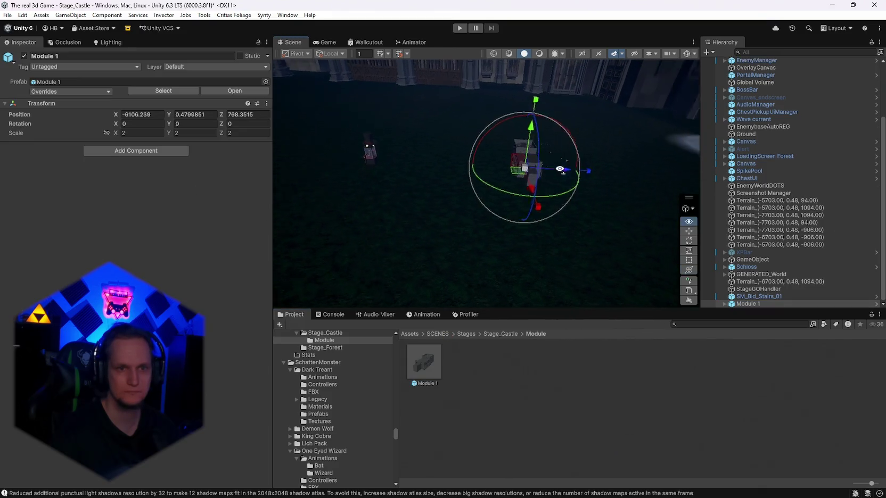
{"action": "mouse_move", "coordinate": [512, 212]}
{"action": "left_mouse_down"}
{"action": "mouse_move", "coordinate": [605, 191]}
{"action": "mouse_move", "coordinate": [550, 201]}
{"action": "mouse_move", "coordinate": [520, 193]}
{"action": "mouse_move", "coordinate": [542, 187]}
{"action": "mouse_move", "coordinate": [620, 188]}
{"action": "mouse_move", "coordinate": [428, 158]}
{"action": "mouse_move", "coordinate": [320, 162]}
{"action": "left_mouse_up"}
{"action": "key", "text": "y"}
{"action": "mouse_move", "coordinate": [249, 164]}
{"action": "left_mouse_down"}
{"action": "mouse_move", "coordinate": [198, 184]}
{"action": "mouse_move", "coordinate": [226, 156]}
{"action": "mouse_move", "coordinate": [256, 163]}
{"action": "mouse_move", "coordinate": [51, 141]}
{"action": "mouse_move", "coordinate": [496, 195]}
{"action": "mouse_move", "coordinate": [520, 192]}
{"action": "mouse_move", "coordinate": [126, 147]}
{"action": "mouse_move", "coordinate": [158, 163]}
{"action": "mouse_move", "coordinate": [416, 174]}
{"action": "mouse_move", "coordinate": [556, 156]}
{"action": "mouse_move", "coordinate": [668, 193]}
{"action": "mouse_move", "coordinate": [623, 202]}
{"action": "mouse_move", "coordinate": [556, 172]}
{"action": "mouse_move", "coordinate": [105, 152]}
{"action": "mouse_move", "coordinate": [257, 166]}
{"action": "mouse_move", "coordinate": [539, 171]}
{"action": "left_mouse_up"}
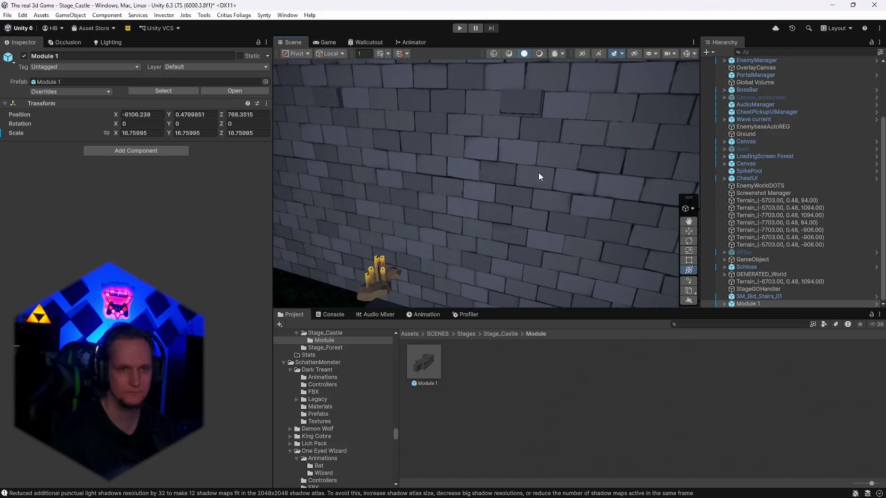
{"action": "left_click", "coordinate": [538, 171]}
{"action": "left_click_drag", "start_coordinate": [565, 208], "coordinate": [429, 209]}
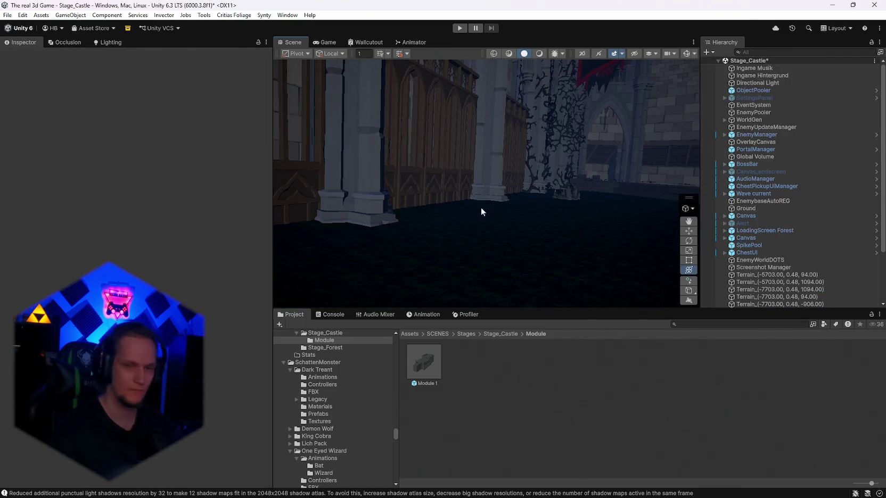
- Open Module 1 as an isolated prefab and delete wall piece SM_Bld_Base_Wall_01 (46)
{"action": "left_click", "coordinate": [481, 208]}
{"action": "key", "text": "f"}
{"action": "left_click", "coordinate": [516, 192]}
{"action": "scroll", "coordinate": [783, 259], "scroll_direction": "up", "scroll_amount": 2}
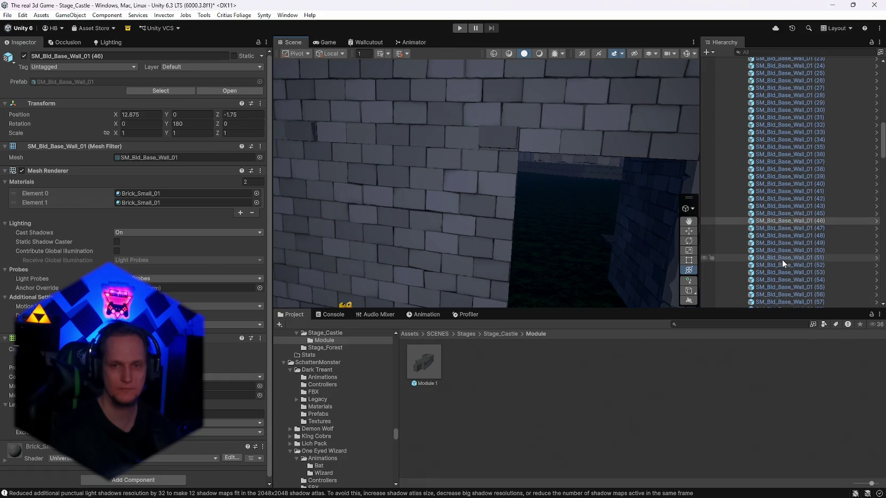
{"action": "scroll", "coordinate": [767, 213], "scroll_direction": "up", "scroll_amount": 3}
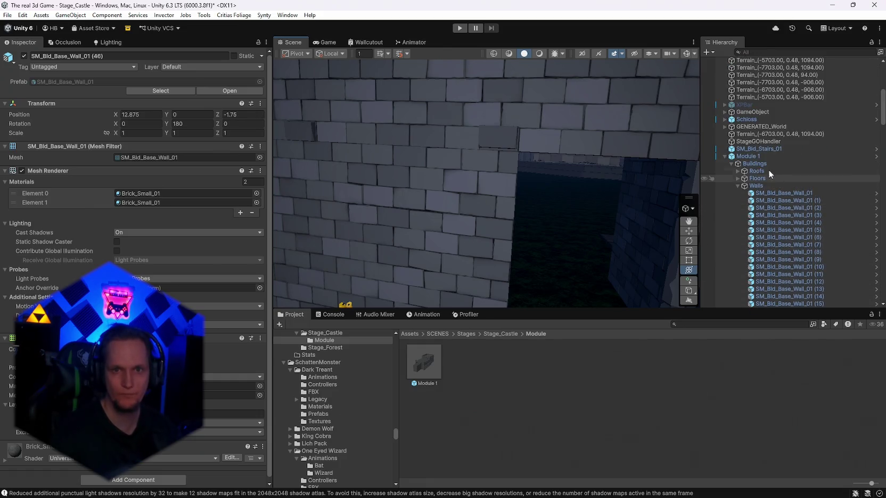
{"action": "right_click", "coordinate": [751, 154]}
{"action": "mouse_move", "coordinate": [782, 192]}
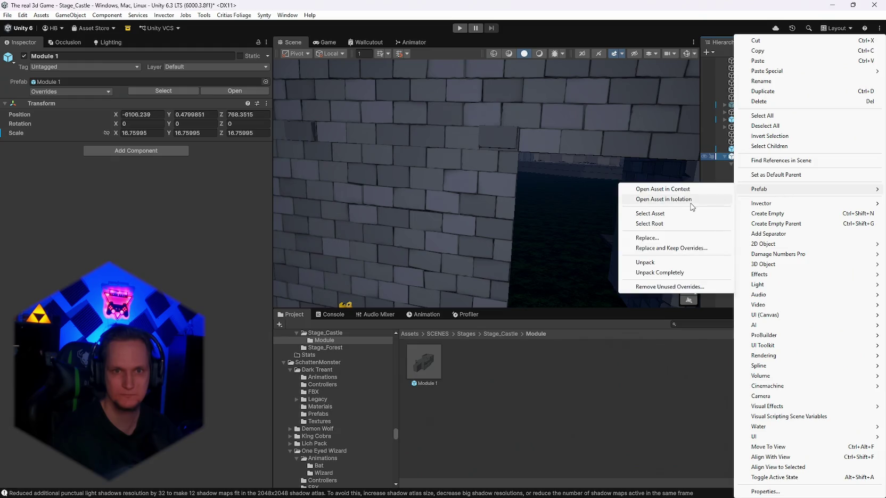
{"action": "left_click", "coordinate": [691, 201]}
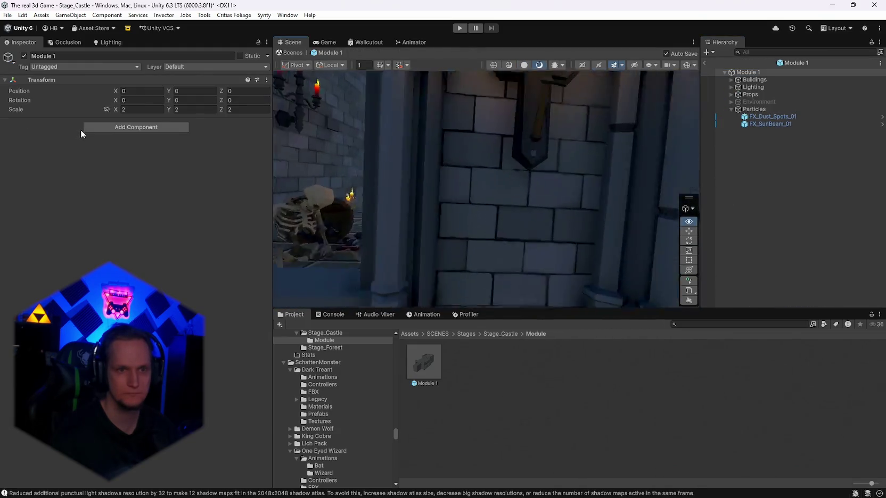
{"action": "left_click", "coordinate": [490, 212]}
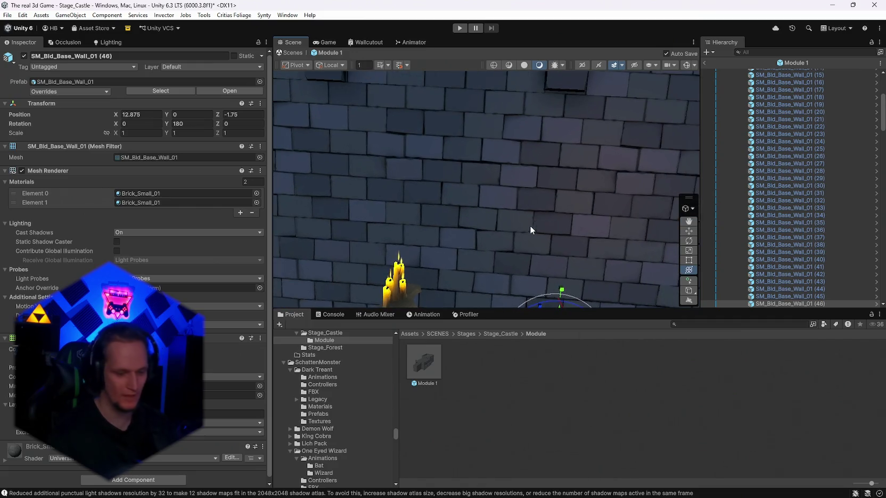
{"action": "key", "text": "Delete"}
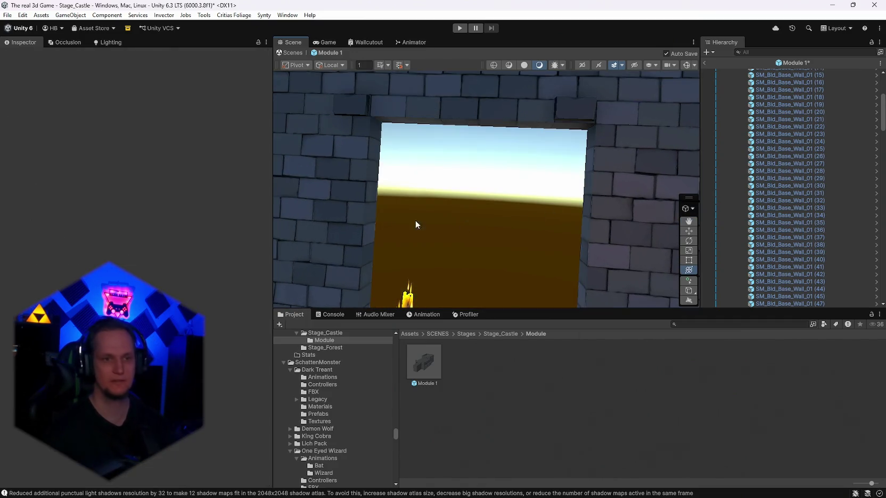
- Delete wall piece SM_Bld_Base_Wall_01 (44) by the tower and a brick greeble on the wall
{"action": "left_click_drag", "start_coordinate": [385, 200], "coordinate": [531, 211]}
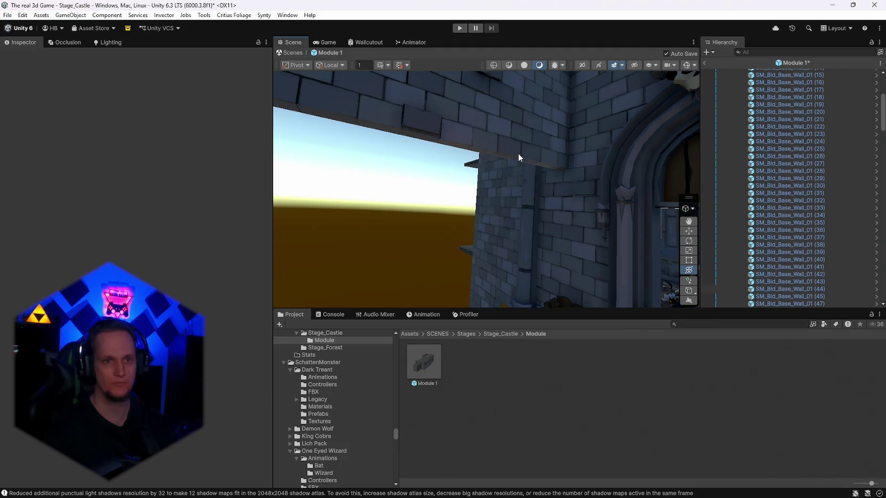
{"action": "left_click", "coordinate": [553, 149]}
{"action": "key", "text": "Delete"}
{"action": "mouse_move", "coordinate": [582, 131]}
{"action": "left_mouse_down"}
{"action": "mouse_move", "coordinate": [578, 148]}
{"action": "mouse_move", "coordinate": [495, 123]}
{"action": "mouse_move", "coordinate": [528, 139]}
{"action": "left_mouse_up"}
{"action": "left_click", "coordinate": [461, 153]}
{"action": "key", "text": "Delete"}
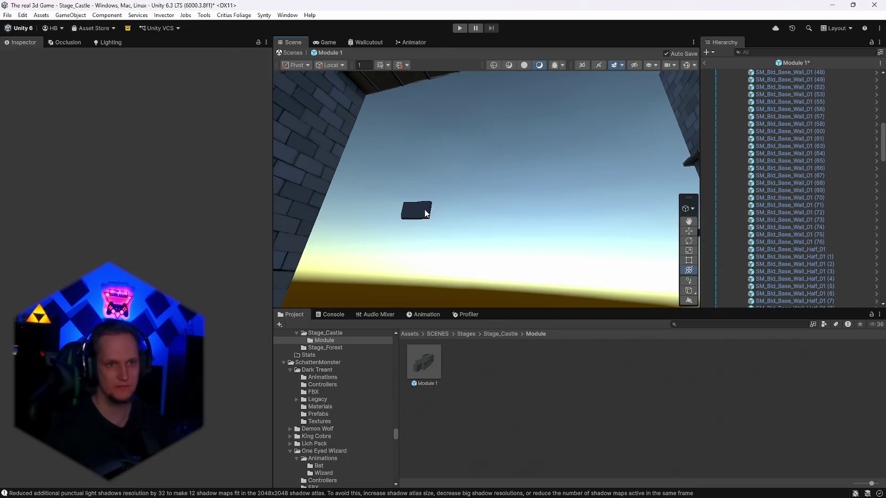
- Delete the half wall by the torch-lit doorway, then undo that deletion
{"action": "mouse_move", "coordinate": [504, 186]}
{"action": "left_mouse_down"}
{"action": "mouse_move", "coordinate": [419, 213]}
{"action": "mouse_move", "coordinate": [184, 250]}
{"action": "mouse_move", "coordinate": [69, 252]}
{"action": "mouse_move", "coordinate": [345, 243]}
{"action": "left_mouse_up"}
{"action": "left_click", "coordinate": [442, 245]}
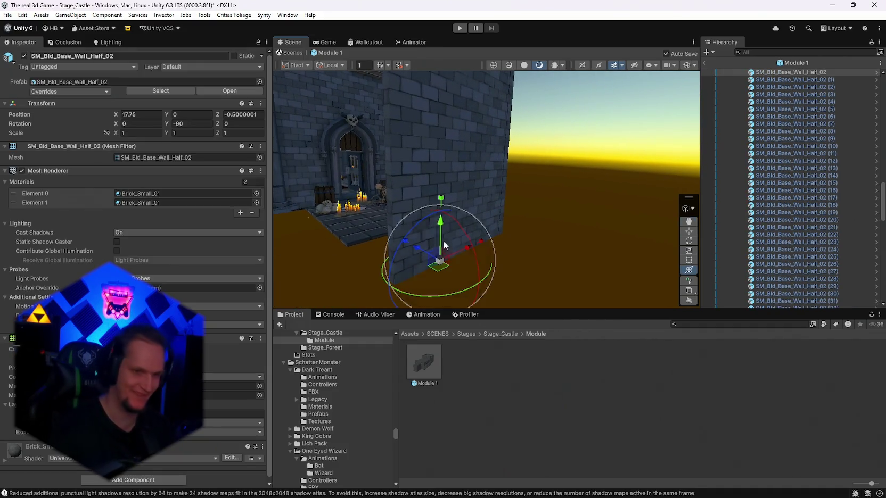
{"action": "key", "text": "Delete"}
{"action": "left_click", "coordinate": [458, 203]}
{"action": "left_click", "coordinate": [458, 113]}
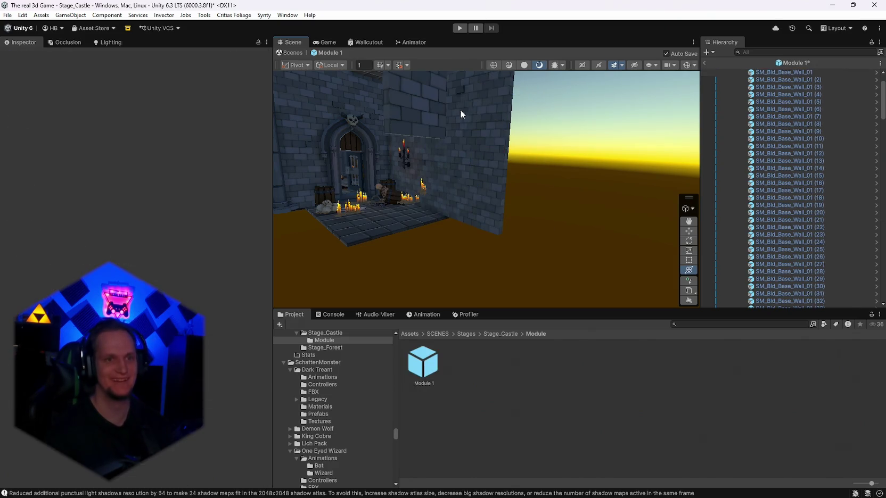
{"action": "key", "text": "ctrl+z"}
{"action": "key", "text": "ctrl+z"}
{"action": "key", "text": "ctrl+z"}
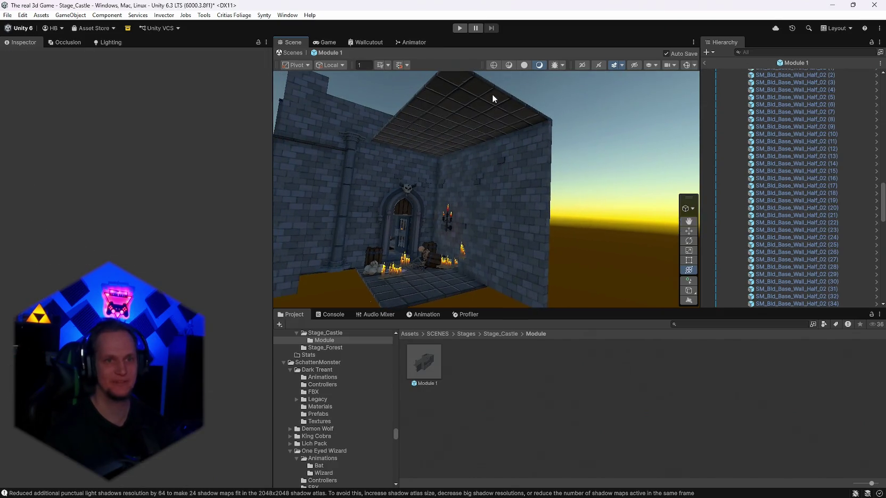
- Delete the four ceiling tiles and the remaining ceiling strip
{"action": "left_click", "coordinate": [493, 96]}
{"action": "key", "text": "Delete"}
{"action": "left_click", "coordinate": [503, 117]}
{"action": "key", "text": "Delete"}
{"action": "left_click", "coordinate": [432, 123]}
{"action": "key", "text": "Delete"}
{"action": "left_click", "coordinate": [460, 136]}
{"action": "key", "text": "Delete"}
{"action": "left_click", "coordinate": [390, 152]}
{"action": "key", "text": "Delete"}
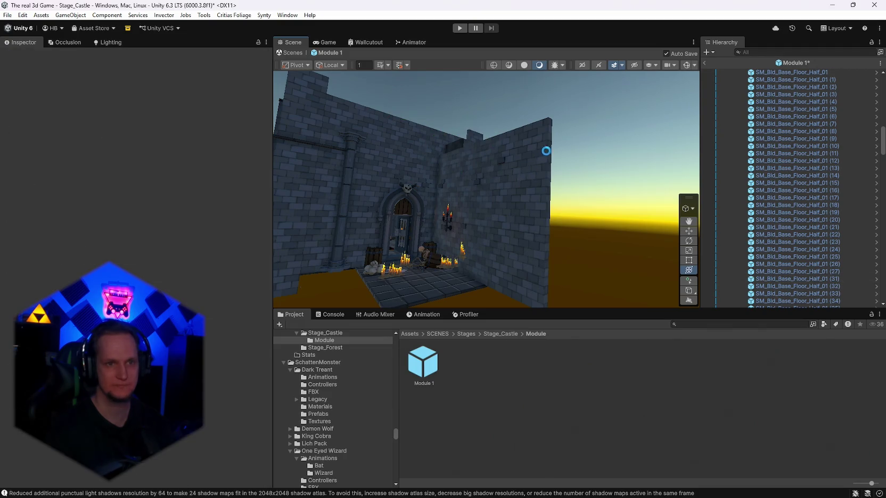
- Delete the upper right wall piece, the lower right wall section, and a wall piece by the skull door
{"action": "left_click", "coordinate": [546, 151]}
{"action": "key", "text": "Delete"}
{"action": "left_click", "coordinate": [526, 233]}
{"action": "key", "text": "Delete"}
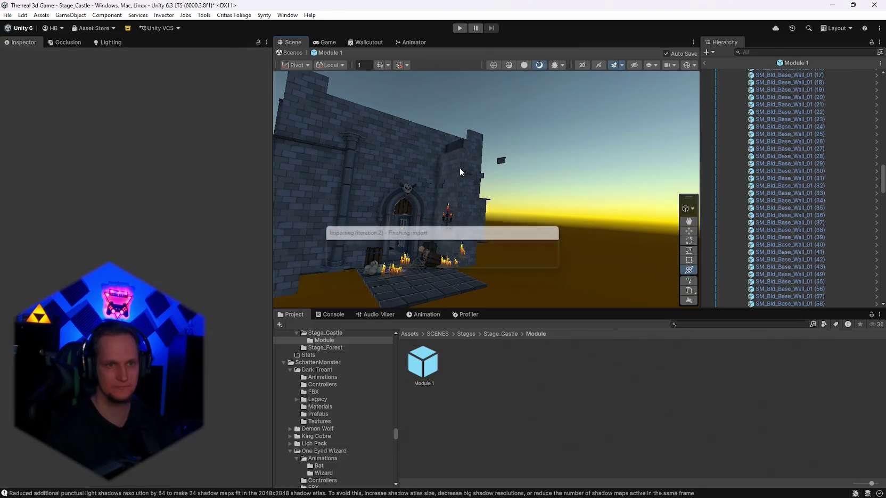
{"action": "mouse_move", "coordinate": [516, 182]}
{"action": "left_mouse_down"}
{"action": "mouse_move", "coordinate": [258, 230]}
{"action": "mouse_move", "coordinate": [406, 151]}
{"action": "mouse_move", "coordinate": [537, 136]}
{"action": "left_mouse_up"}
{"action": "left_click", "coordinate": [524, 139]}
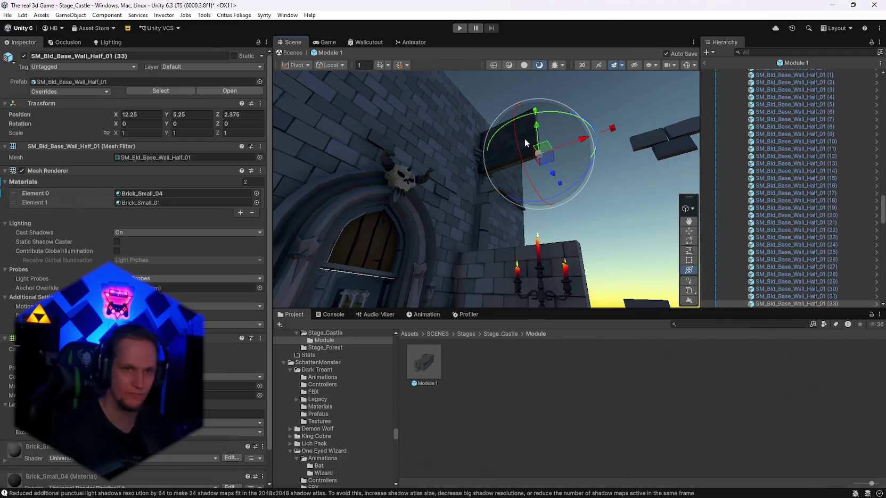
{"action": "key", "text": "Delete"}
- Delete the lower stray wall piece and the candelabra with red candles
{"action": "left_click_drag", "start_coordinate": [555, 210], "coordinate": [552, 220]}
{"action": "left_click", "coordinate": [552, 220]}
{"action": "key", "text": "Delete"}
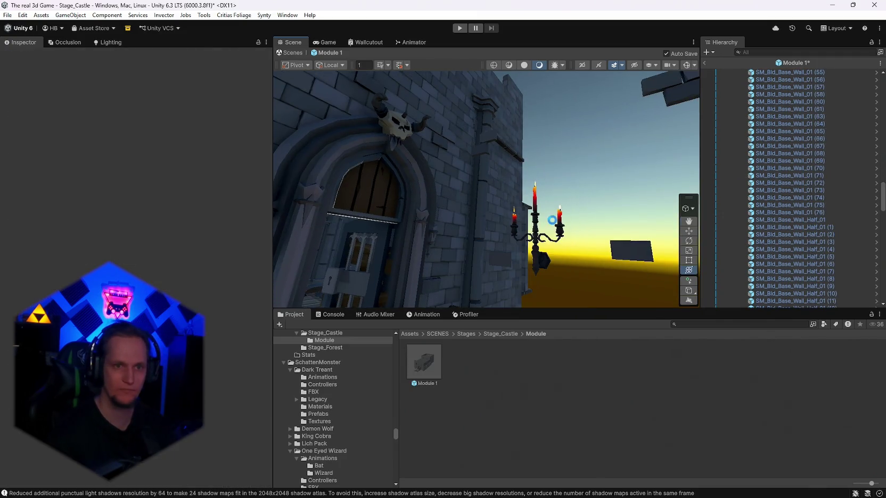
{"action": "left_click", "coordinate": [537, 234]}
{"action": "key", "text": "Delete"}
- Delete the floating wall block and the floating brick greeble block near the wall top
{"action": "left_click_drag", "start_coordinate": [603, 154], "coordinate": [618, 136]}
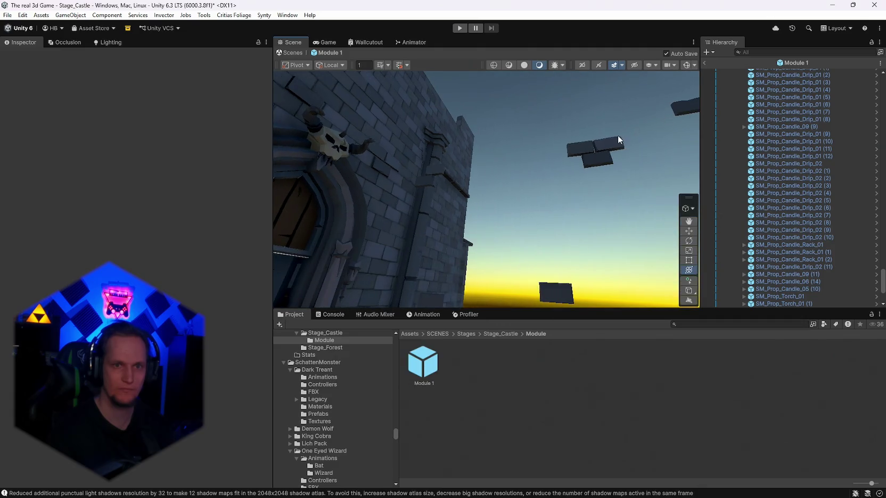
{"action": "left_click", "coordinate": [617, 152]}
{"action": "key", "text": "Delete"}
{"action": "left_click", "coordinate": [675, 107]}
{"action": "key", "text": "Delete"}
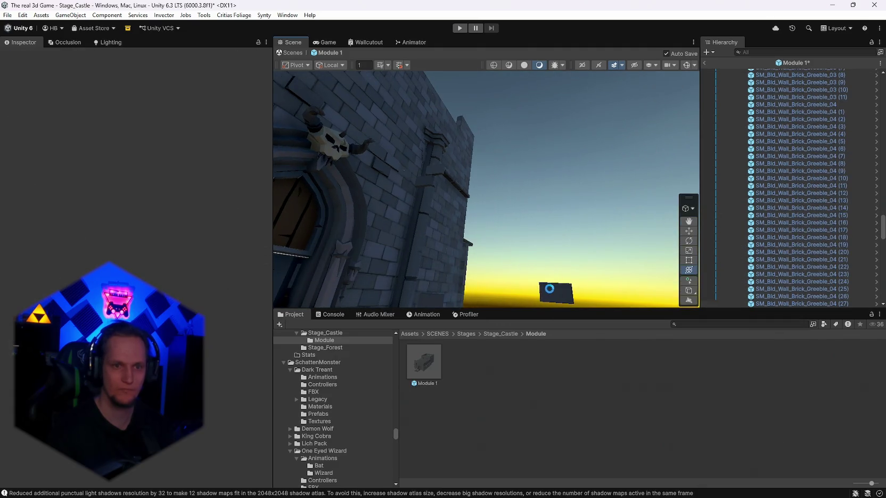
{"action": "mouse_move", "coordinate": [611, 81]}
{"action": "left_mouse_down"}
{"action": "mouse_move", "coordinate": [584, 250]}
{"action": "mouse_move", "coordinate": [517, 252]}
{"action": "mouse_move", "coordinate": [453, 215]}
{"action": "mouse_move", "coordinate": [541, 168]}
{"action": "left_mouse_up"}
- Delete the floor candles, candle cluster, dripping candle and wax-drip blob by the door
{"action": "left_click", "coordinate": [534, 170]}
{"action": "key", "text": "Delete"}
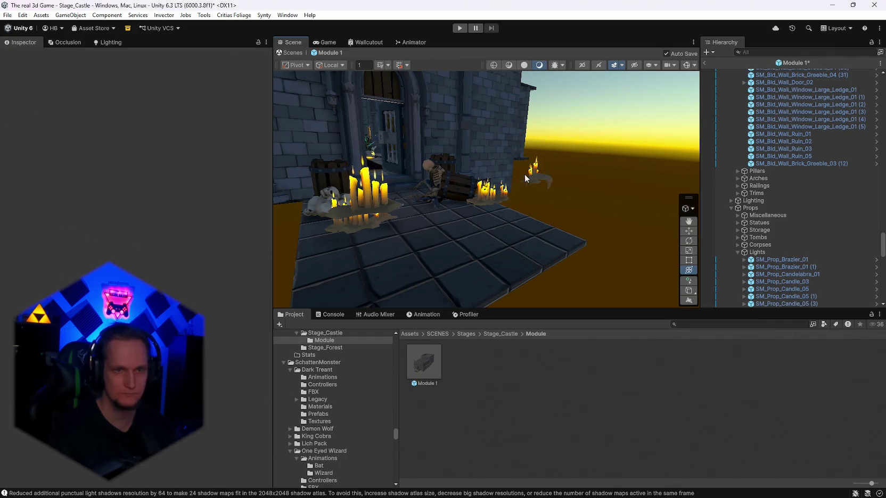
{"action": "left_click", "coordinate": [482, 197]}
{"action": "key", "text": "Delete"}
{"action": "left_click", "coordinate": [542, 179]}
{"action": "key", "text": "Delete"}
{"action": "left_click", "coordinate": [535, 181]}
{"action": "key", "text": "Delete"}
{"action": "left_click", "coordinate": [495, 199]}
{"action": "key", "text": "Delete"}
{"action": "left_click", "coordinate": [495, 200]}
{"action": "key", "text": "Delete"}
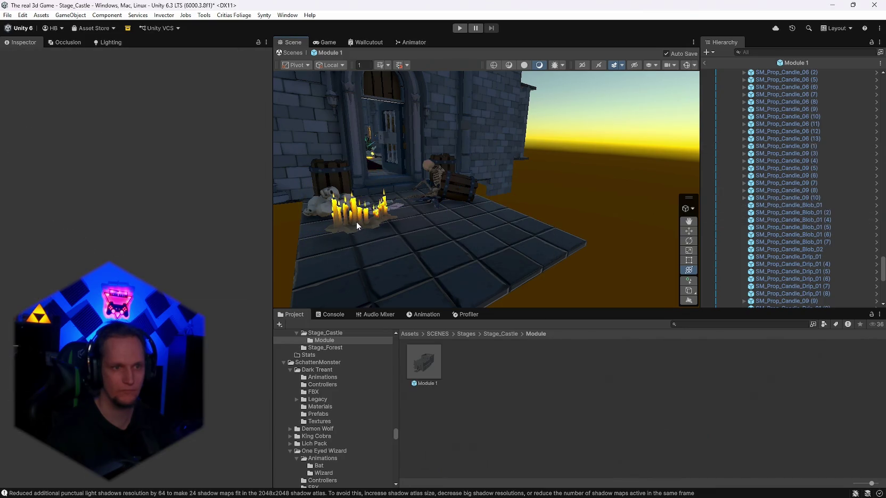
- Delete the remaining candle clusters, the tall left candle and the small yellow candle
{"action": "left_click", "coordinate": [357, 224]}
{"action": "key", "text": "Delete"}
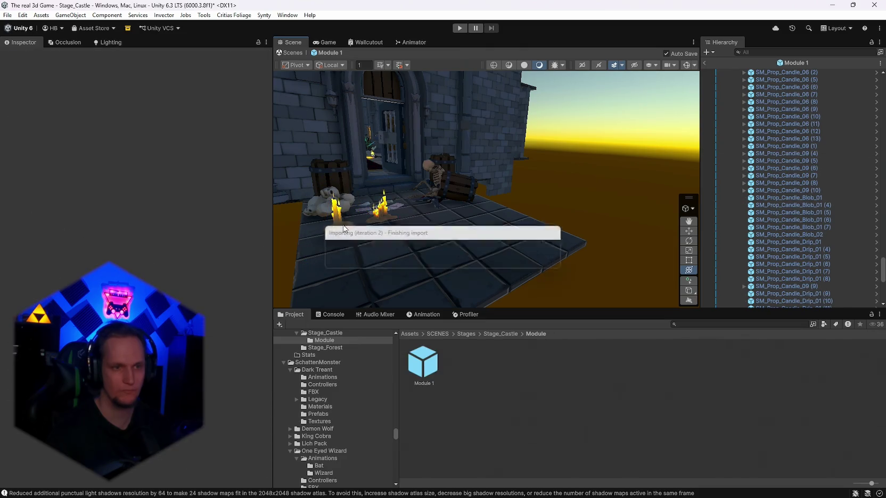
{"action": "left_click", "coordinate": [381, 217]}
{"action": "key", "text": "Delete"}
{"action": "left_click", "coordinate": [344, 224]}
{"action": "key", "text": "Delete"}
{"action": "left_click", "coordinate": [383, 203]}
{"action": "key", "text": "Delete"}
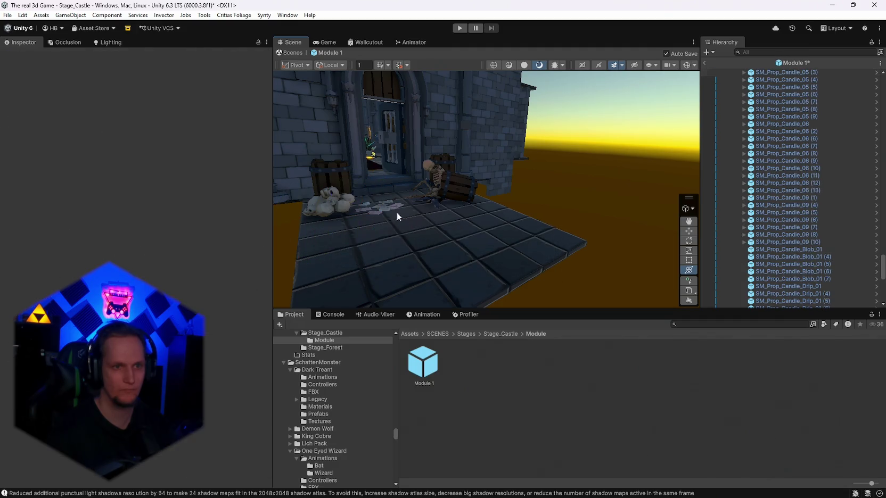
{"action": "mouse_move", "coordinate": [456, 216]}
{"action": "left_mouse_down"}
{"action": "mouse_move", "coordinate": [440, 249]}
{"action": "mouse_move", "coordinate": [365, 214]}
{"action": "mouse_move", "coordinate": [378, 237]}
{"action": "mouse_move", "coordinate": [452, 247]}
{"action": "mouse_move", "coordinate": [405, 233]}
{"action": "mouse_move", "coordinate": [581, 166]}
{"action": "mouse_move", "coordinate": [457, 163]}
{"action": "mouse_move", "coordinate": [378, 179]}
{"action": "left_mouse_up"}
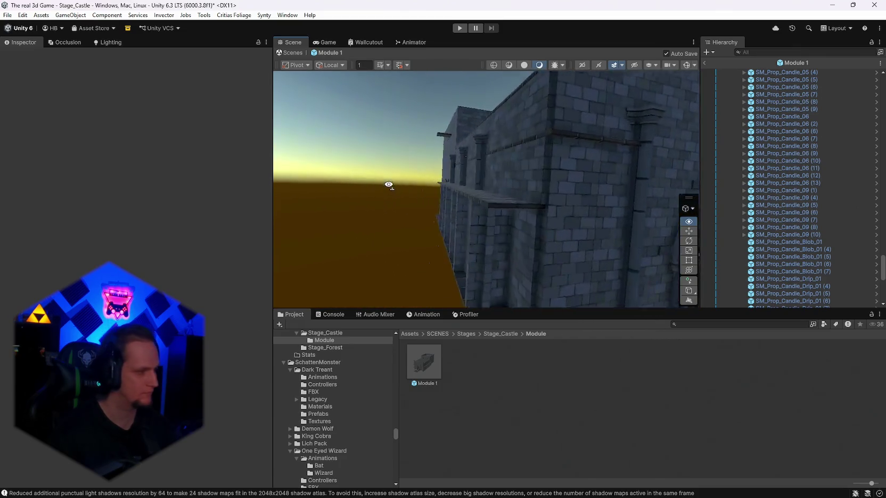
- Orbit past the pillared outer wall into the crypt and select the stone coffin
{"action": "left_click_drag", "start_coordinate": [413, 190], "coordinate": [533, 218]}
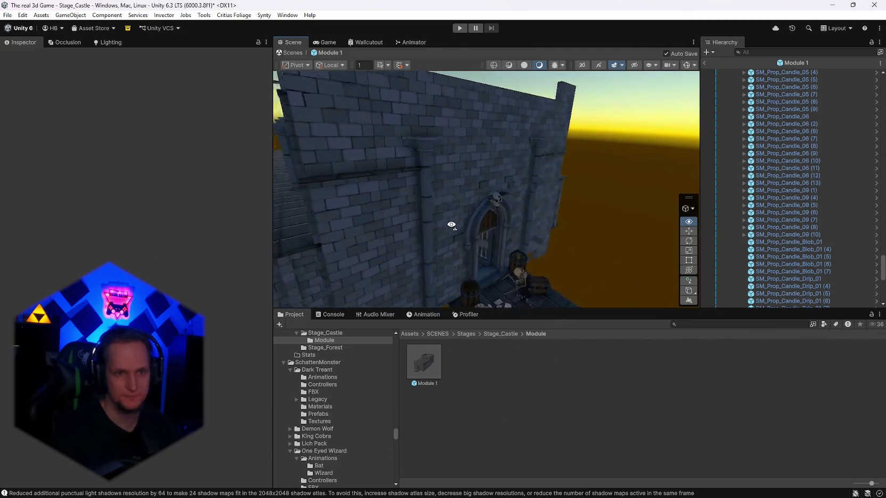
{"action": "mouse_move", "coordinate": [278, 207]}
{"action": "left_mouse_down"}
{"action": "mouse_move", "coordinate": [272, 212]}
{"action": "mouse_move", "coordinate": [294, 216]}
{"action": "mouse_move", "coordinate": [207, 205]}
{"action": "left_mouse_up"}
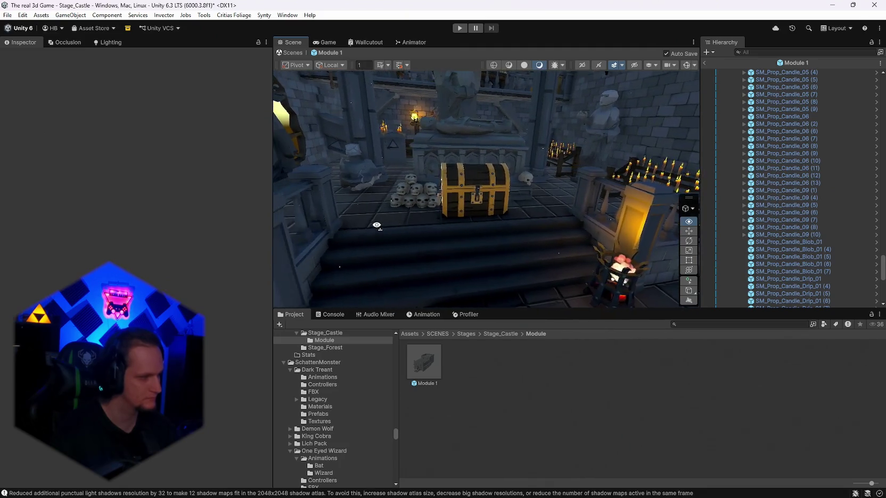
{"action": "mouse_move", "coordinate": [378, 226]}
{"action": "left_mouse_down"}
{"action": "mouse_move", "coordinate": [216, 215]}
{"action": "mouse_move", "coordinate": [122, 195]}
{"action": "mouse_move", "coordinate": [7, 207]}
{"action": "mouse_move", "coordinate": [852, 213]}
{"action": "mouse_move", "coordinate": [772, 240]}
{"action": "mouse_move", "coordinate": [28, 282]}
{"action": "mouse_move", "coordinate": [370, 220]}
{"action": "mouse_move", "coordinate": [617, 204]}
{"action": "mouse_move", "coordinate": [463, 205]}
{"action": "mouse_move", "coordinate": [360, 138]}
{"action": "mouse_move", "coordinate": [445, 143]}
{"action": "mouse_move", "coordinate": [473, 97]}
{"action": "mouse_move", "coordinate": [533, 203]}
{"action": "mouse_move", "coordinate": [569, 240]}
{"action": "left_mouse_up"}
{"action": "left_click", "coordinate": [473, 211]}
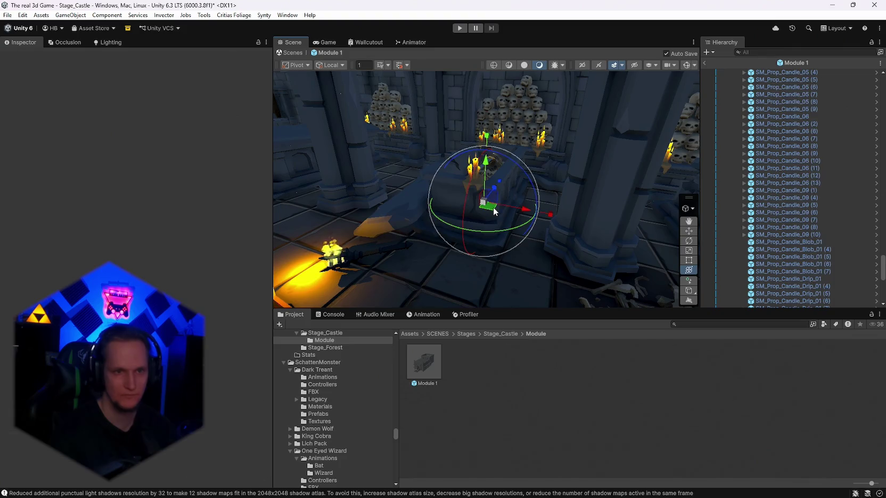
- Delete the selected stone coffin and a stray candle drip on the crypt floor
{"action": "key", "text": "Delete"}
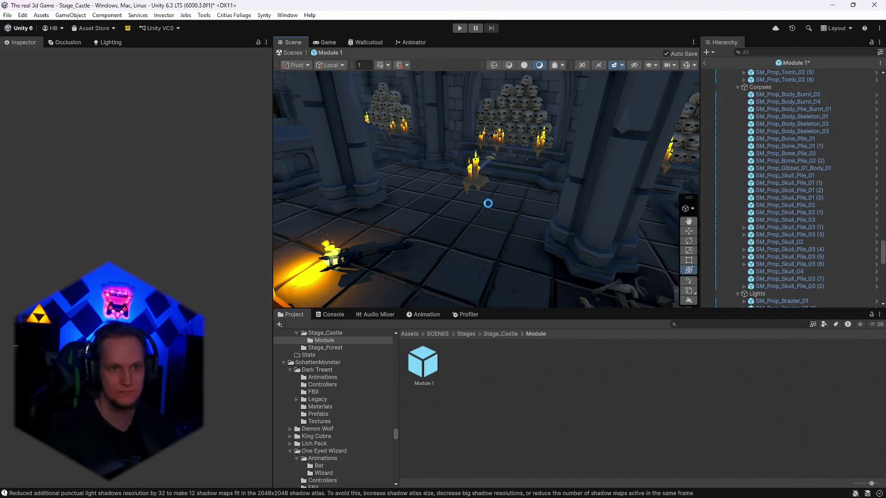
{"action": "left_click", "coordinate": [483, 170]}
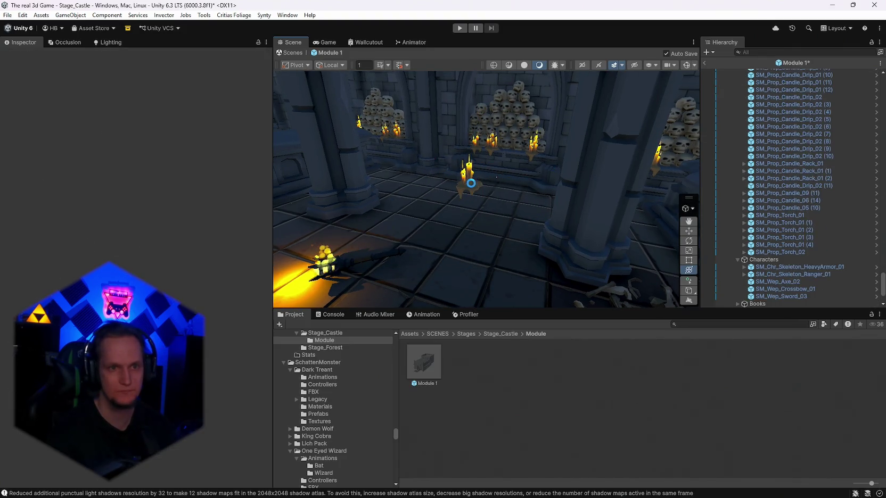
{"action": "left_click", "coordinate": [467, 185]}
{"action": "key", "text": "Delete"}
- Delete a tomb and a statue elsewhere in the crypt
{"action": "mouse_move", "coordinate": [553, 208]}
{"action": "left_mouse_down"}
{"action": "mouse_move", "coordinate": [582, 205]}
{"action": "mouse_move", "coordinate": [573, 215]}
{"action": "left_mouse_up"}
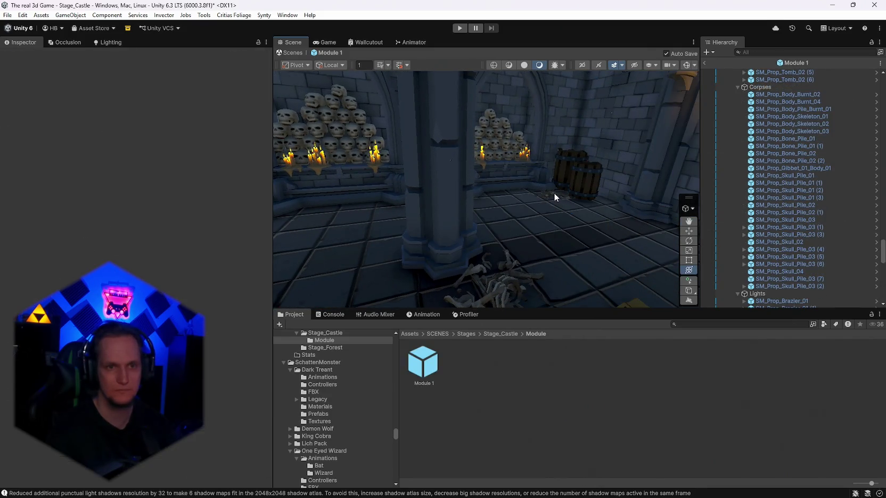
{"action": "left_click_drag", "start_coordinate": [474, 204], "coordinate": [521, 201]}
{"action": "left_click", "coordinate": [521, 201]}
{"action": "key", "text": "Delete"}
{"action": "mouse_move", "coordinate": [494, 172]}
{"action": "left_mouse_down"}
{"action": "mouse_move", "coordinate": [408, 183]}
{"action": "mouse_move", "coordinate": [443, 220]}
{"action": "mouse_move", "coordinate": [394, 174]}
{"action": "mouse_move", "coordinate": [397, 107]}
{"action": "mouse_move", "coordinate": [362, 180]}
{"action": "mouse_move", "coordinate": [367, 204]}
{"action": "mouse_move", "coordinate": [405, 238]}
{"action": "mouse_move", "coordinate": [452, 235]}
{"action": "mouse_move", "coordinate": [471, 198]}
{"action": "left_mouse_up"}
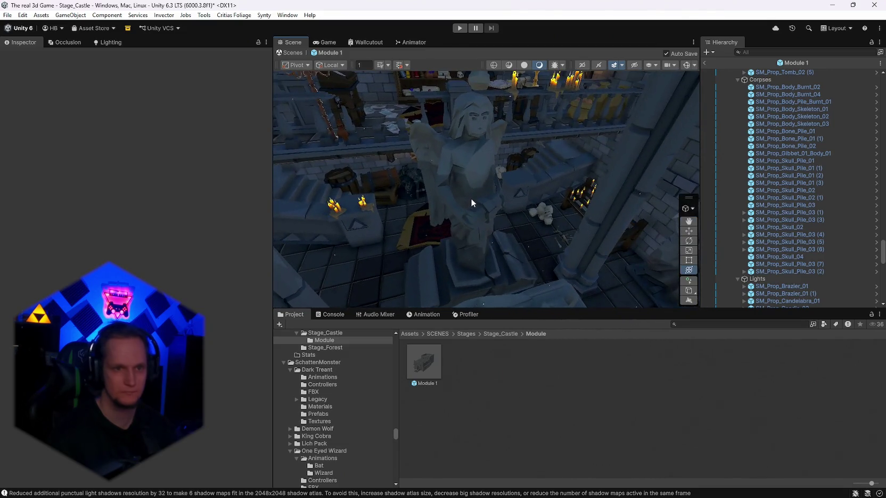
{"action": "left_click", "coordinate": [471, 198]}
{"action": "key", "text": "Delete"}
- Delete the tomb near the rug and the skeleton SM_Prop_Body_Skeleton_02
{"action": "mouse_move", "coordinate": [528, 231]}
{"action": "left_mouse_down"}
{"action": "mouse_move", "coordinate": [541, 157]}
{"action": "mouse_move", "coordinate": [242, 169]}
{"action": "mouse_move", "coordinate": [205, 179]}
{"action": "mouse_move", "coordinate": [182, 208]}
{"action": "mouse_move", "coordinate": [65, 209]}
{"action": "mouse_move", "coordinate": [75, 183]}
{"action": "mouse_move", "coordinate": [426, 240]}
{"action": "left_mouse_up"}
{"action": "left_click", "coordinate": [441, 202]}
{"action": "key", "text": "Delete"}
{"action": "left_click", "coordinate": [458, 184]}
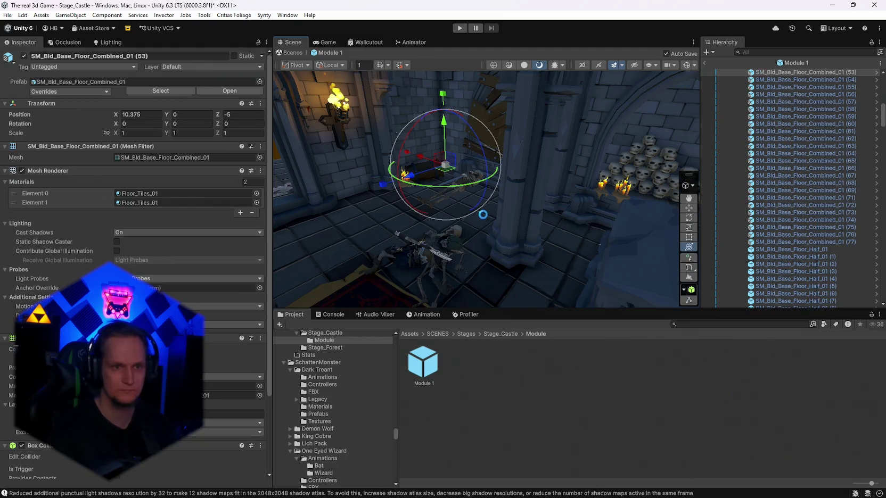
{"action": "left_click", "coordinate": [460, 191]}
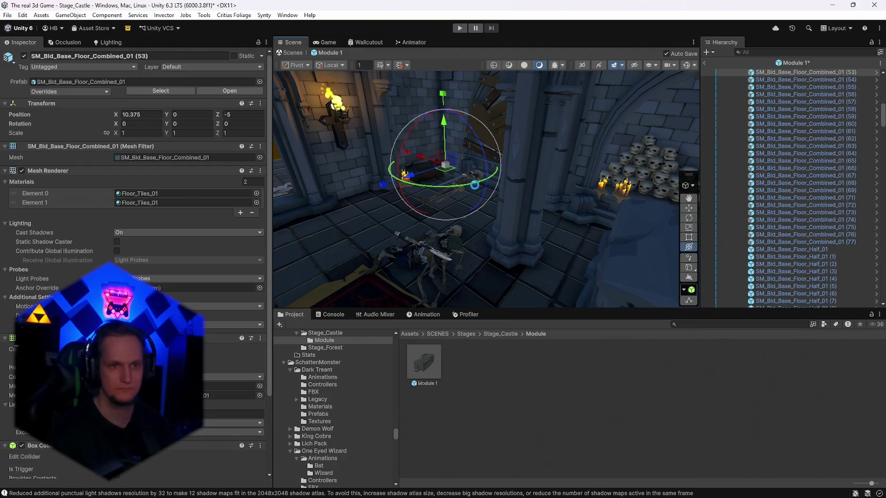
{"action": "left_click", "coordinate": [434, 177]}
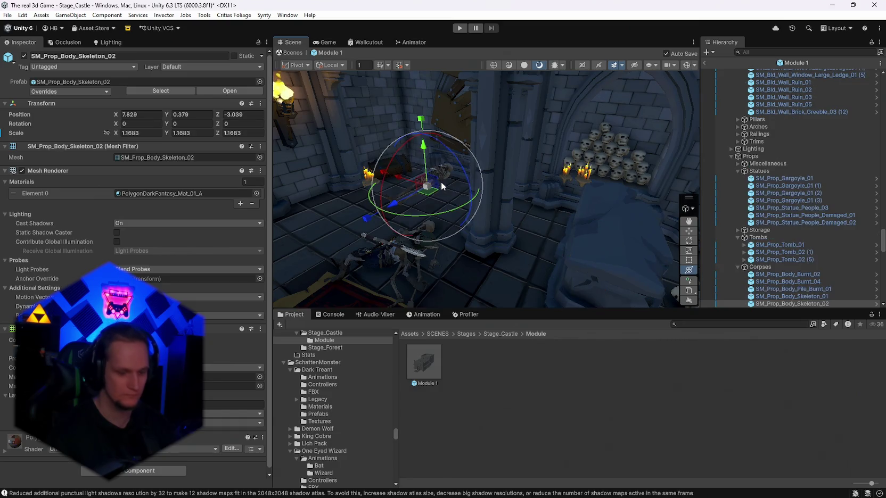
{"action": "key", "text": "Delete"}
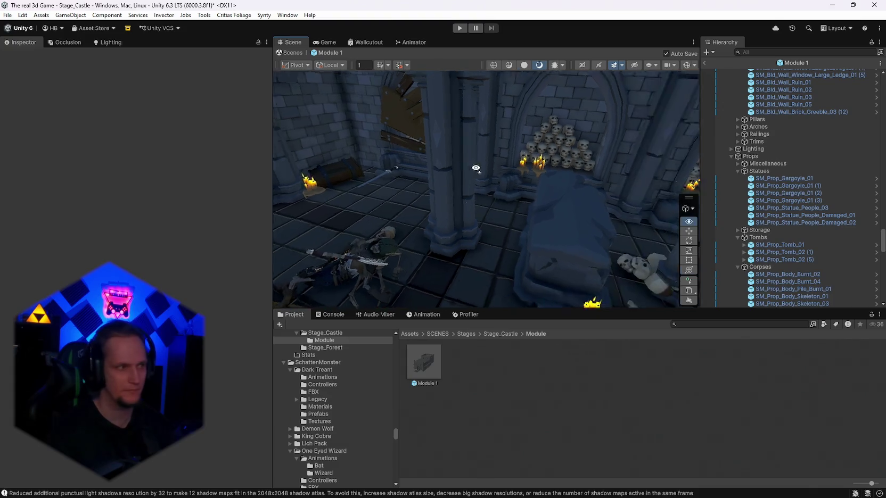
- Delete another stone coffin and tomb, then select the skull pile
{"action": "left_click", "coordinate": [510, 228]}
{"action": "key", "text": "Delete"}
{"action": "left_click", "coordinate": [544, 175]}
{"action": "key", "text": "Delete"}
{"action": "scroll", "coordinate": [516, 247], "scroll_direction": "up", "scroll_amount": 3}
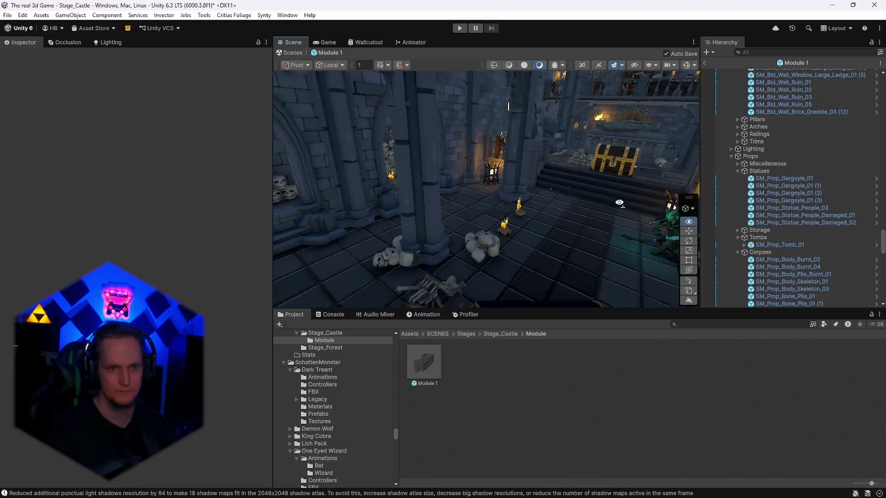
{"action": "left_click", "coordinate": [507, 213]}
{"action": "mouse_move", "coordinate": [524, 229]}
{"action": "left_mouse_down"}
{"action": "mouse_move", "coordinate": [324, 191]}
{"action": "mouse_move", "coordinate": [244, 192]}
{"action": "mouse_move", "coordinate": [465, 245]}
{"action": "mouse_move", "coordinate": [529, 240]}
{"action": "left_mouse_up"}
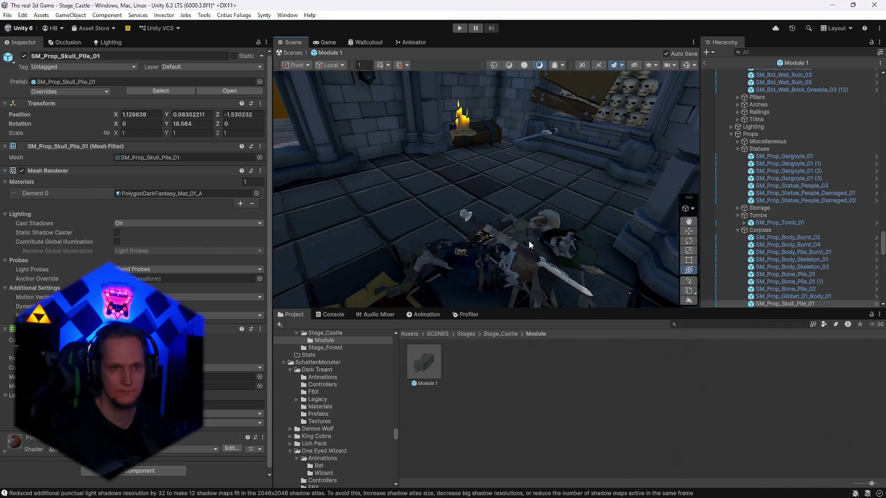
- Nudge the skeleton ranger across the floor, then select and frame the axe SM_Wep_Axe_02
{"action": "left_click", "coordinate": [565, 246]}
{"action": "left_click_drag", "start_coordinate": [445, 276], "coordinate": [492, 219]}
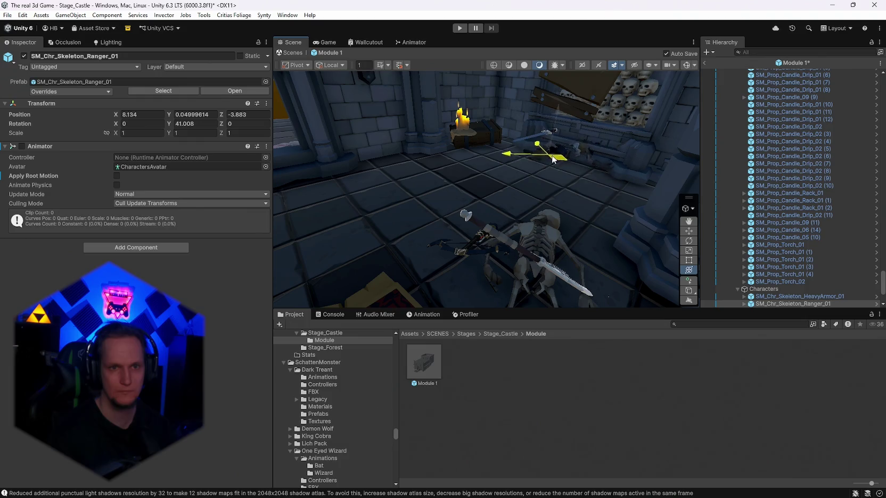
{"action": "left_click", "coordinate": [513, 249]}
{"action": "key", "text": "f"}
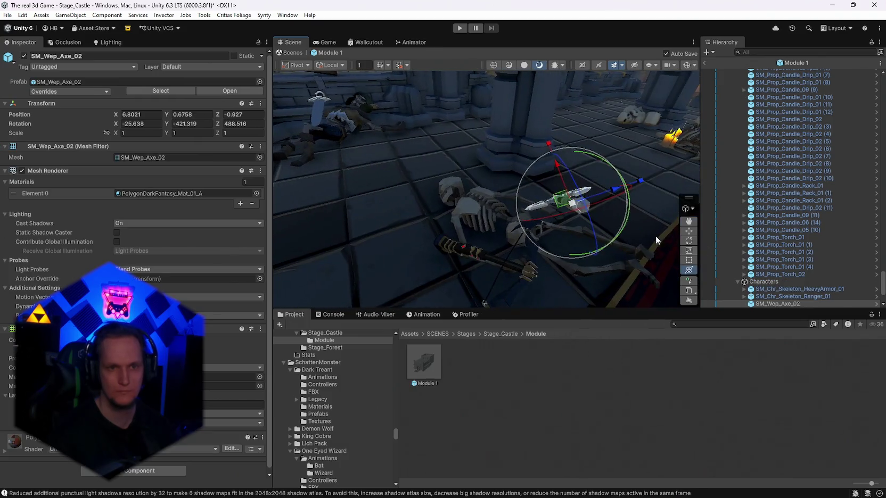
{"action": "mouse_move", "coordinate": [439, 156]}
{"action": "left_mouse_down"}
{"action": "mouse_move", "coordinate": [495, 198]}
{"action": "mouse_move", "coordinate": [549, 204]}
{"action": "left_mouse_up"}
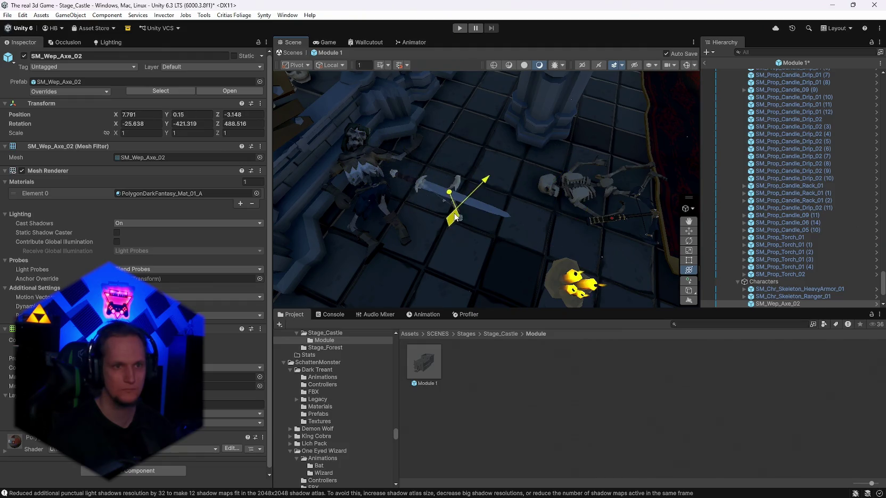
{"action": "left_click_drag", "start_coordinate": [477, 195], "coordinate": [575, 214]}
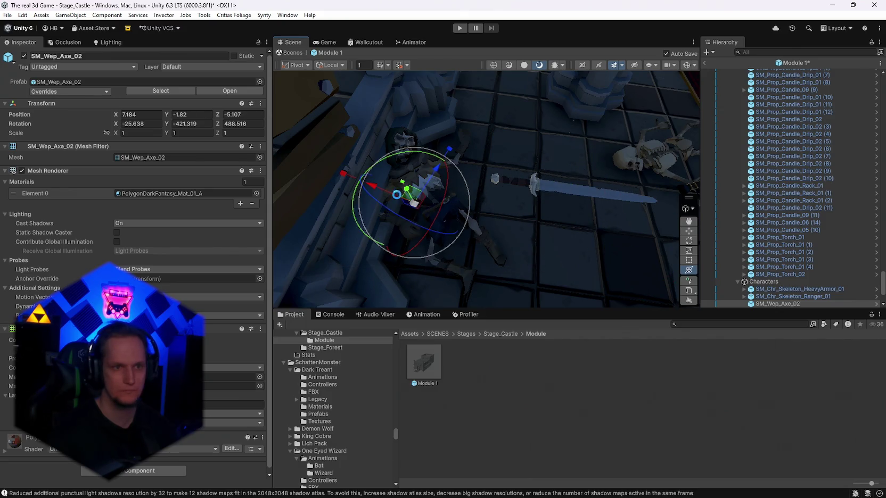
{"action": "mouse_move", "coordinate": [389, 226]}
{"action": "left_mouse_down"}
{"action": "mouse_move", "coordinate": [180, 238]}
{"action": "mouse_move", "coordinate": [233, 199]}
{"action": "mouse_move", "coordinate": [227, 130]}
{"action": "mouse_move", "coordinate": [205, 138]}
{"action": "left_mouse_up"}
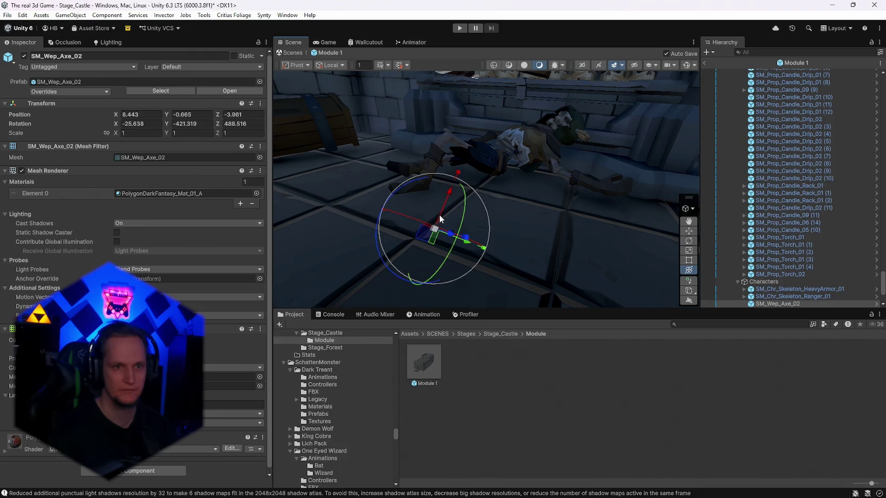
- Raise, rotate and move the axe beside the fallen skeleton
{"action": "mouse_move", "coordinate": [442, 212]}
{"action": "left_mouse_down"}
{"action": "mouse_move", "coordinate": [458, 182]}
{"action": "mouse_move", "coordinate": [493, 151]}
{"action": "left_mouse_up"}
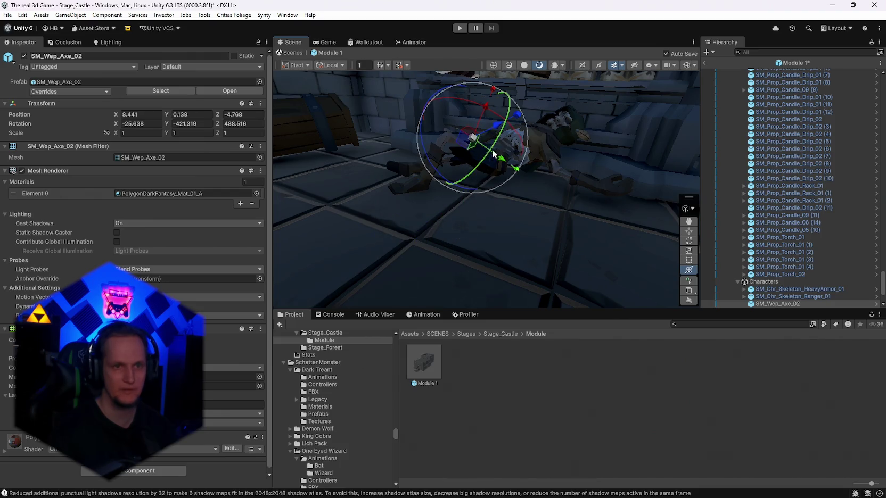
{"action": "mouse_move", "coordinate": [562, 118]}
{"action": "left_mouse_down"}
{"action": "mouse_move", "coordinate": [554, 122]}
{"action": "mouse_move", "coordinate": [562, 117]}
{"action": "left_mouse_up"}
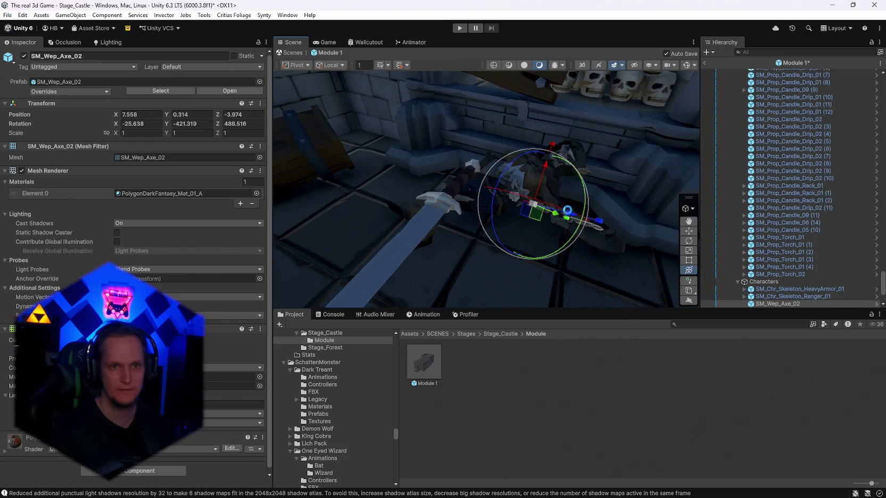
{"action": "mouse_move", "coordinate": [510, 193]}
{"action": "left_mouse_down"}
{"action": "mouse_move", "coordinate": [519, 186]}
{"action": "mouse_move", "coordinate": [511, 195]}
{"action": "left_mouse_up"}
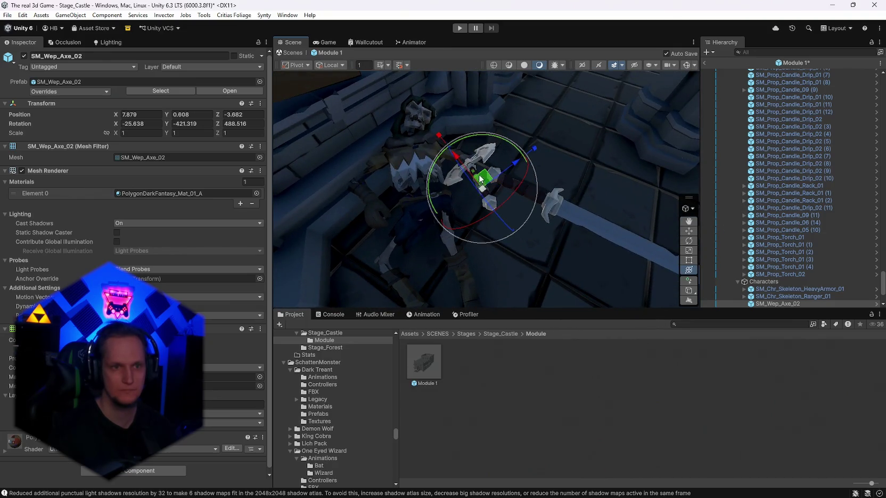
{"action": "mouse_move", "coordinate": [483, 177]}
{"action": "left_mouse_down"}
{"action": "mouse_move", "coordinate": [453, 170]}
{"action": "mouse_move", "coordinate": [516, 127]}
{"action": "mouse_move", "coordinate": [553, 212]}
{"action": "mouse_move", "coordinate": [572, 195]}
{"action": "left_mouse_up"}
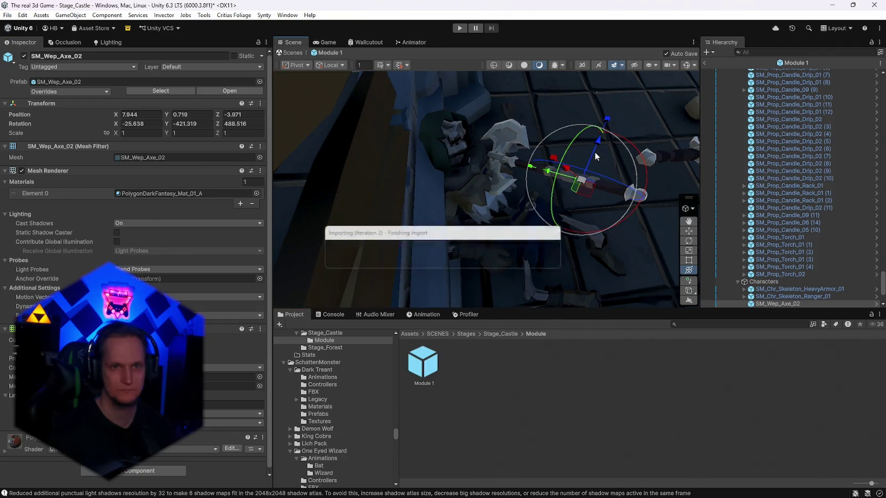
{"action": "key", "text": "w"}
{"action": "left_click_drag", "start_coordinate": [597, 147], "coordinate": [604, 138]}
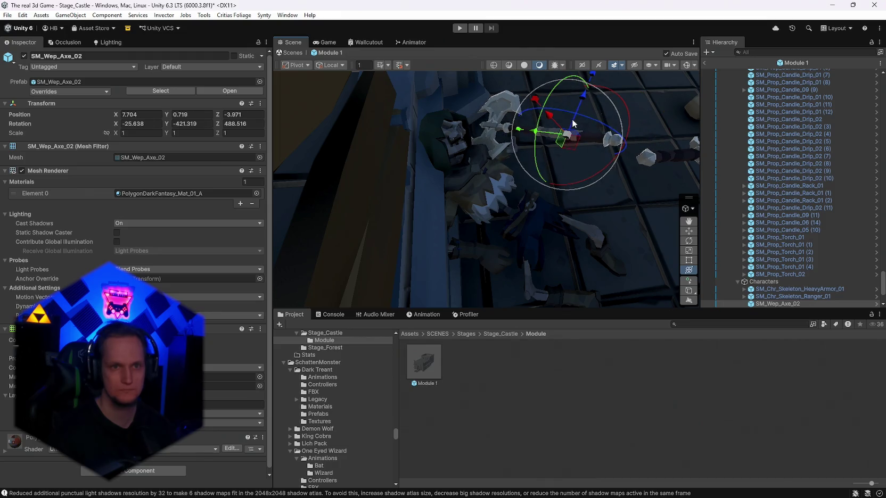
{"action": "key", "text": "w"}
{"action": "left_click_drag", "start_coordinate": [544, 142], "coordinate": [522, 142]}
- Settle the axe at 7.713, 0.716, -4.058 and save the Module 1 prefab
{"action": "key", "text": "w"}
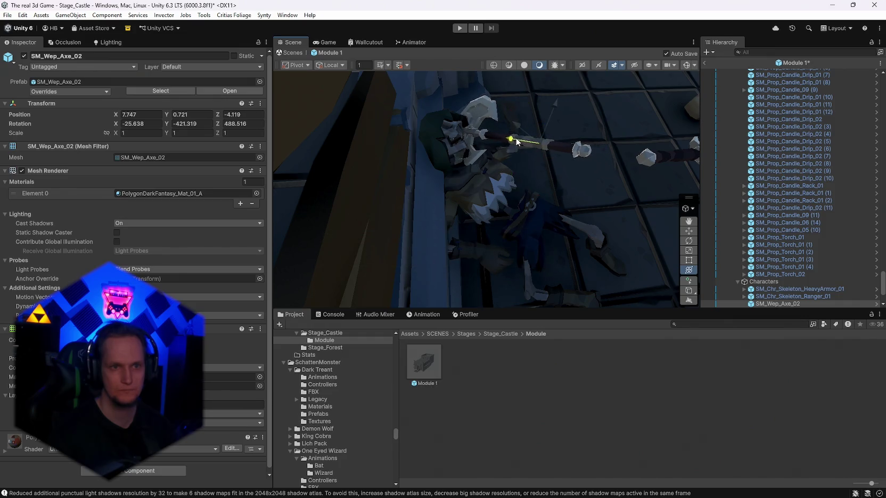
{"action": "mouse_move", "coordinate": [580, 128]}
{"action": "left_mouse_down"}
{"action": "mouse_move", "coordinate": [392, 99]}
{"action": "mouse_move", "coordinate": [454, 138]}
{"action": "mouse_move", "coordinate": [522, 223]}
{"action": "mouse_move", "coordinate": [543, 212]}
{"action": "left_mouse_up"}
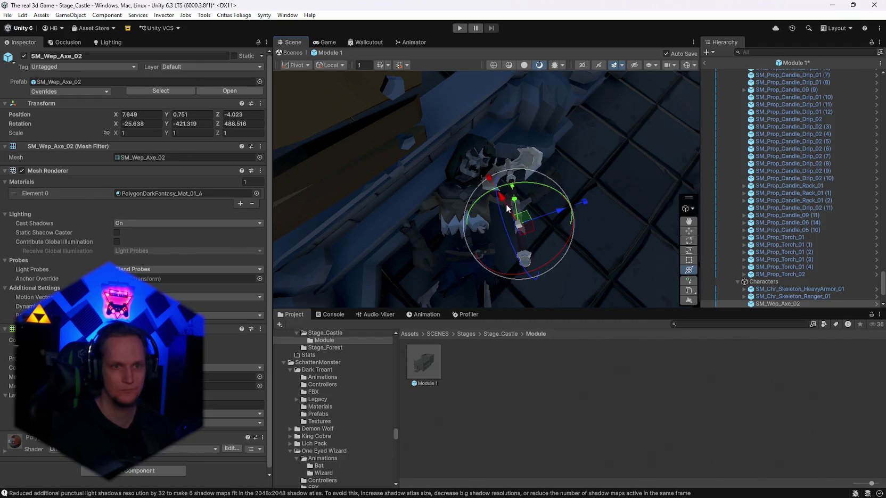
{"action": "key", "text": "ctrl+s"}
{"action": "left_click_drag", "start_coordinate": [583, 188], "coordinate": [445, 171]}
- Delete the crossbow from the Module 1 hall
{"action": "left_click", "coordinate": [446, 185]}
{"action": "left_click", "coordinate": [458, 189]}
{"action": "left_click", "coordinate": [396, 246]}
{"action": "left_click", "coordinate": [416, 176]}
{"action": "right_click", "coordinate": [473, 201]}
{"action": "left_click", "coordinate": [405, 253]}
{"action": "left_click", "coordinate": [437, 234]}
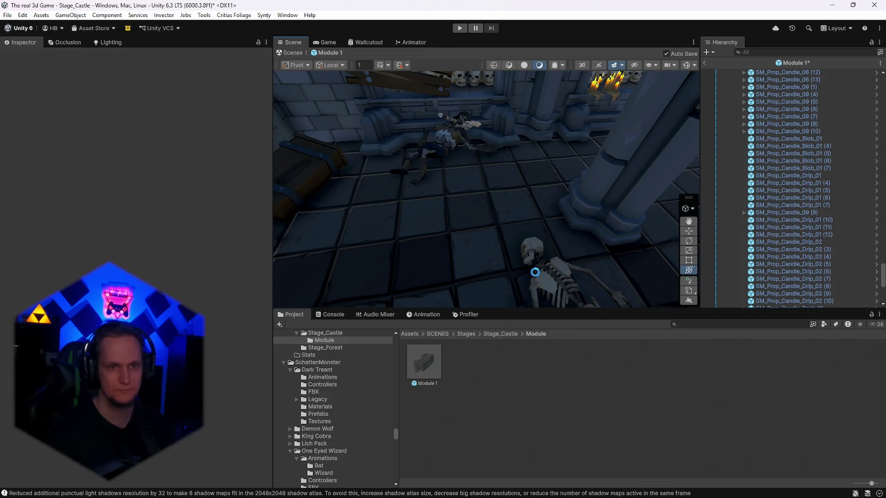
{"action": "left_click", "coordinate": [564, 277]}
{"action": "left_click", "coordinate": [456, 218]}
{"action": "mouse_move", "coordinate": [479, 213]}
{"action": "left_mouse_down"}
{"action": "mouse_move", "coordinate": [692, 197]}
{"action": "mouse_move", "coordinate": [439, 212]}
{"action": "mouse_move", "coordinate": [402, 163]}
{"action": "mouse_move", "coordinate": [247, 173]}
{"action": "mouse_move", "coordinate": [389, 210]}
{"action": "left_mouse_up"}
{"action": "left_click", "coordinate": [387, 213]}
{"action": "key", "text": "Delete"}
- Keep the bone pile on the floor but shift it to the right
{"action": "mouse_move", "coordinate": [540, 166]}
{"action": "left_mouse_down"}
{"action": "mouse_move", "coordinate": [560, 133]}
{"action": "mouse_move", "coordinate": [589, 125]}
{"action": "mouse_move", "coordinate": [202, 125]}
{"action": "mouse_move", "coordinate": [458, 245]}
{"action": "left_mouse_up"}
{"action": "left_click", "coordinate": [460, 246]}
{"action": "key", "text": "Delete"}
{"action": "key", "text": "ctrl+z"}
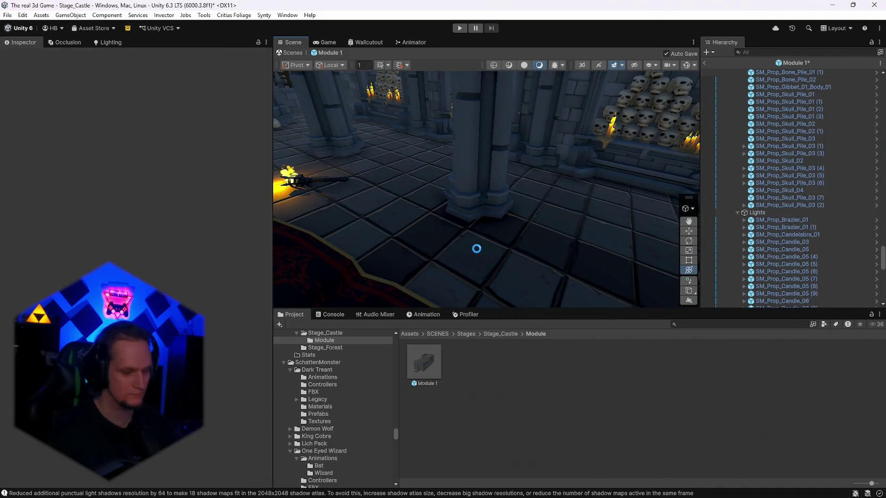
{"action": "left_click_drag", "start_coordinate": [475, 247], "coordinate": [634, 191]}
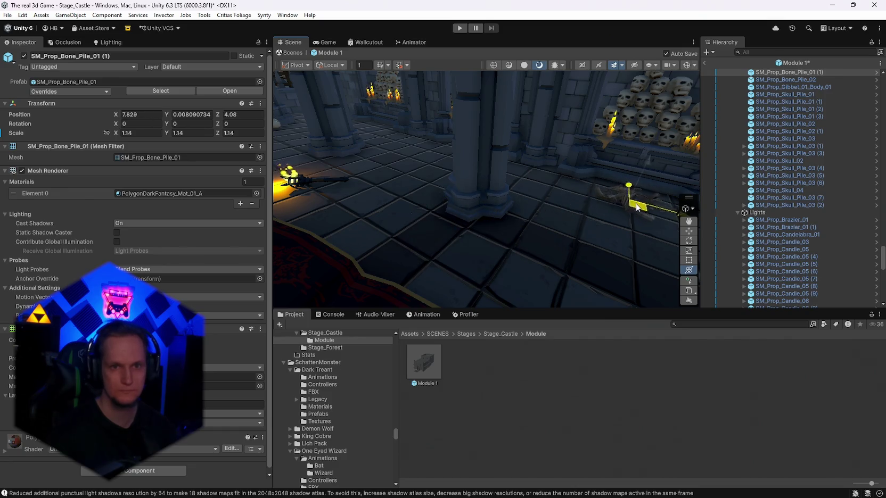
- Delete the damaged statue at the hall's far end
{"action": "mouse_move", "coordinate": [471, 184]}
{"action": "left_mouse_down"}
{"action": "mouse_move", "coordinate": [398, 153]}
{"action": "mouse_move", "coordinate": [428, 141]}
{"action": "mouse_move", "coordinate": [393, 142]}
{"action": "left_mouse_up"}
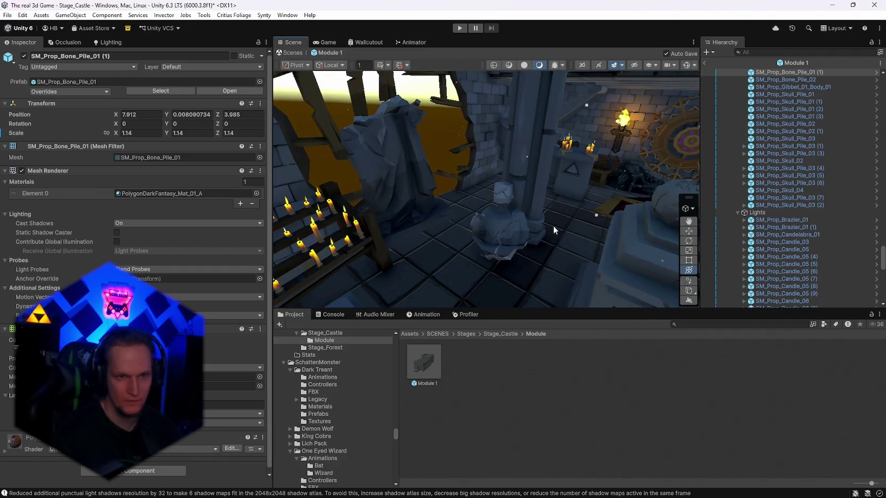
{"action": "left_click", "coordinate": [505, 236]}
{"action": "right_click", "coordinate": [514, 235]}
{"action": "left_click", "coordinate": [499, 225]}
{"action": "key", "text": "Delete"}
- Delete the wooden beams and the wall ruin from the wall hole
{"action": "mouse_move", "coordinate": [569, 181]}
{"action": "left_mouse_down"}
{"action": "mouse_move", "coordinate": [437, 163]}
{"action": "mouse_move", "coordinate": [462, 174]}
{"action": "mouse_move", "coordinate": [491, 97]}
{"action": "mouse_move", "coordinate": [481, 156]}
{"action": "left_mouse_up"}
{"action": "left_click", "coordinate": [482, 155]}
{"action": "key", "text": "Delete"}
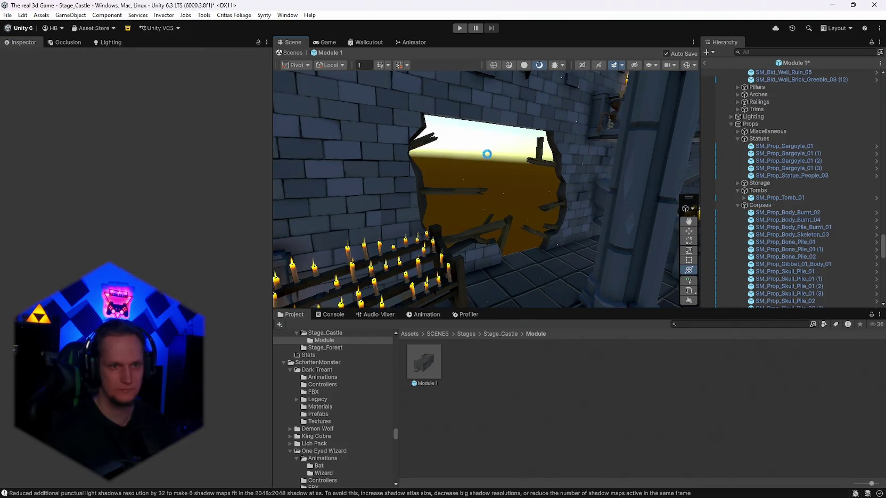
{"action": "left_click", "coordinate": [567, 170]}
{"action": "key", "text": "Delete"}
- Slide brick wall piece SM_Bld_Base_Wall_01 (58) into the wall opening and save the prefab
{"action": "mouse_move", "coordinate": [410, 192]}
{"action": "left_mouse_down"}
{"action": "mouse_move", "coordinate": [473, 192]}
{"action": "mouse_move", "coordinate": [357, 194]}
{"action": "left_mouse_up"}
{"action": "left_click", "coordinate": [389, 191]}
{"action": "mouse_move", "coordinate": [519, 199]}
{"action": "left_mouse_down"}
{"action": "mouse_move", "coordinate": [479, 182]}
{"action": "mouse_move", "coordinate": [558, 195]}
{"action": "left_mouse_up"}
{"action": "left_click_drag", "start_coordinate": [308, 243], "coordinate": [489, 266]}
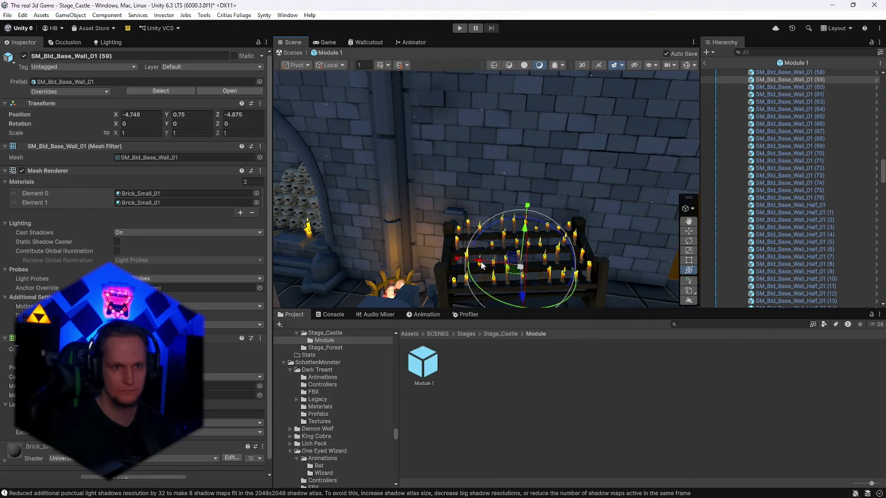
{"action": "mouse_move", "coordinate": [574, 271]}
{"action": "left_mouse_down"}
{"action": "mouse_move", "coordinate": [340, 240]}
{"action": "mouse_move", "coordinate": [362, 234]}
{"action": "mouse_move", "coordinate": [341, 231]}
{"action": "mouse_move", "coordinate": [481, 245]}
{"action": "left_mouse_up"}
{"action": "key", "text": "ctrl+s"}
- Check the patched brick wall, then select the wall torch SM_Prop_Torch_01
{"action": "key", "text": "w"}
{"action": "scroll", "coordinate": [567, 193], "scroll_direction": "up", "scroll_amount": 5}
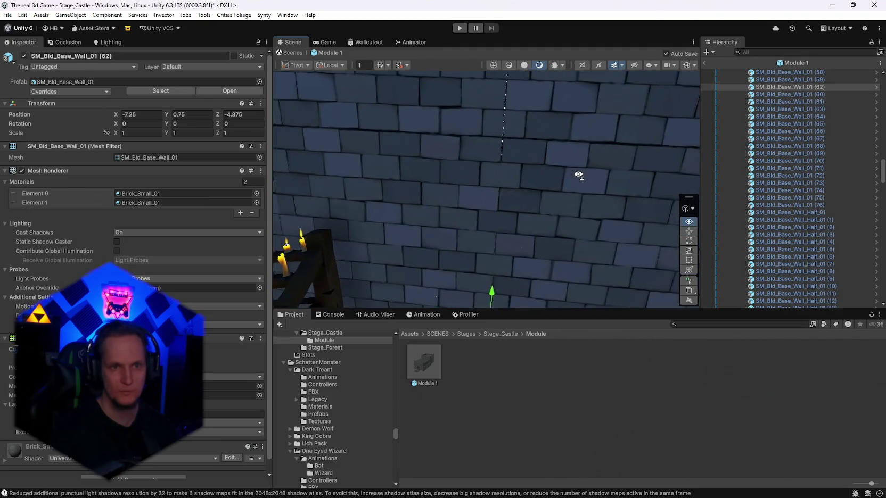
{"action": "scroll", "coordinate": [481, 280], "scroll_direction": "up", "scroll_amount": 2}
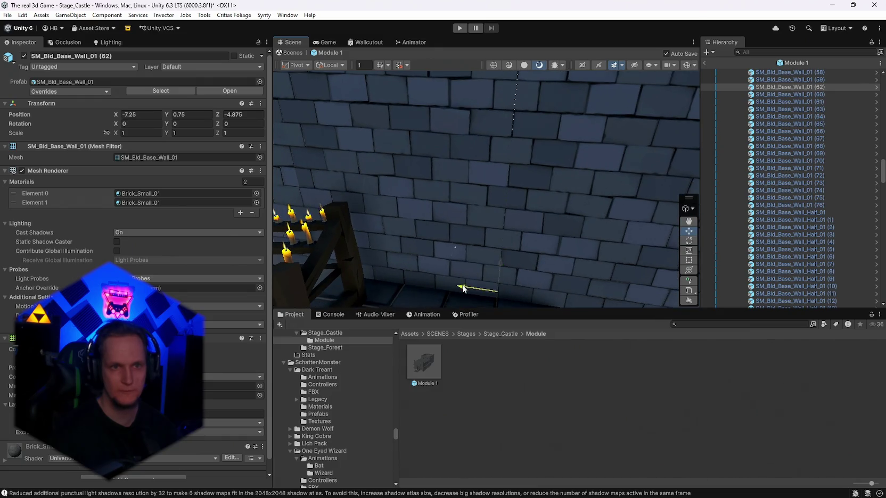
{"action": "mouse_move", "coordinate": [462, 289]}
{"action": "left_mouse_down"}
{"action": "mouse_move", "coordinate": [587, 237]}
{"action": "mouse_move", "coordinate": [549, 243]}
{"action": "left_mouse_up"}
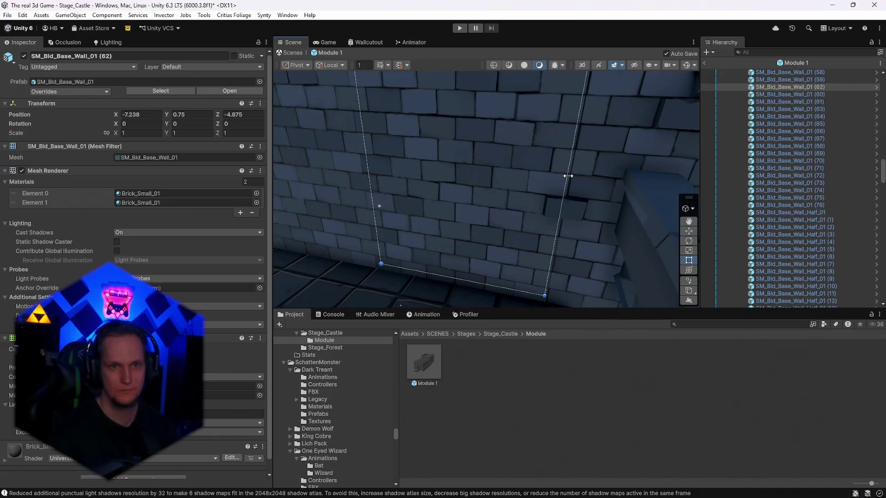
{"action": "mouse_move", "coordinate": [387, 163]}
{"action": "left_mouse_down"}
{"action": "mouse_move", "coordinate": [459, 188]}
{"action": "mouse_move", "coordinate": [536, 158]}
{"action": "mouse_move", "coordinate": [507, 170]}
{"action": "mouse_move", "coordinate": [812, 151]}
{"action": "mouse_move", "coordinate": [793, 167]}
{"action": "mouse_move", "coordinate": [795, 186]}
{"action": "mouse_move", "coordinate": [812, 189]}
{"action": "mouse_move", "coordinate": [770, 160]}
{"action": "mouse_move", "coordinate": [766, 135]}
{"action": "mouse_move", "coordinate": [797, 139]}
{"action": "mouse_move", "coordinate": [742, 147]}
{"action": "mouse_move", "coordinate": [763, 114]}
{"action": "mouse_move", "coordinate": [846, 118]}
{"action": "mouse_move", "coordinate": [839, 139]}
{"action": "mouse_move", "coordinate": [741, 141]}
{"action": "mouse_move", "coordinate": [732, 123]}
{"action": "mouse_move", "coordinate": [731, 150]}
{"action": "mouse_move", "coordinate": [718, 163]}
{"action": "mouse_move", "coordinate": [728, 96]}
{"action": "mouse_move", "coordinate": [713, 194]}
{"action": "mouse_move", "coordinate": [725, 192]}
{"action": "mouse_move", "coordinate": [640, 173]}
{"action": "mouse_move", "coordinate": [723, 198]}
{"action": "mouse_move", "coordinate": [687, 160]}
{"action": "mouse_move", "coordinate": [617, 113]}
{"action": "mouse_move", "coordinate": [719, 139]}
{"action": "mouse_move", "coordinate": [729, 208]}
{"action": "mouse_move", "coordinate": [717, 191]}
{"action": "mouse_move", "coordinate": [336, 166]}
{"action": "mouse_move", "coordinate": [210, 175]}
{"action": "mouse_move", "coordinate": [76, 161]}
{"action": "mouse_move", "coordinate": [212, 172]}
{"action": "left_mouse_up"}
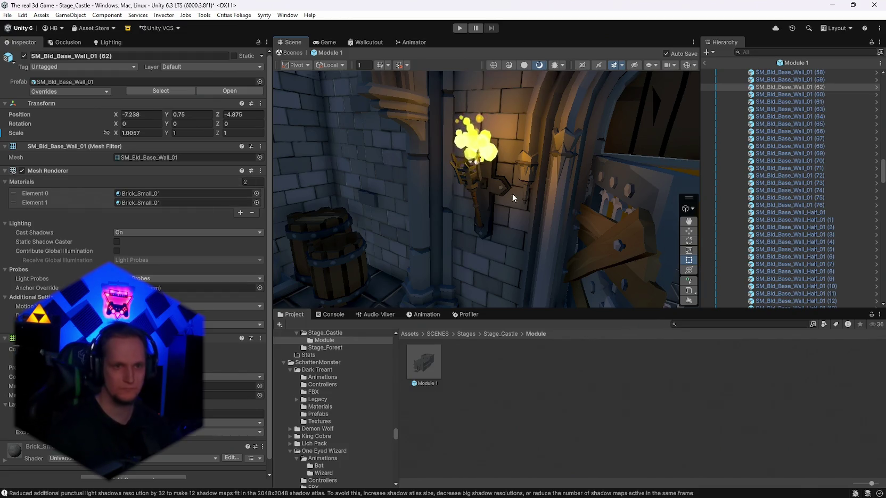
{"action": "scroll", "coordinate": [512, 193], "scroll_direction": "up", "scroll_amount": 3}
{"action": "left_click", "coordinate": [508, 165]}
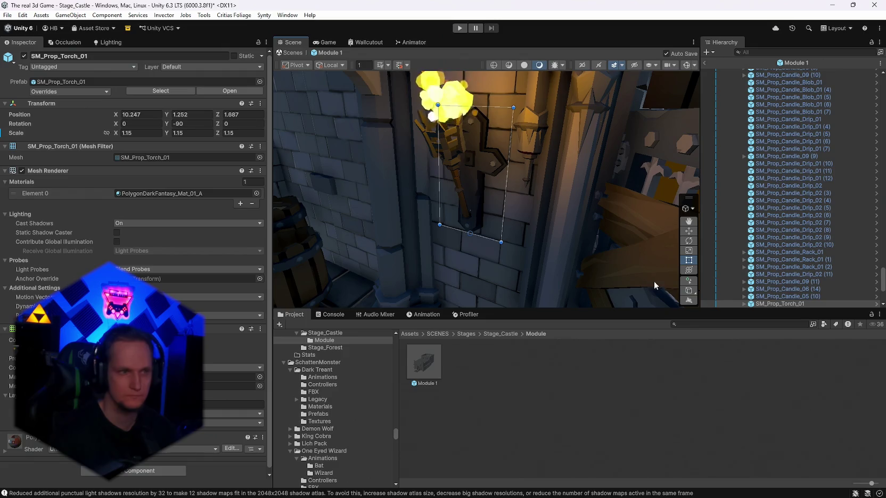
- Select the torch's FX_Fire_01 fire effect and frame the flame in the view
{"action": "scroll", "coordinate": [762, 292], "scroll_direction": "down", "scroll_amount": 2}
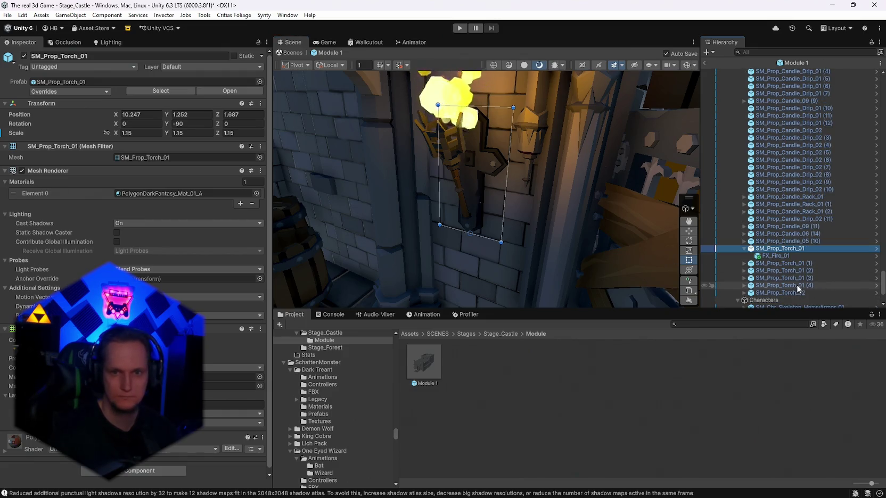
{"action": "left_click", "coordinate": [772, 256]}
{"action": "key", "text": "f"}
{"action": "scroll", "coordinate": [169, 250], "scroll_direction": "down", "scroll_amount": 10}
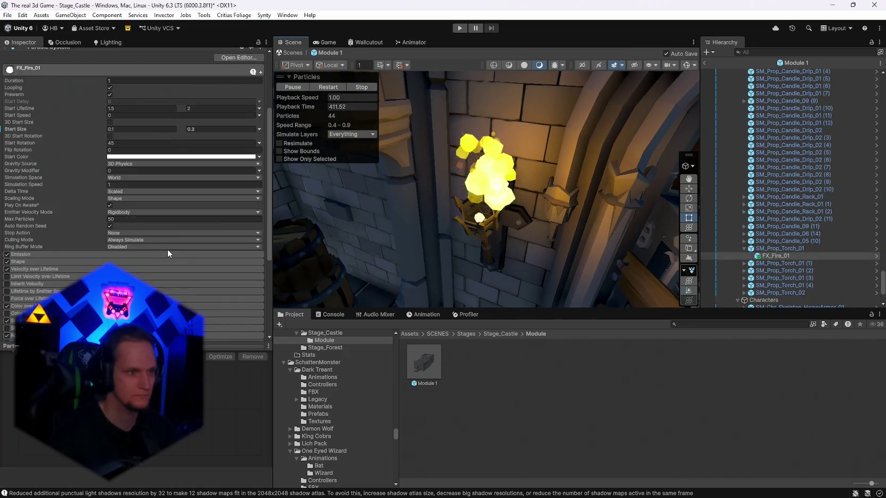
{"action": "left_click", "coordinate": [777, 255]}
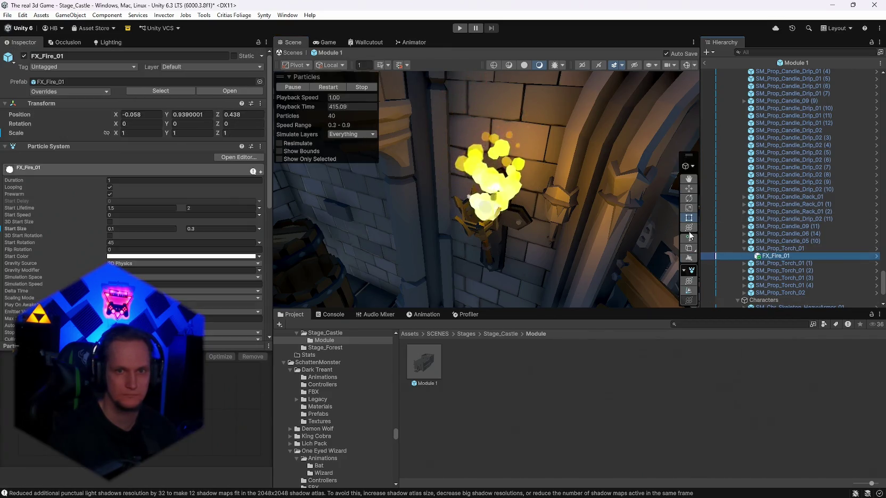
{"action": "mouse_move", "coordinate": [675, 225]}
{"action": "left_mouse_down"}
{"action": "mouse_move", "coordinate": [517, 115]}
{"action": "mouse_move", "coordinate": [469, 160]}
{"action": "mouse_move", "coordinate": [455, 161]}
{"action": "left_mouse_up"}
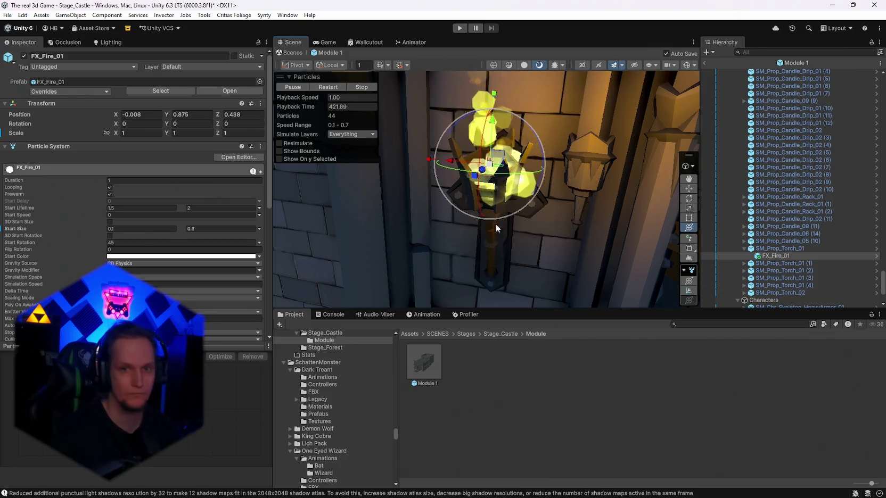
{"action": "scroll", "coordinate": [101, 243], "scroll_direction": "down", "scroll_amount": 3}
- Set the Particle System Start Size to 0.2 minimum and 0.8 maximum
{"action": "left_click", "coordinate": [129, 154]}
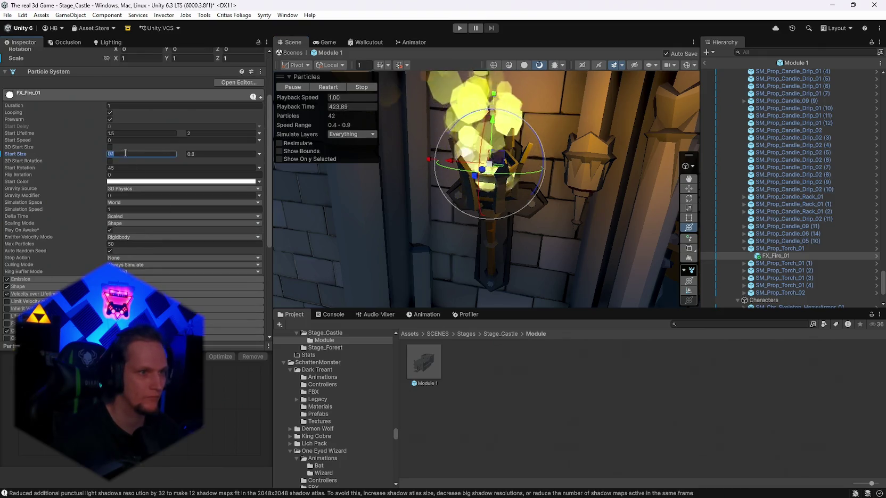
{"action": "type", "text": "0.2"}
{"action": "left_click", "coordinate": [206, 154]}
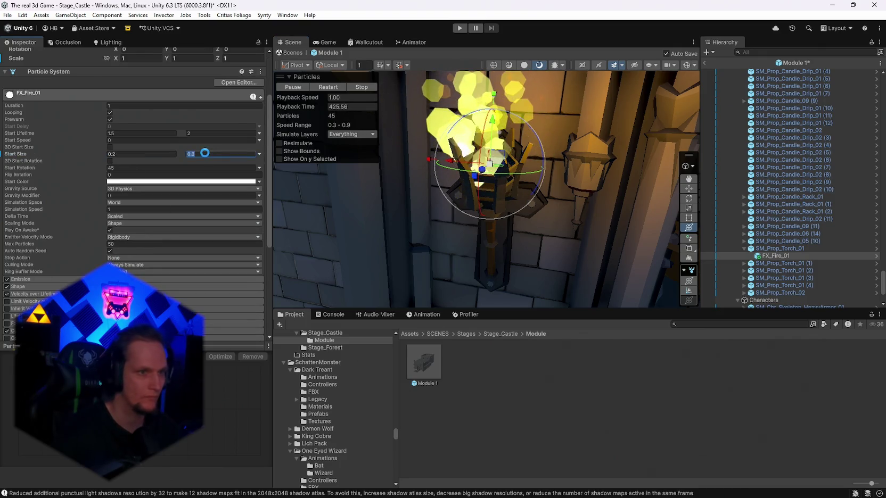
{"action": "type", "text": "0.8"}
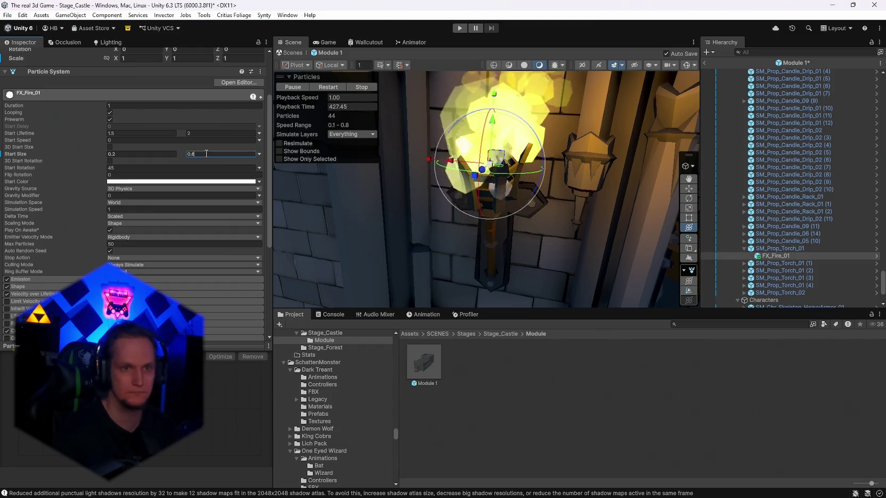
{"action": "left_click_drag", "start_coordinate": [538, 206], "coordinate": [506, 201]}
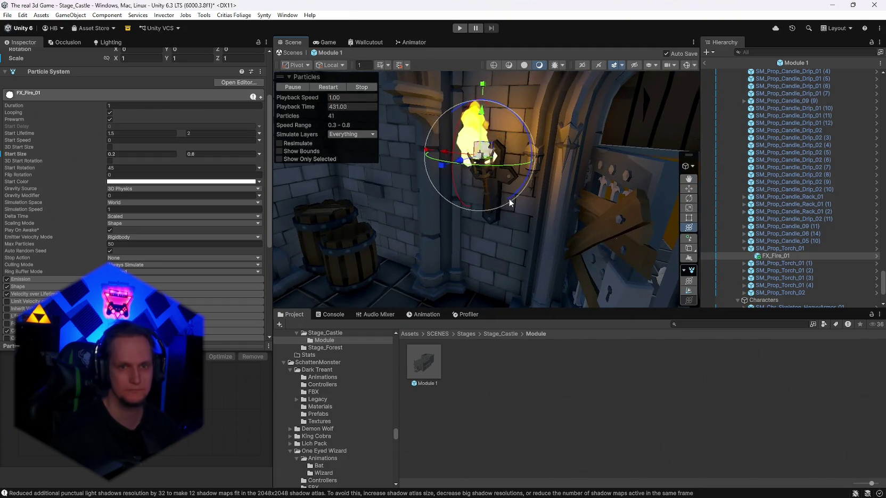
{"action": "left_click", "coordinate": [509, 200]}
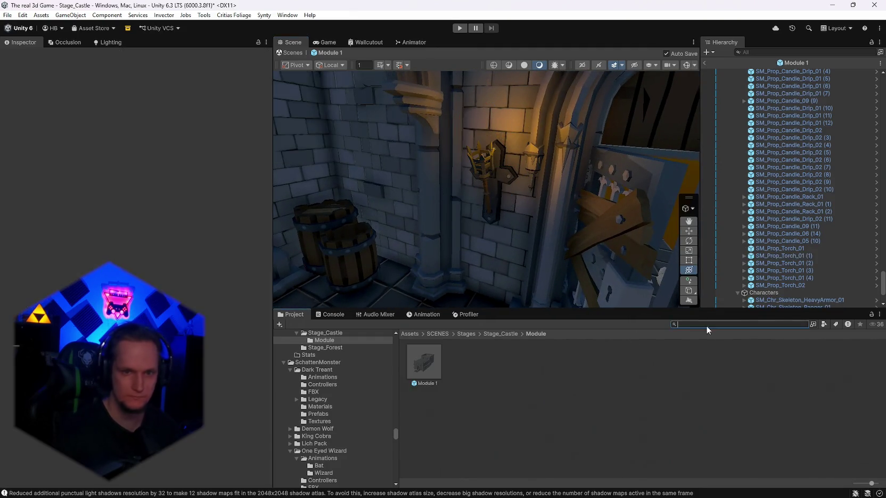
{"action": "type", "text": "fire"}
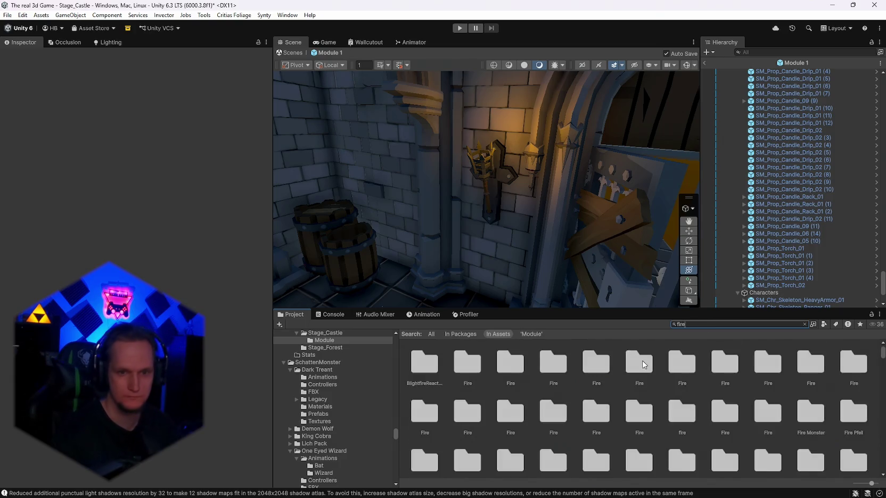
{"action": "scroll", "coordinate": [643, 365], "scroll_direction": "down", "scroll_amount": 5}
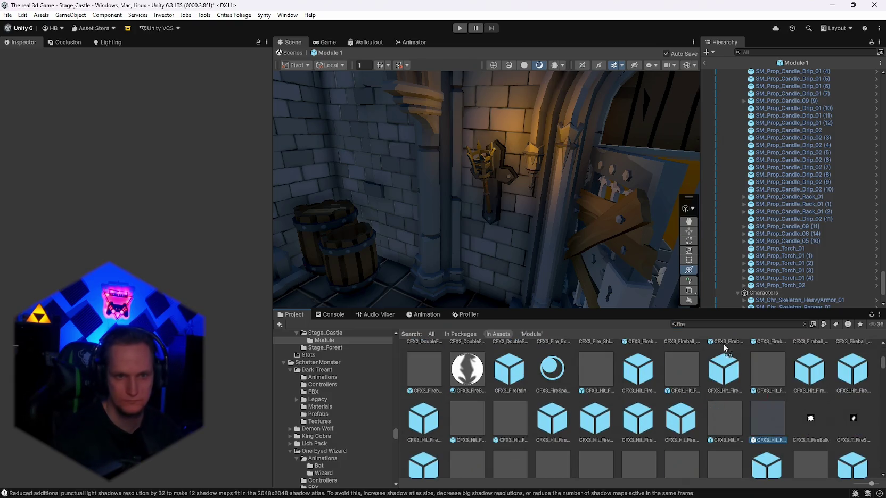
{"action": "mouse_move", "coordinate": [514, 227]}
{"action": "left_mouse_down"}
{"action": "mouse_move", "coordinate": [728, 219]}
{"action": "mouse_move", "coordinate": [145, 197]}
{"action": "mouse_move", "coordinate": [563, 198]}
{"action": "mouse_move", "coordinate": [616, 394]}
{"action": "left_mouse_up"}
{"action": "scroll", "coordinate": [616, 394], "scroll_direction": "down", "scroll_amount": 3}
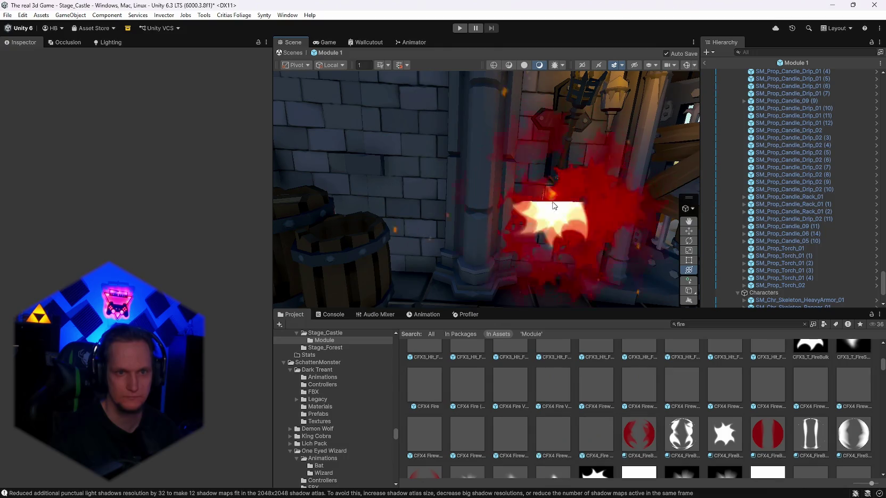
{"action": "scroll", "coordinate": [610, 430], "scroll_direction": "down", "scroll_amount": 10}
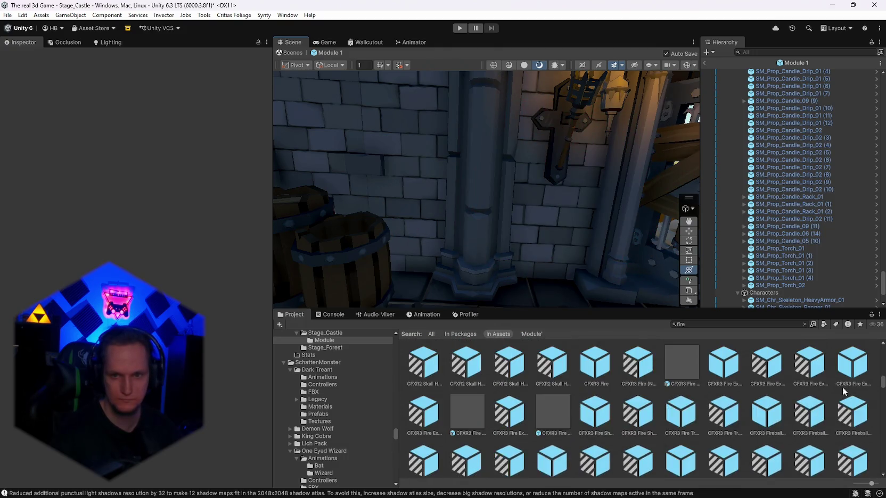
{"action": "scroll", "coordinate": [697, 425], "scroll_direction": "down", "scroll_amount": 10}
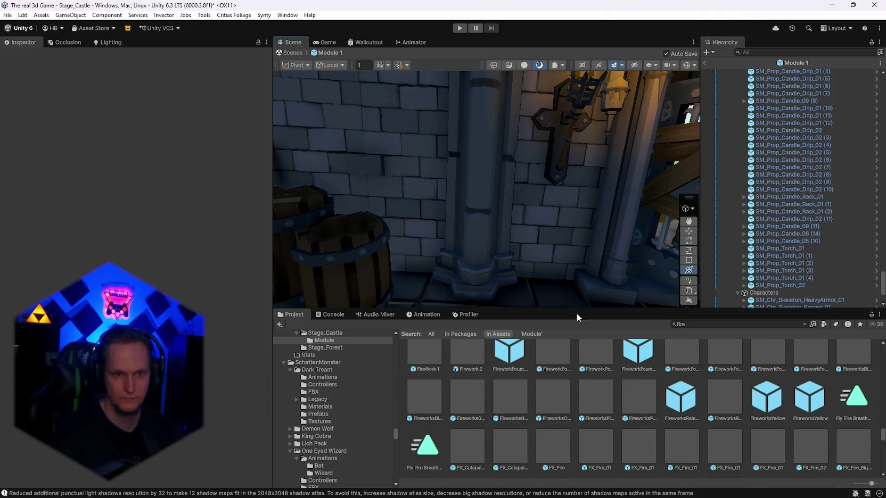
{"action": "scroll", "coordinate": [554, 390], "scroll_direction": "down", "scroll_amount": 5}
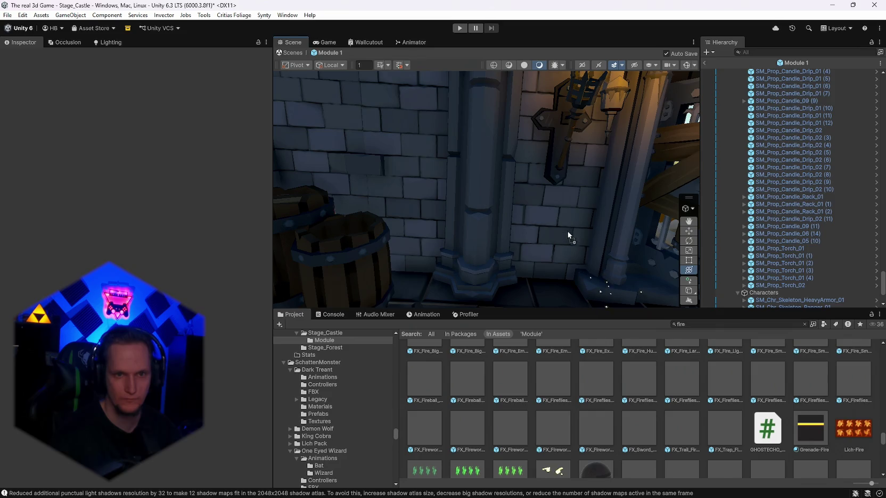
{"action": "scroll", "coordinate": [613, 384], "scroll_direction": "down", "scroll_amount": 3}
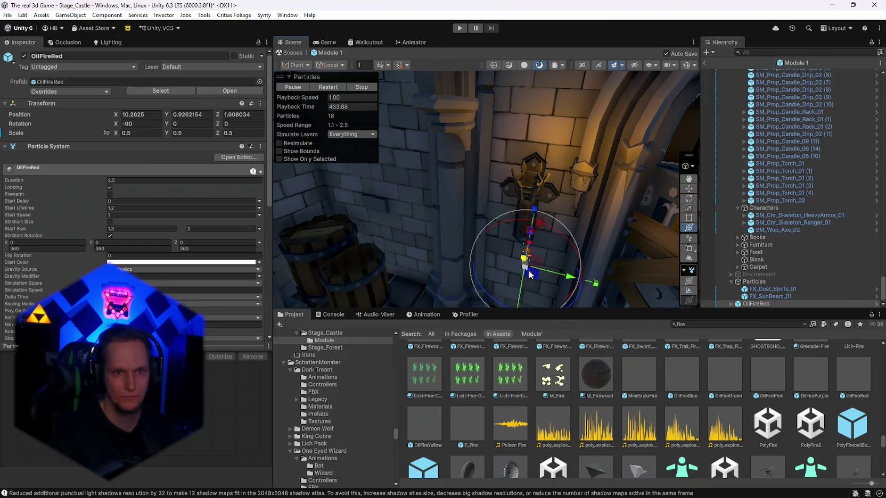
{"action": "key", "text": "ctrl+s"}
{"action": "mouse_move", "coordinate": [540, 159]}
{"action": "left_mouse_down"}
{"action": "mouse_move", "coordinate": [516, 195]}
{"action": "mouse_move", "coordinate": [503, 190]}
{"action": "left_mouse_up"}
{"action": "key", "text": "ctrl+s"}
{"action": "left_click_drag", "start_coordinate": [537, 154], "coordinate": [601, 164]}
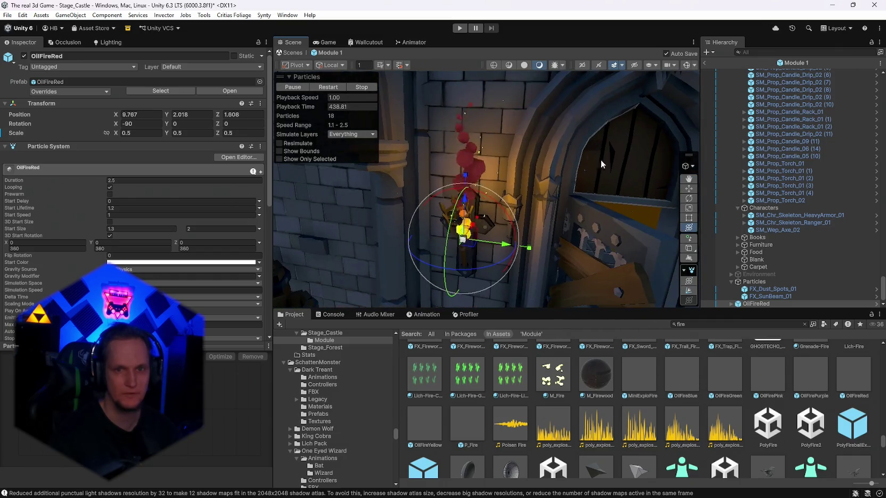
{"action": "left_click", "coordinate": [738, 305]}
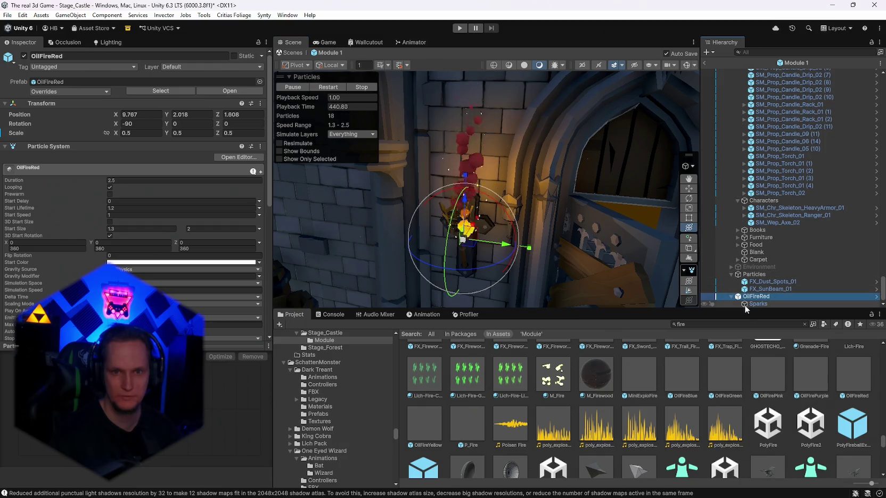
{"action": "scroll", "coordinate": [209, 261], "scroll_direction": "down", "scroll_amount": 10}
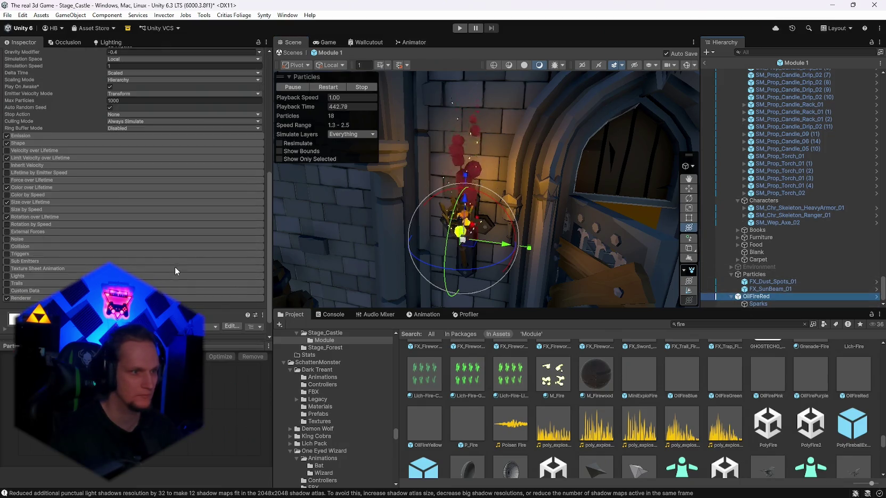
{"action": "left_click", "coordinate": [760, 304]}
{"action": "left_click", "coordinate": [756, 297]}
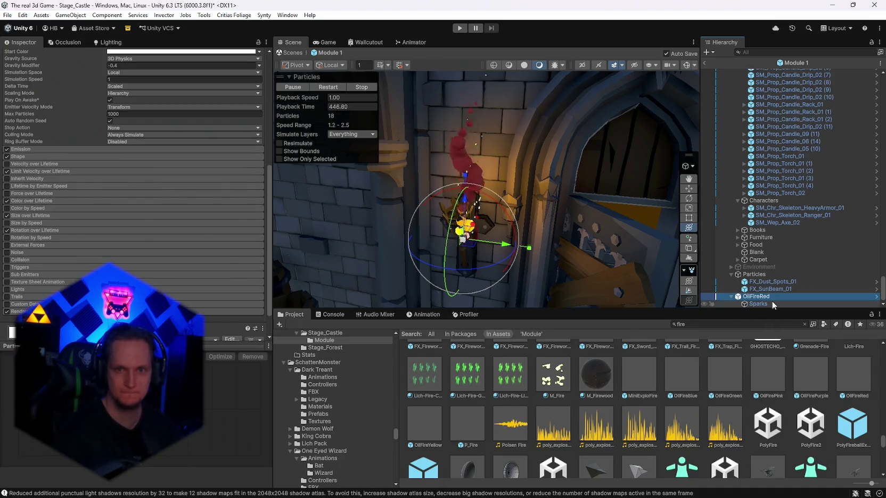
{"action": "key", "text": "Delete"}
{"action": "scroll", "coordinate": [615, 391], "scroll_direction": "down", "scroll_amount": 10}
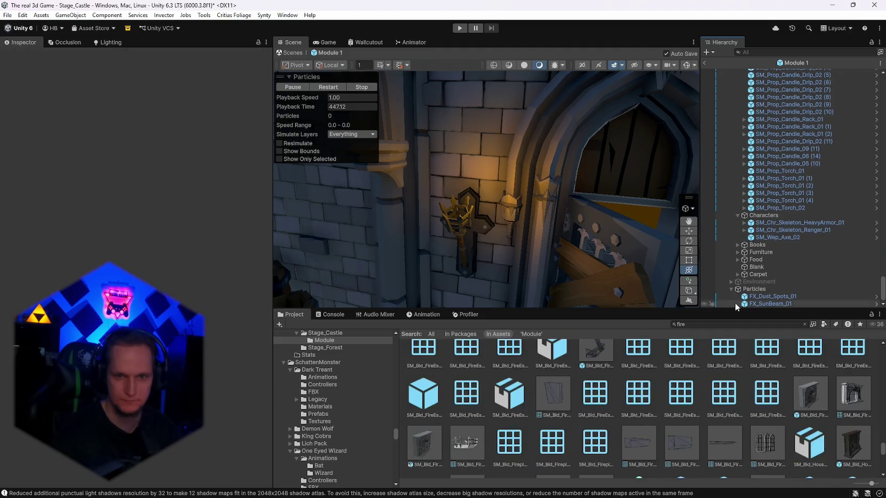
{"action": "scroll", "coordinate": [745, 431], "scroll_direction": "up", "scroll_amount": 10}
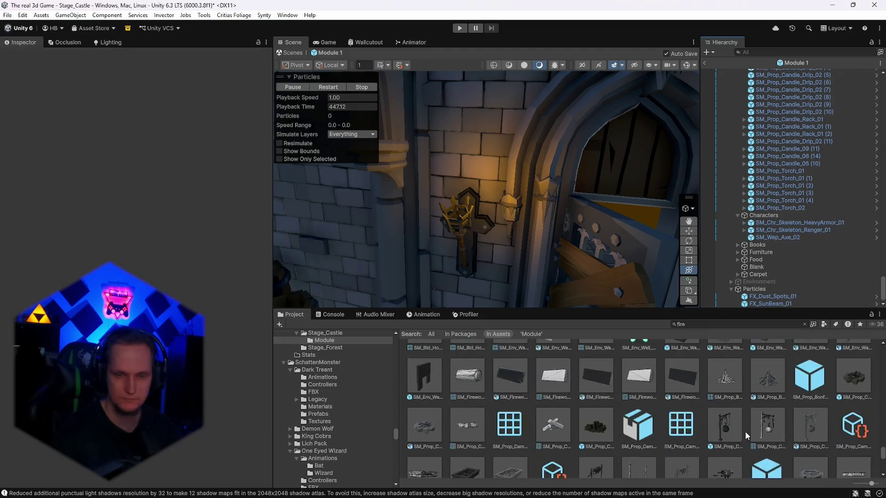
{"action": "scroll", "coordinate": [737, 435], "scroll_direction": "down", "scroll_amount": 5}
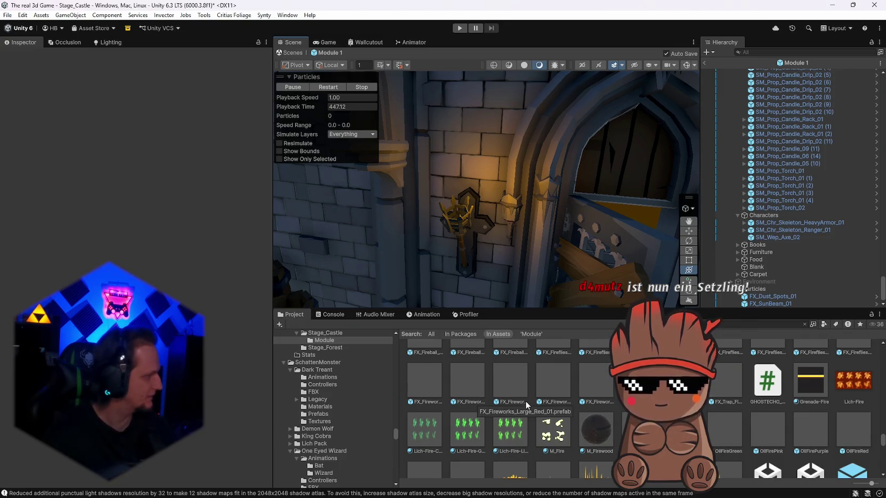
{"action": "scroll", "coordinate": [808, 394], "scroll_direction": "up", "scroll_amount": 2}
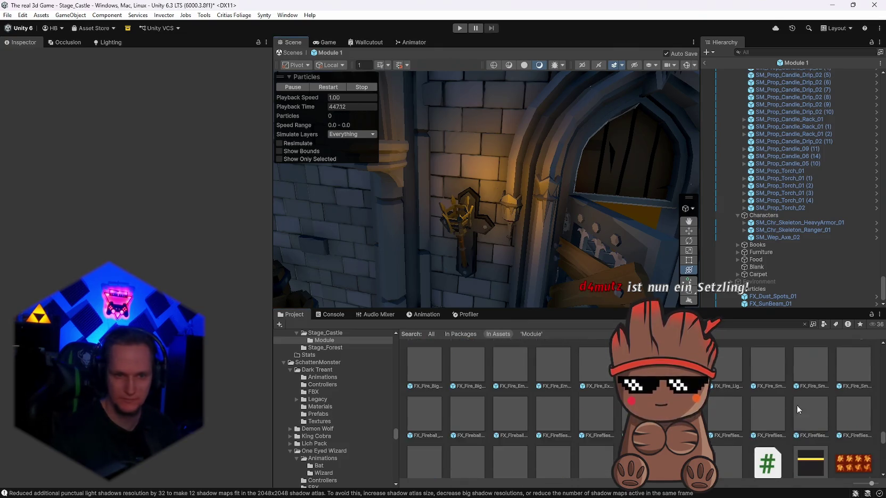
{"action": "scroll", "coordinate": [533, 398], "scroll_direction": "up", "scroll_amount": 2}
{"action": "scroll", "coordinate": [487, 414], "scroll_direction": "up", "scroll_amount": 2}
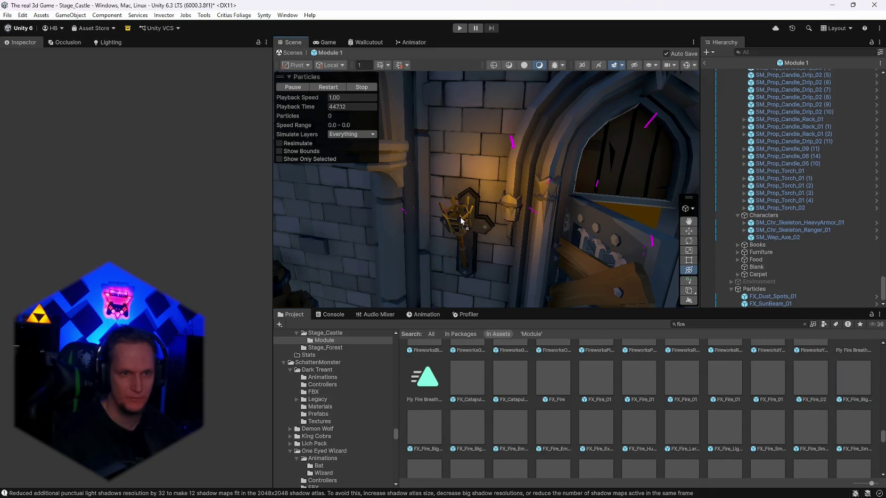
{"action": "scroll", "coordinate": [550, 400], "scroll_direction": "down", "scroll_amount": 3}
{"action": "left_click_drag", "start_coordinate": [426, 395], "coordinate": [468, 227]}
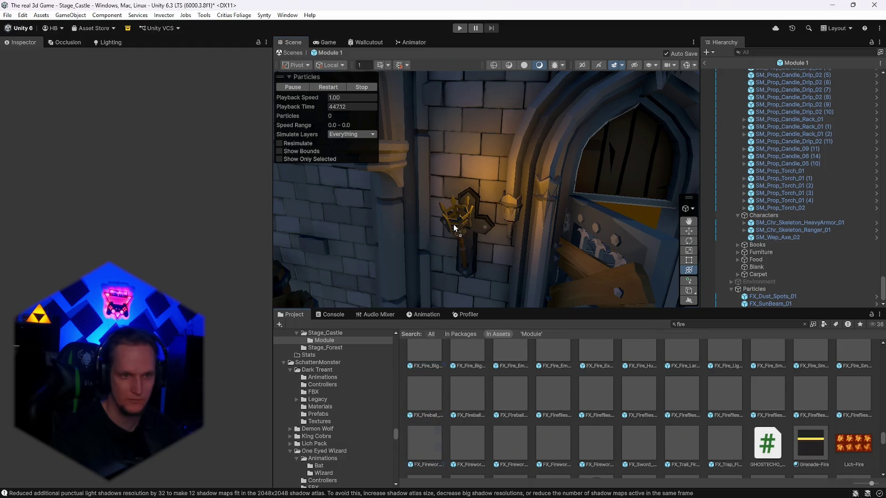
{"action": "scroll", "coordinate": [598, 385], "scroll_direction": "down", "scroll_amount": 1}
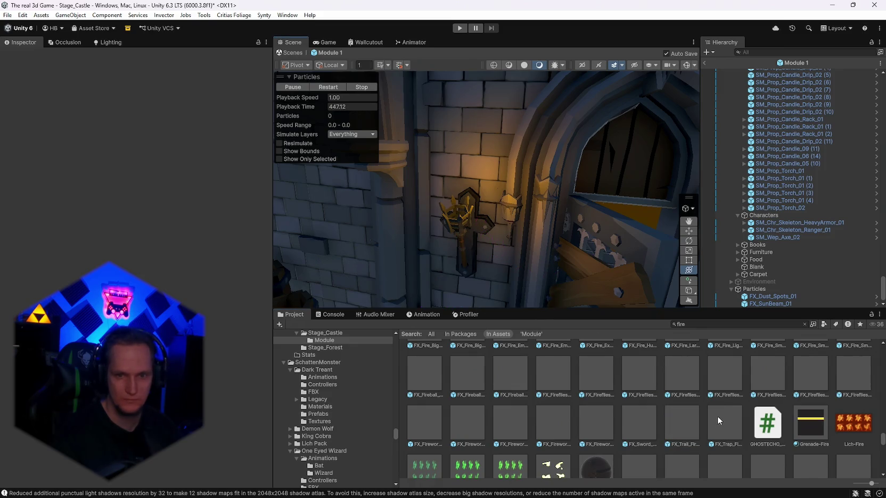
{"action": "scroll", "coordinate": [717, 421], "scroll_direction": "down", "scroll_amount": 2}
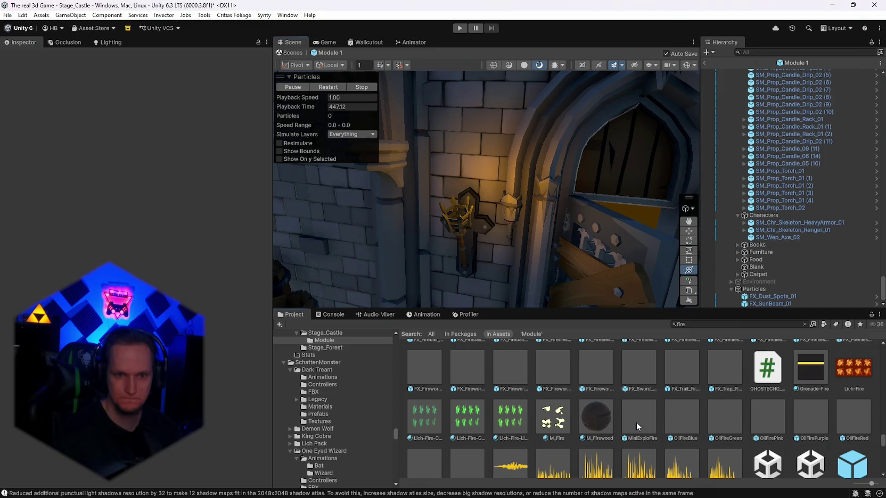
{"action": "left_click", "coordinate": [7, 15]}
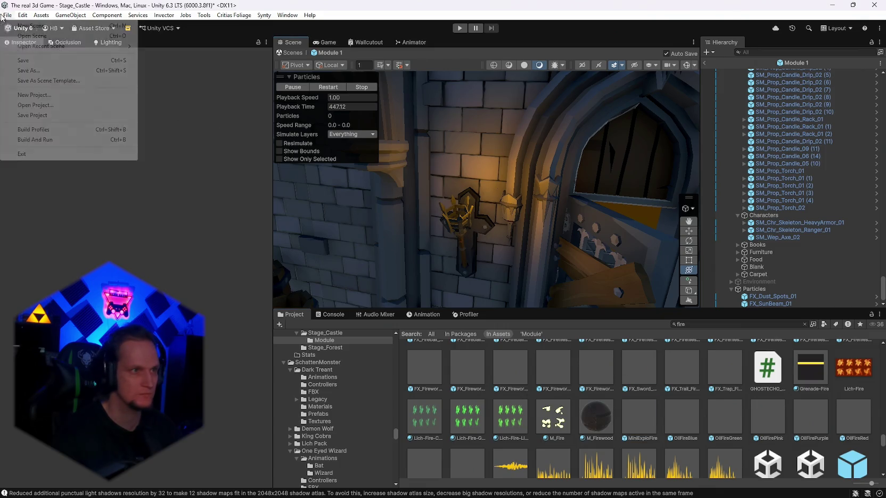
- Open the Stage_Hub scene, saving the castle scene first
{"action": "mouse_move", "coordinate": [35, 48]}
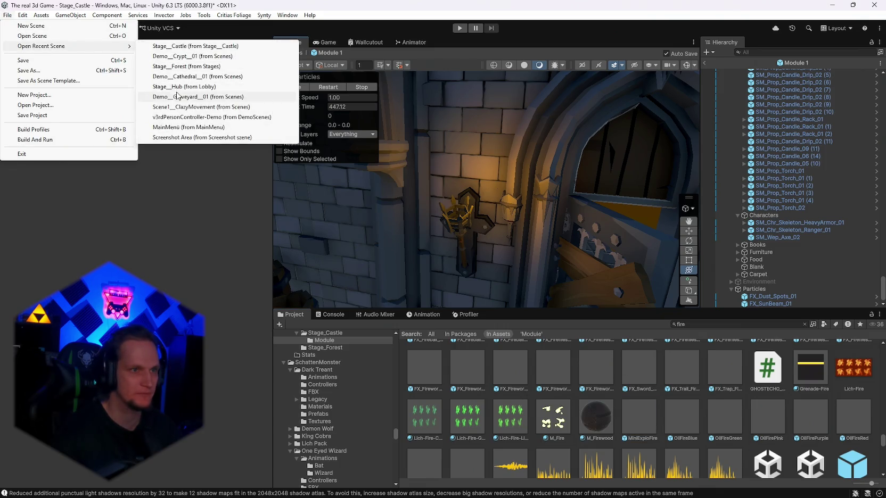
{"action": "left_click", "coordinate": [178, 96]}
{"action": "left_click", "coordinate": [419, 271]}
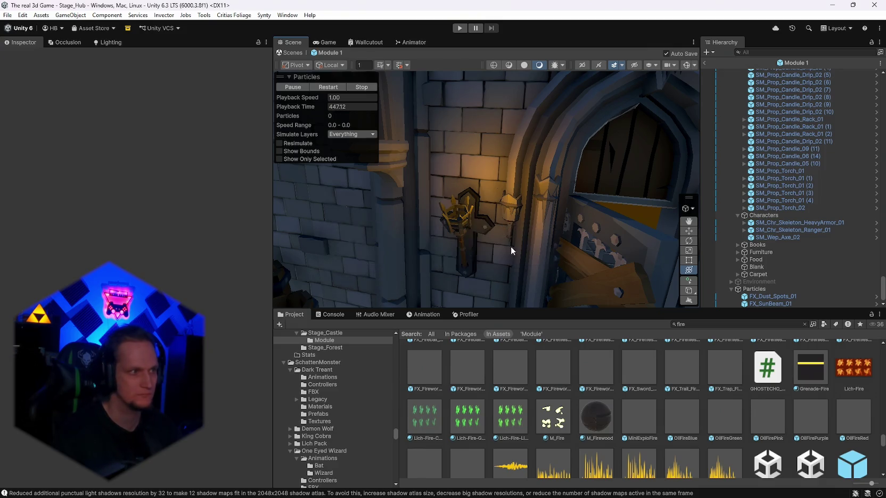
{"action": "double_click", "coordinate": [758, 68]}
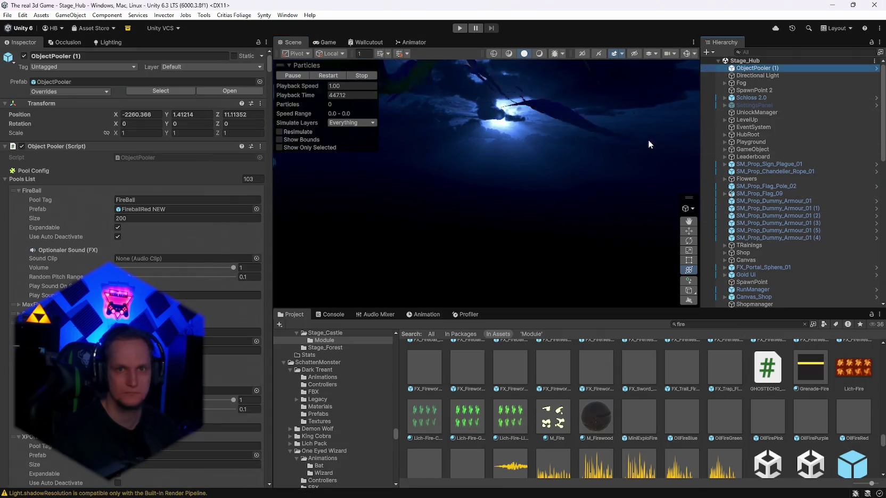
{"action": "key", "text": "w"}
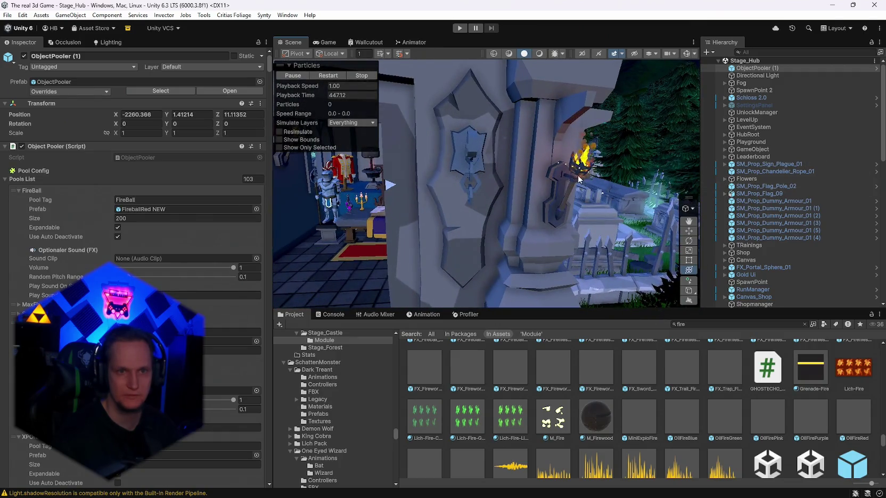
- Select the ornate torch SM_Prop_Torch_Ornate_02 (5) holding the TorchRed fire
{"action": "left_click", "coordinate": [562, 182]}
{"action": "scroll", "coordinate": [794, 221], "scroll_direction": "down", "scroll_amount": 3}
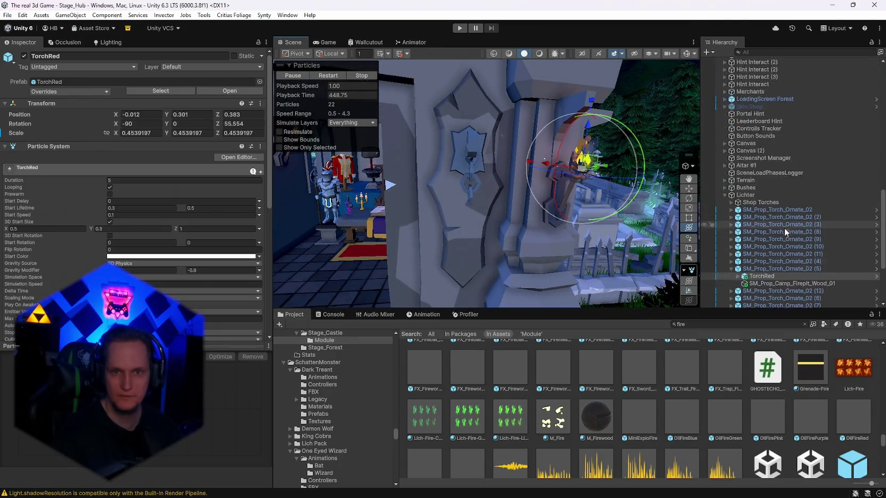
{"action": "left_click", "coordinate": [777, 241]}
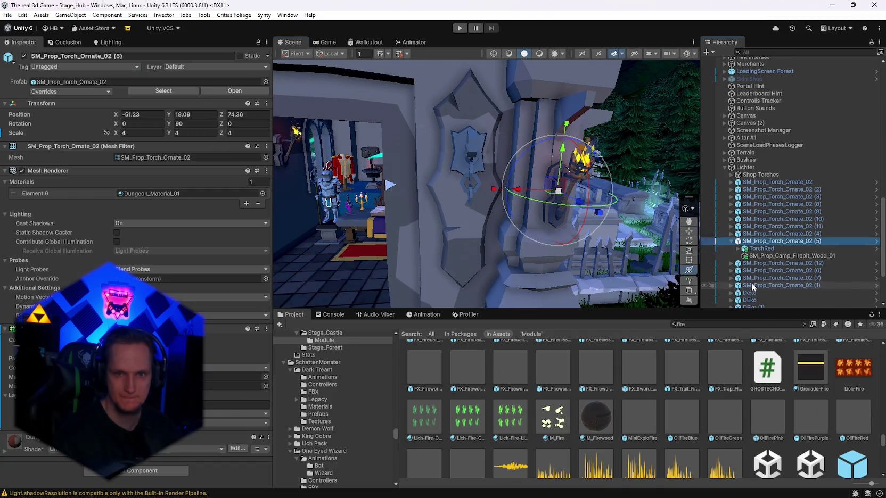
{"action": "scroll", "coordinate": [477, 379], "scroll_direction": "up", "scroll_amount": 5}
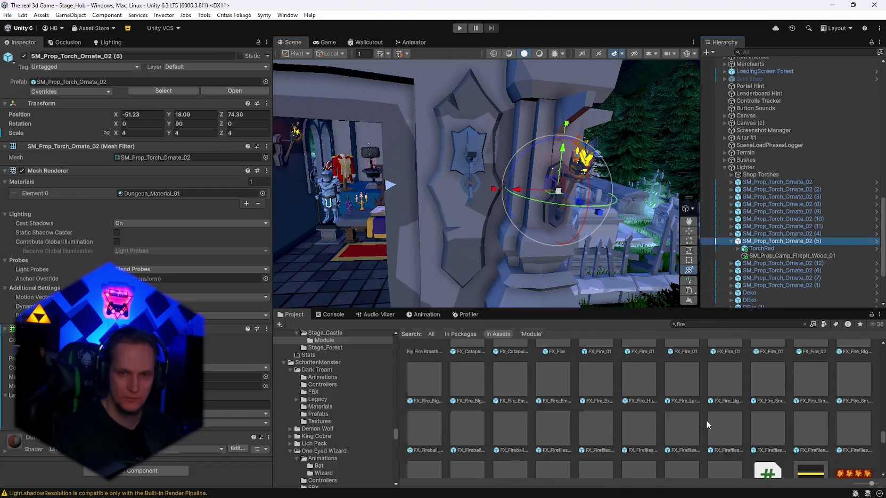
- Save the ornate torch as an Original Prefab in the Stage_Castle folder
{"action": "left_click", "coordinate": [717, 323]}
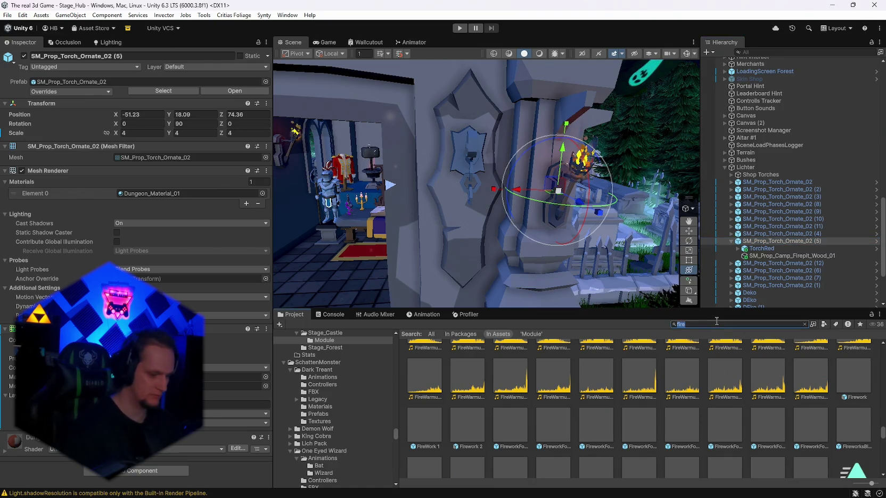
{"action": "type", "text": "stage_cas"}
{"action": "left_click", "coordinate": [417, 373]}
{"action": "double_click", "coordinate": [417, 372]}
{"action": "mouse_move", "coordinate": [751, 242]}
{"action": "left_mouse_down"}
{"action": "mouse_move", "coordinate": [581, 379]}
{"action": "mouse_move", "coordinate": [538, 391]}
{"action": "left_mouse_up"}
{"action": "left_click", "coordinate": [404, 266]}
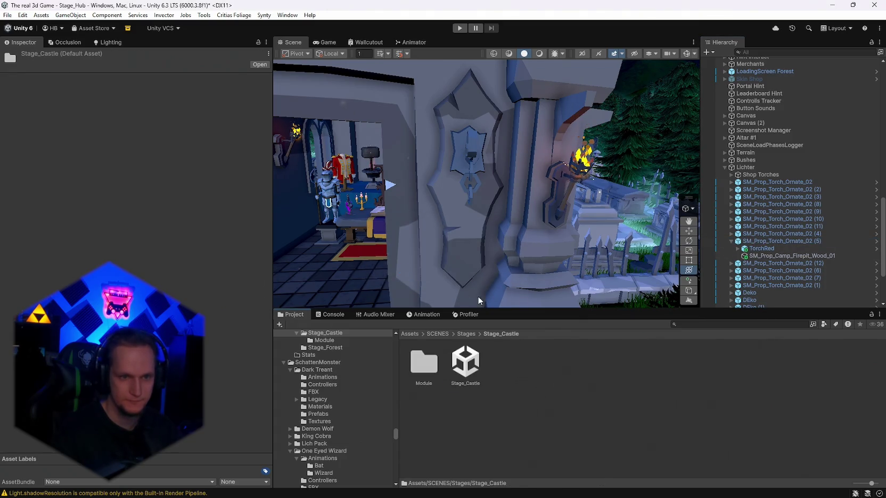
{"action": "mouse_move", "coordinate": [453, 234]}
{"action": "left_mouse_down"}
{"action": "mouse_move", "coordinate": [443, 222]}
{"action": "mouse_move", "coordinate": [532, 226]}
{"action": "left_mouse_up"}
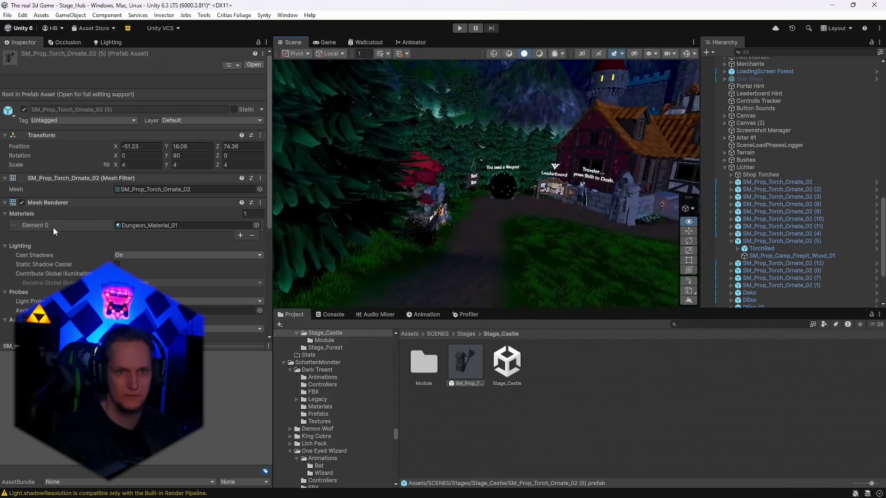
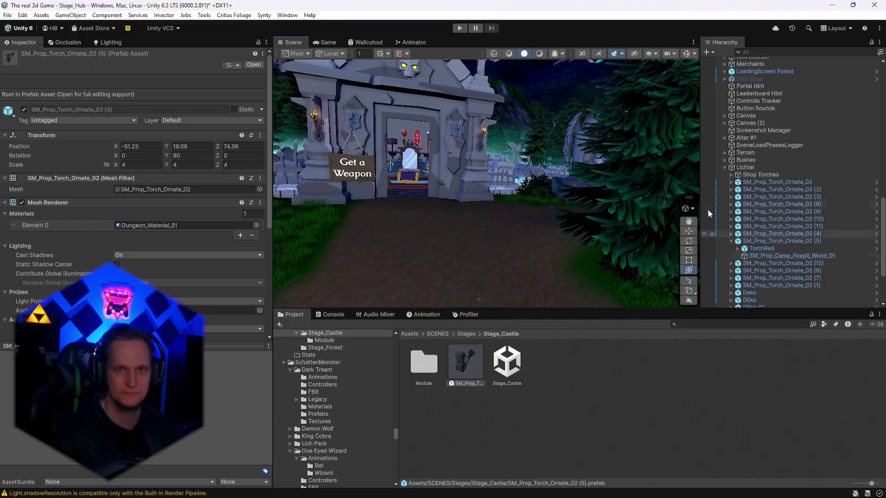
- Open the Stage_Castle scene from recent scenes, saving the pending Stage_Hub changes
{"action": "left_click", "coordinate": [8, 15]}
{"action": "mouse_move", "coordinate": [58, 47]}
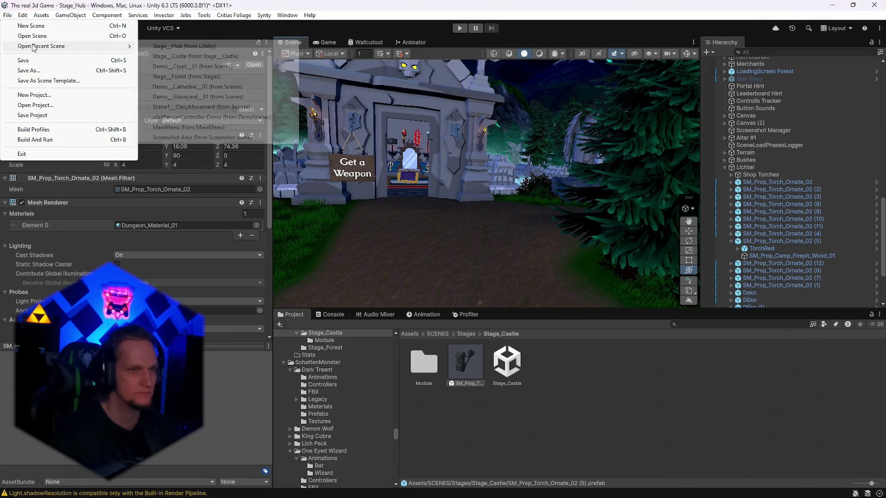
{"action": "left_click", "coordinate": [191, 56]}
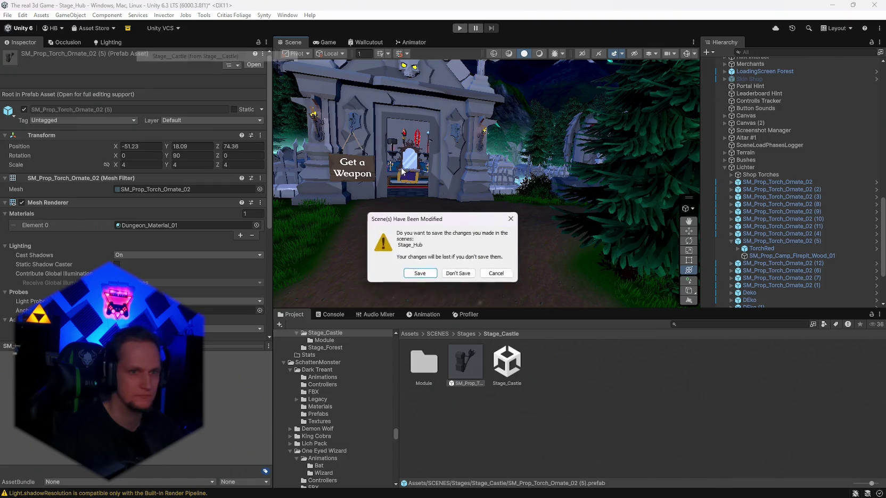
{"action": "left_click", "coordinate": [422, 273]}
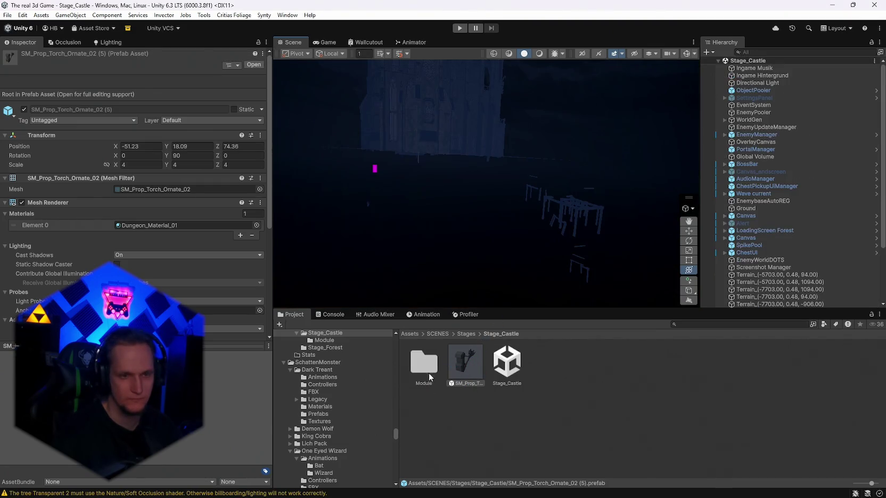
- Open the Module 1 prefab and delete the old wall torch beside the gothic door
{"action": "double_click", "coordinate": [428, 372]}
{"action": "double_click", "coordinate": [424, 366]}
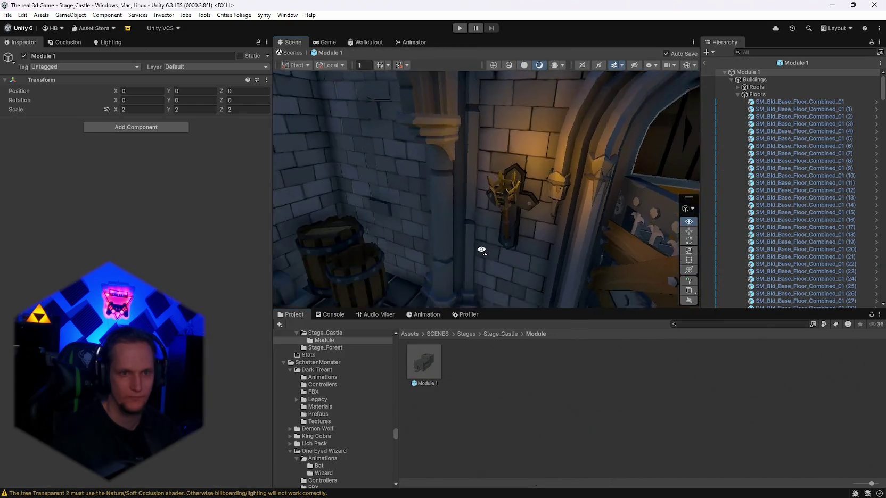
{"action": "left_click", "coordinate": [498, 215]}
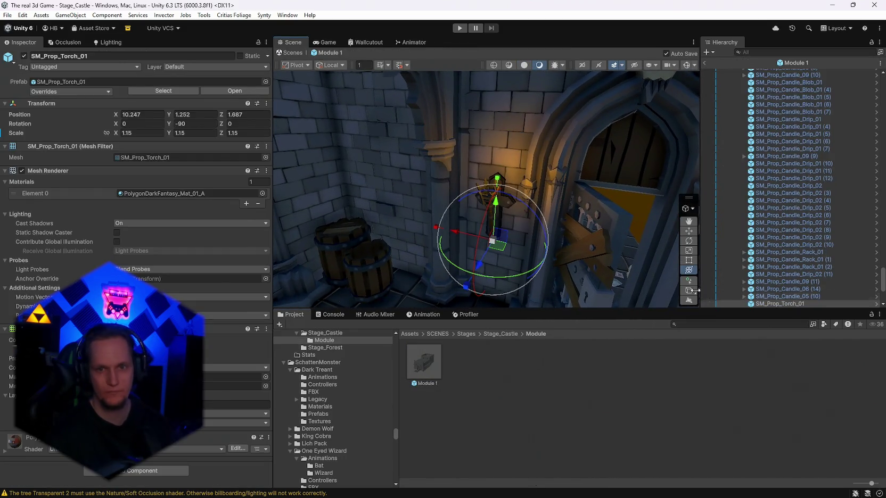
{"action": "scroll", "coordinate": [780, 301], "scroll_direction": "down", "scroll_amount": 2}
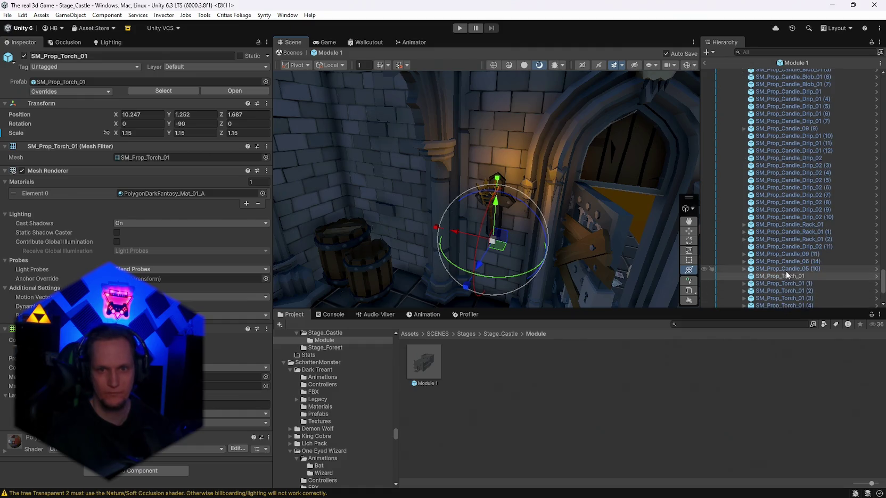
{"action": "key", "text": "Delete"}
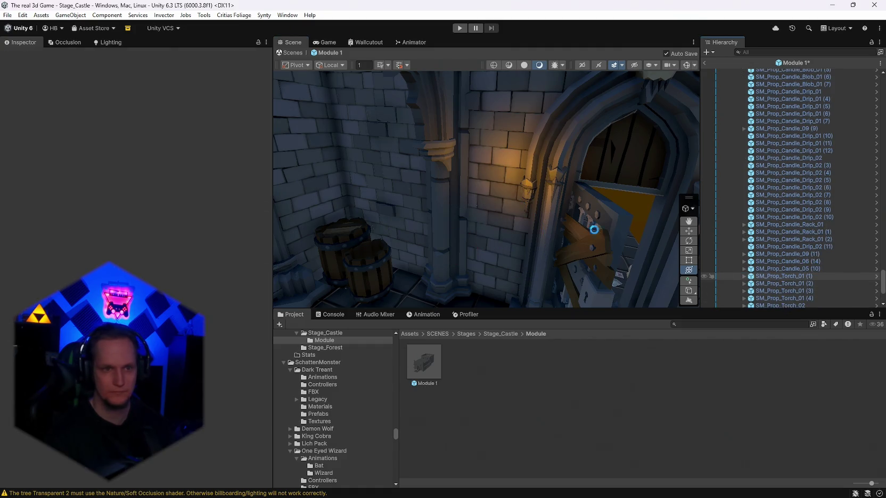
- Place a test ornate torch on the door wall, inspect it, then delete it
{"action": "left_click", "coordinate": [503, 334]}
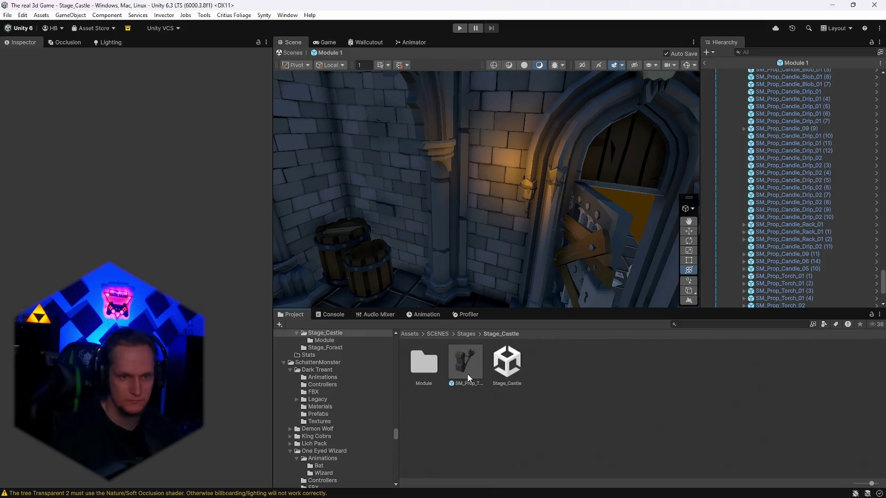
{"action": "mouse_move", "coordinate": [466, 371]}
{"action": "left_mouse_down"}
{"action": "mouse_move", "coordinate": [494, 216]}
{"action": "mouse_move", "coordinate": [288, 234]}
{"action": "mouse_move", "coordinate": [108, 223]}
{"action": "mouse_move", "coordinate": [202, 237]}
{"action": "left_mouse_up"}
{"action": "left_click_drag", "start_coordinate": [566, 226], "coordinate": [567, 193]}
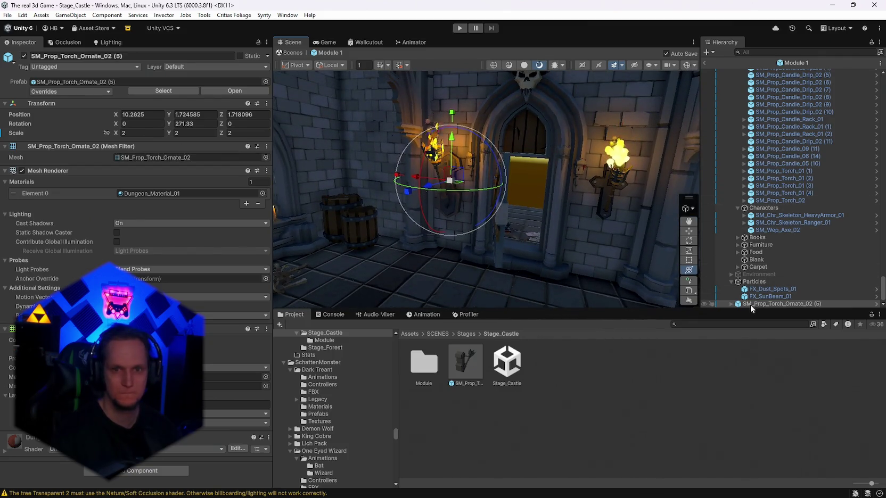
{"action": "left_click_drag", "start_coordinate": [620, 220], "coordinate": [563, 233]}
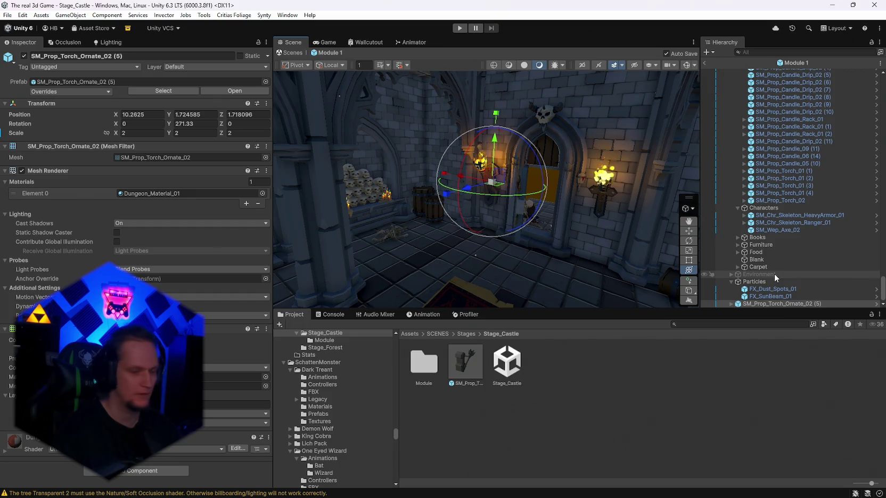
{"action": "left_click", "coordinate": [766, 297]}
{"action": "left_click", "coordinate": [765, 302]}
{"action": "key", "text": "Delete"}
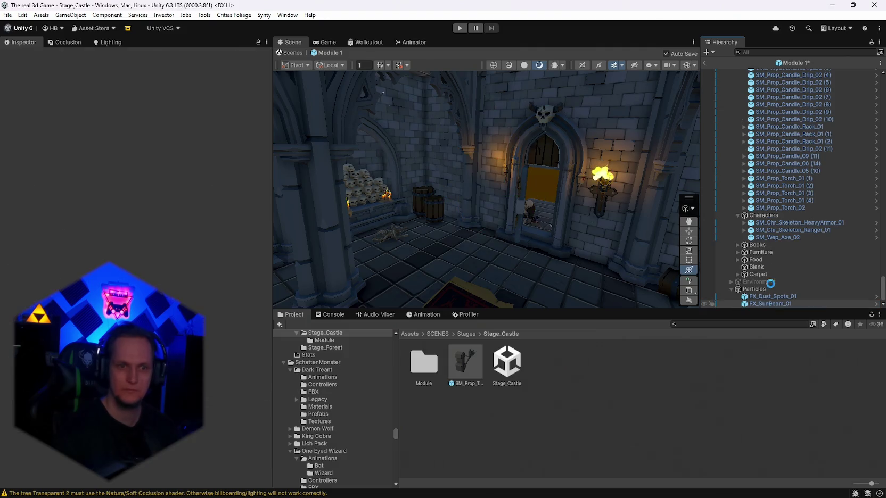
{"action": "scroll", "coordinate": [786, 252], "scroll_direction": "up", "scroll_amount": 10}
{"action": "left_click_drag", "start_coordinate": [881, 271], "coordinate": [882, 80]}
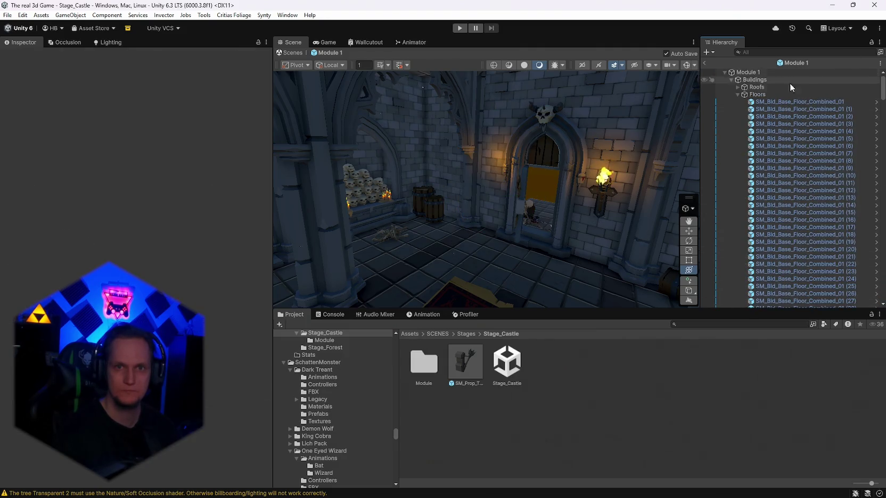
- Set the Module 1 root object's scale to 3 on X, Y and Z
{"action": "left_click", "coordinate": [748, 72]}
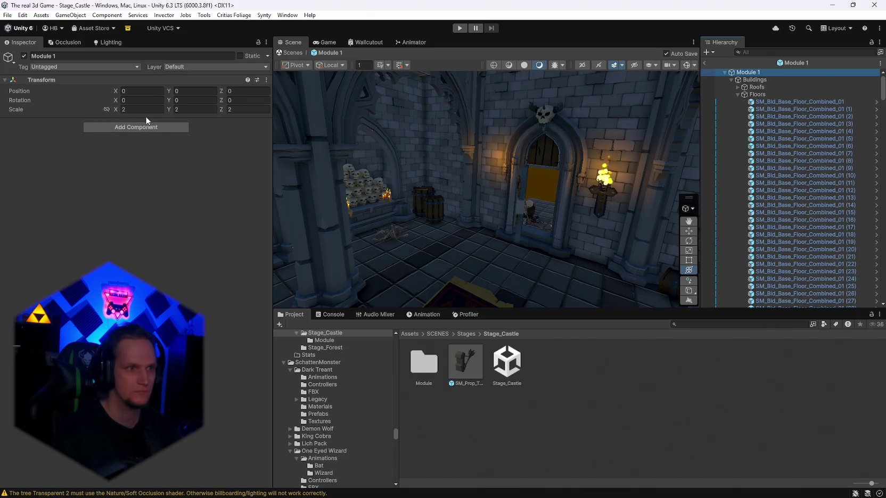
{"action": "left_click", "coordinate": [145, 112]}
{"action": "type", "text": "3"}
{"action": "key", "text": "Tab"}
{"action": "type", "text": "3"}
{"action": "left_click", "coordinate": [249, 109]}
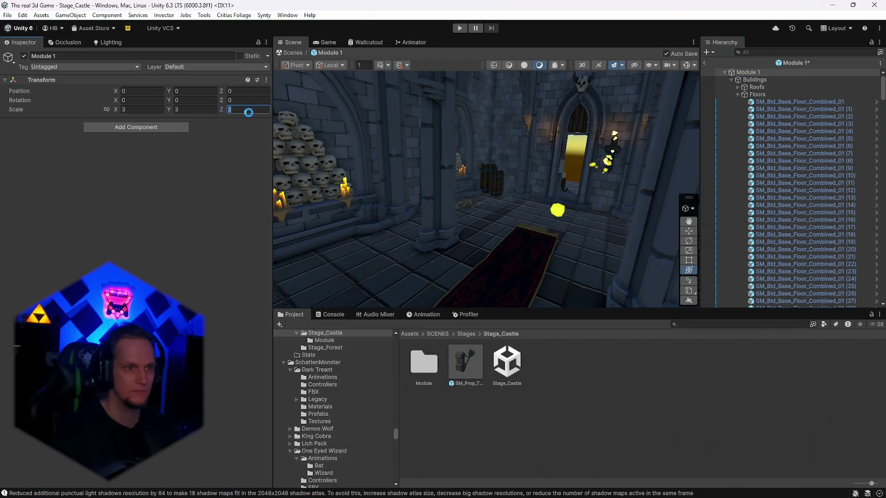
{"action": "type", "text": "3"}
{"action": "key", "text": "Return"}
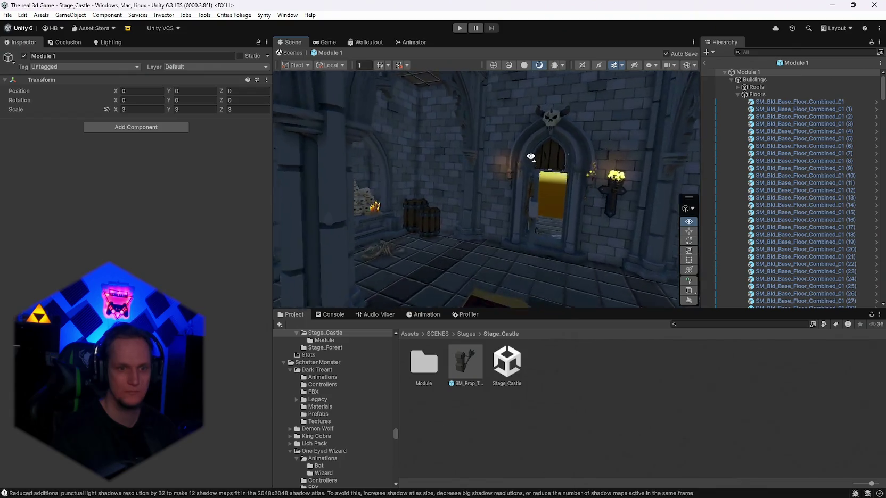
- Mount an ornate torch beside the door facing outward, then return to Stage_Castle
{"action": "mouse_move", "coordinate": [499, 194]}
{"action": "left_mouse_down"}
{"action": "mouse_move", "coordinate": [514, 199]}
{"action": "mouse_move", "coordinate": [219, 180]}
{"action": "left_mouse_up"}
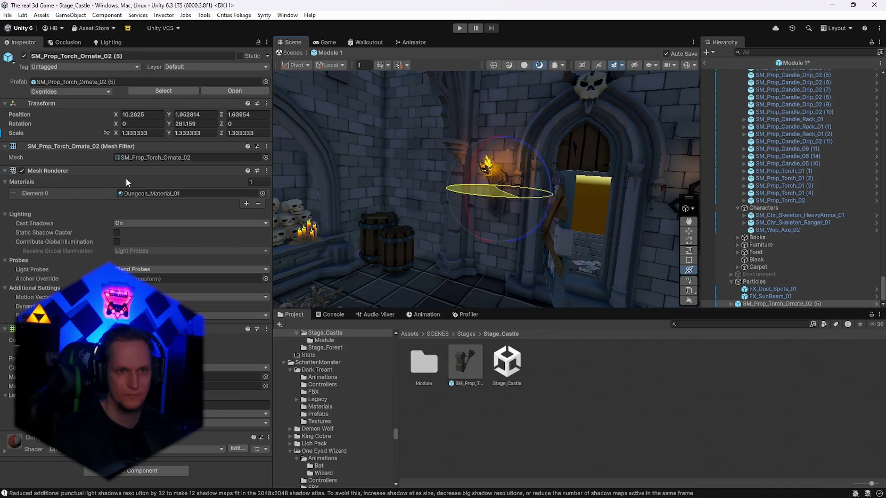
{"action": "left_click_drag", "start_coordinate": [142, 179], "coordinate": [147, 180]}
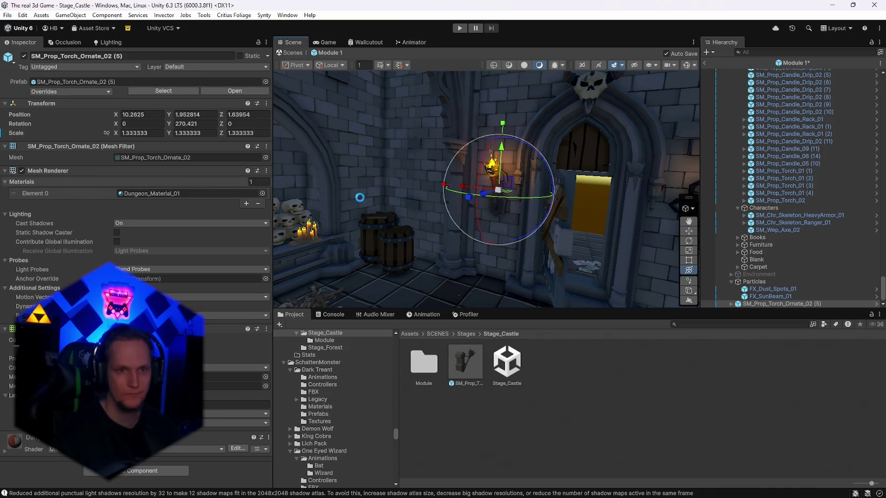
{"action": "left_click", "coordinate": [705, 63]}
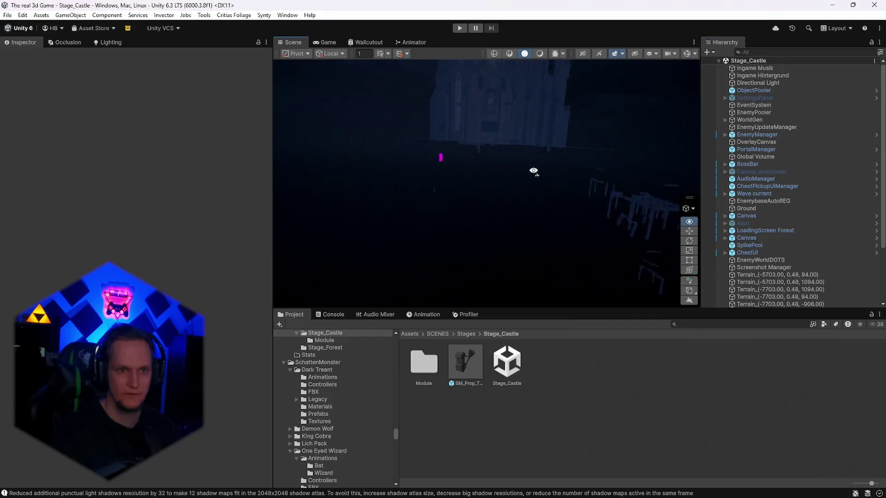
- Place a Module 1 instance into the Stage_Castle scene from the Module folder
{"action": "double_click", "coordinate": [754, 89]}
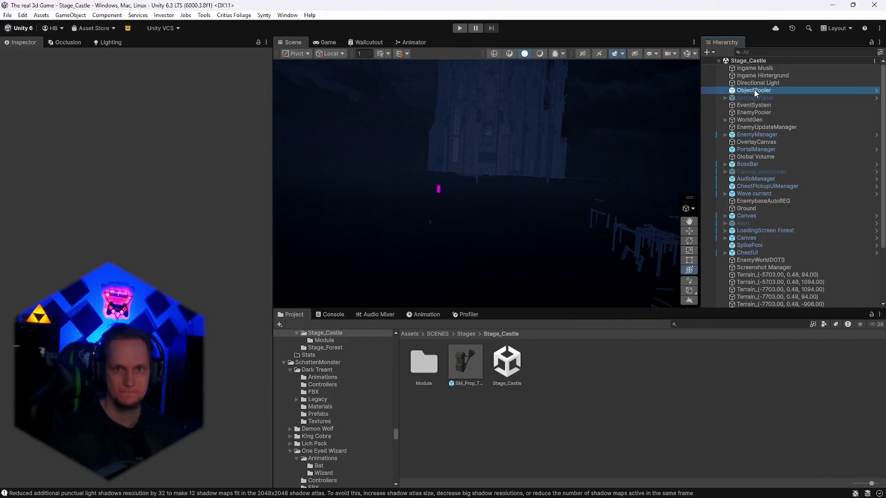
{"action": "left_click_drag", "start_coordinate": [563, 142], "coordinate": [535, 205]}
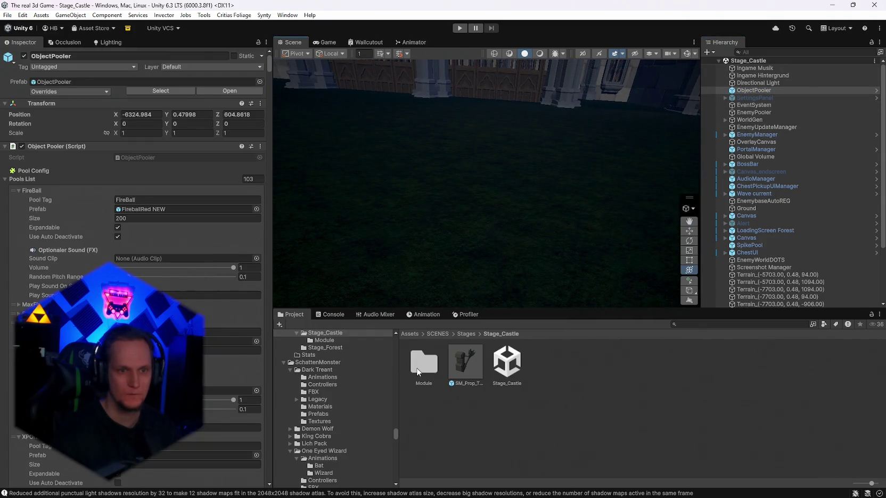
{"action": "double_click", "coordinate": [418, 368]}
{"action": "mouse_move", "coordinate": [460, 172]}
{"action": "left_mouse_down"}
{"action": "mouse_move", "coordinate": [447, 197]}
{"action": "mouse_move", "coordinate": [409, 214]}
{"action": "mouse_move", "coordinate": [474, 231]}
{"action": "mouse_move", "coordinate": [659, 345]}
{"action": "mouse_move", "coordinate": [585, 267]}
{"action": "mouse_move", "coordinate": [409, 164]}
{"action": "mouse_move", "coordinate": [560, 266]}
{"action": "mouse_move", "coordinate": [698, 328]}
{"action": "left_mouse_up"}
{"action": "type", "text": "play"}
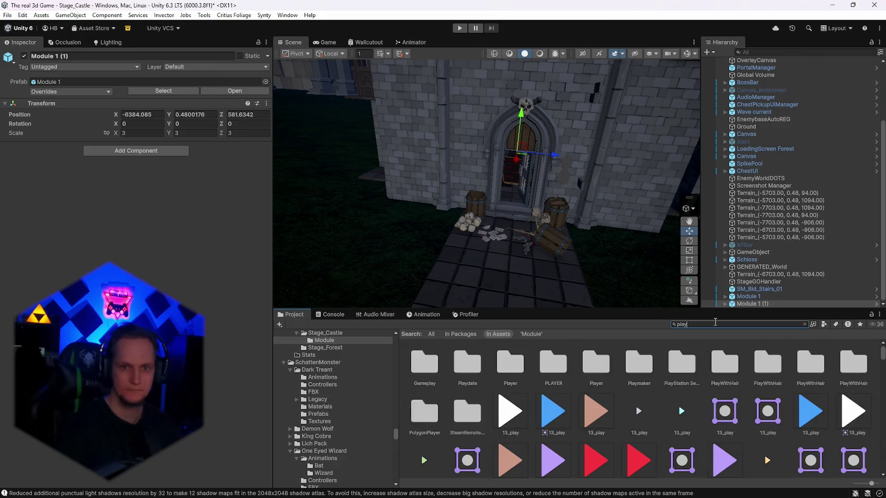
- Stand the MainPlayer prefab in front of the gothic door, lowered to Y -0.92
{"action": "type", "text": "er"}
{"action": "scroll", "coordinate": [699, 410], "scroll_direction": "down", "scroll_amount": 3}
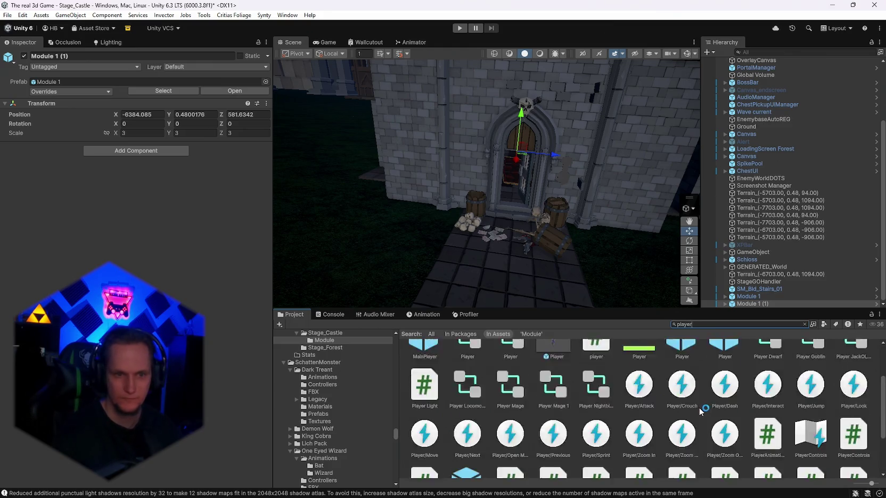
{"action": "scroll", "coordinate": [699, 408], "scroll_direction": "up", "scroll_amount": 2}
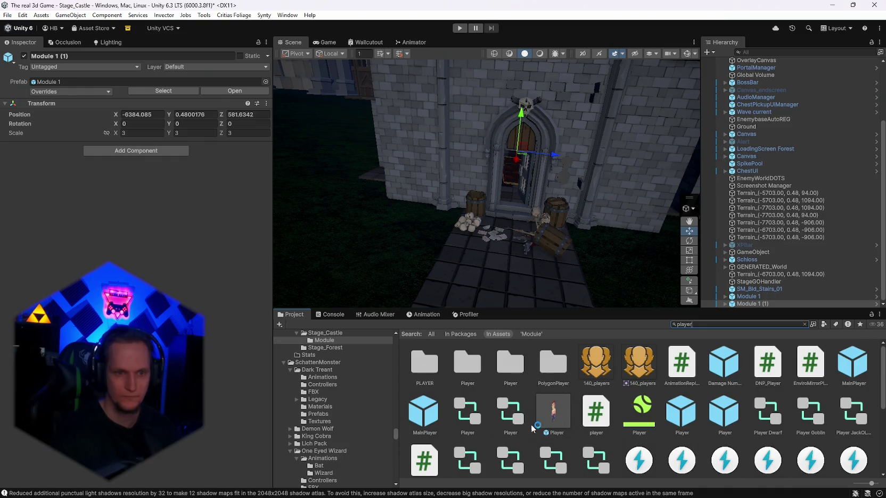
{"action": "scroll", "coordinate": [533, 429], "scroll_direction": "down", "scroll_amount": 1}
{"action": "left_click", "coordinate": [467, 384]}
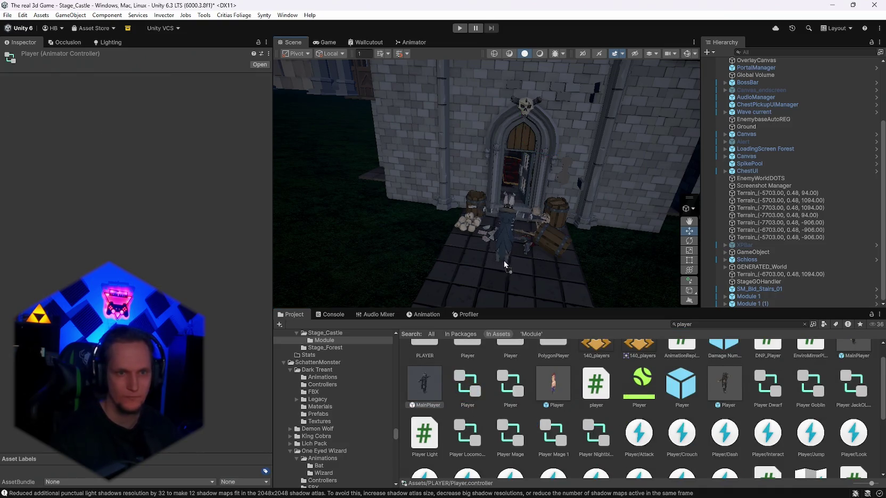
{"action": "scroll", "coordinate": [759, 426], "scroll_direction": "up", "scroll_amount": 1}
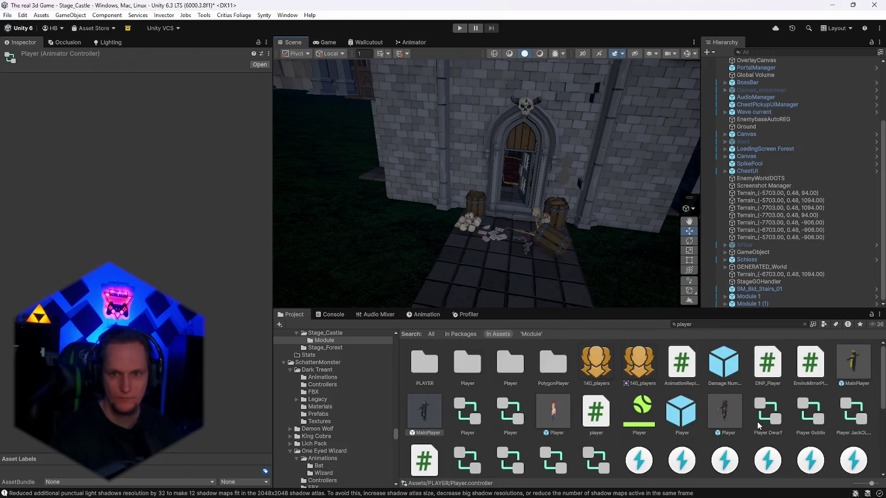
{"action": "left_click_drag", "start_coordinate": [851, 374], "coordinate": [511, 272]}
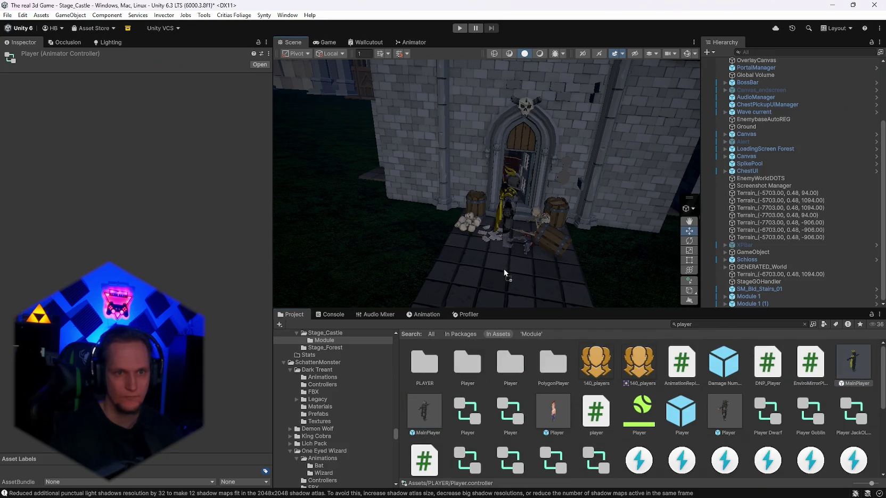
{"action": "left_click_drag", "start_coordinate": [563, 255], "coordinate": [554, 261]}
{"action": "scroll", "coordinate": [490, 287], "scroll_direction": "up", "scroll_amount": 3}
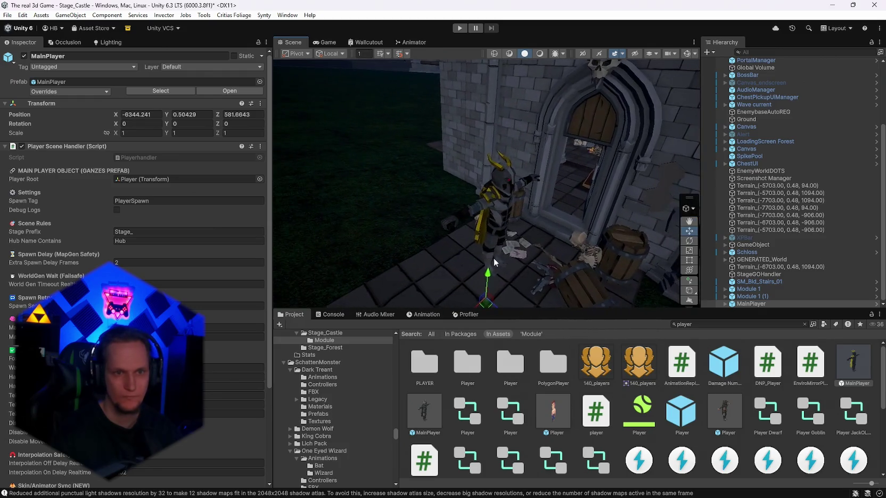
{"action": "left_click_drag", "start_coordinate": [490, 287], "coordinate": [491, 312]}
{"action": "scroll", "coordinate": [586, 266], "scroll_direction": "down", "scroll_amount": 2}
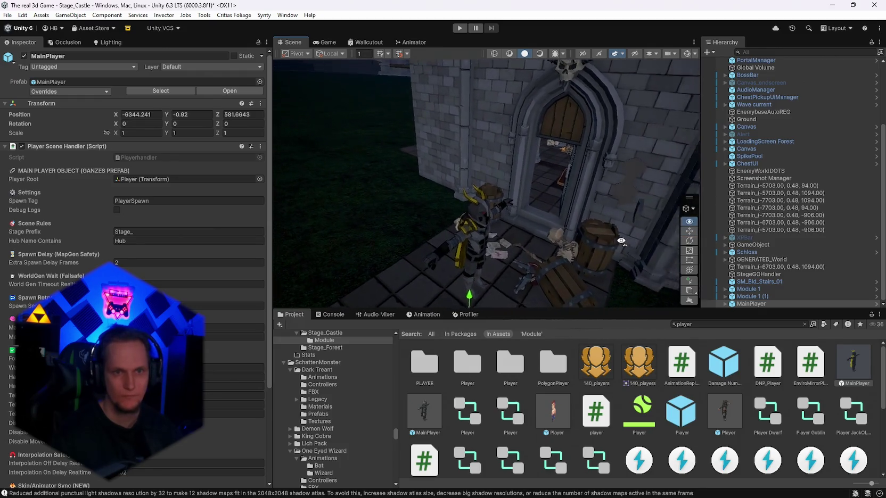
- Delete the original Module 1 instance, keeping the placed Module 1 (1)
{"action": "left_click", "coordinate": [748, 297]}
{"action": "left_click", "coordinate": [741, 290]}
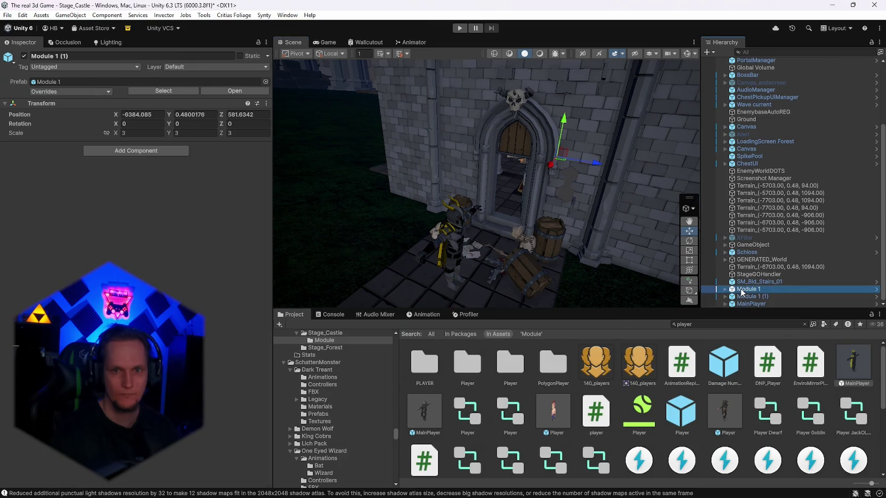
{"action": "left_click", "coordinate": [743, 296]}
{"action": "left_click", "coordinate": [744, 290]}
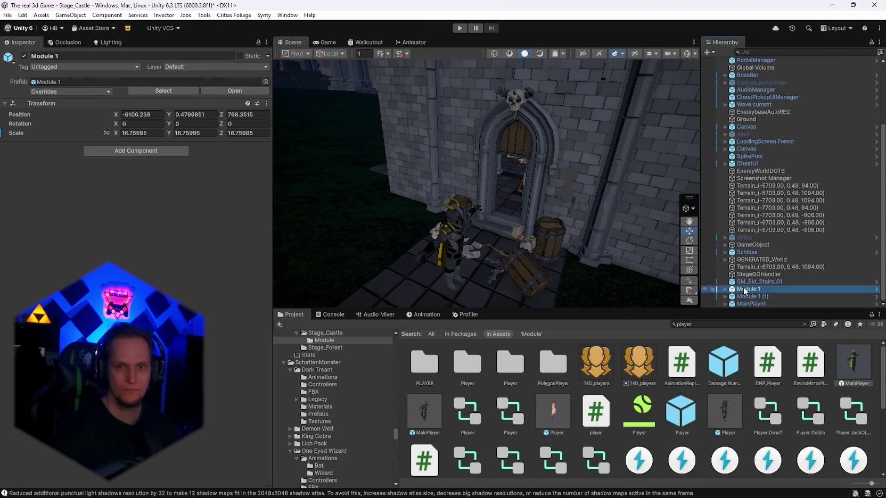
{"action": "key", "text": "Delete"}
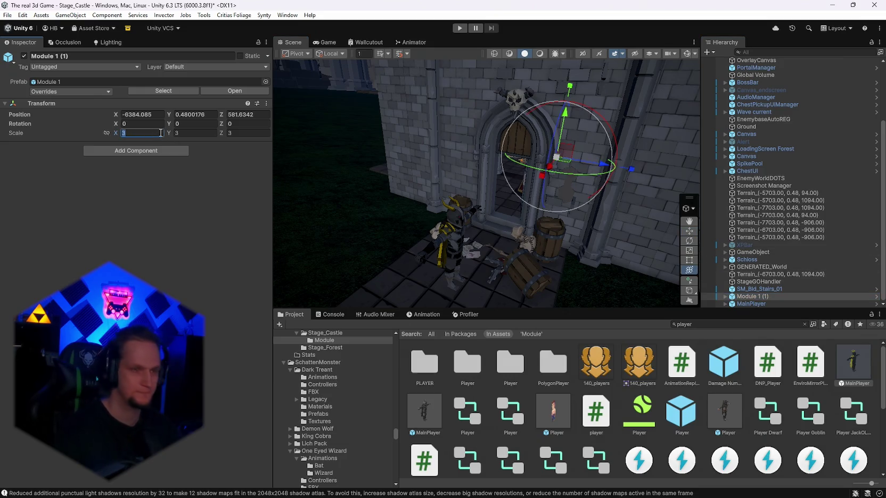
- Set the Module 1 instance's scale to 5 on X, Y and Z
{"action": "left_click", "coordinate": [141, 132]}
{"action": "type", "text": "5"}
{"action": "left_click", "coordinate": [192, 134]}
{"action": "type", "text": "5"}
{"action": "left_click", "coordinate": [237, 133]}
{"action": "type", "text": "5"}
{"action": "key", "text": "Return"}
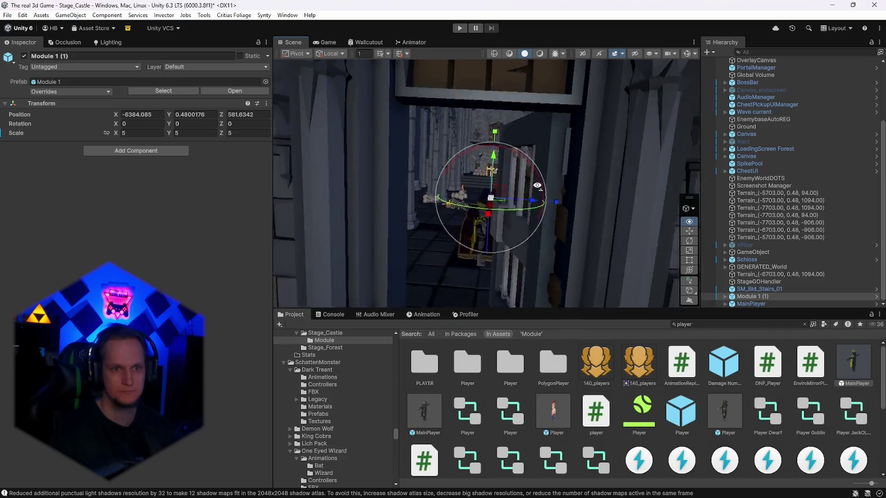
{"action": "mouse_move", "coordinate": [542, 192]}
{"action": "left_mouse_down"}
{"action": "mouse_move", "coordinate": [703, 207]}
{"action": "mouse_move", "coordinate": [872, 197]}
{"action": "mouse_move", "coordinate": [499, 178]}
{"action": "mouse_move", "coordinate": [536, 187]}
{"action": "mouse_move", "coordinate": [347, 213]}
{"action": "mouse_move", "coordinate": [554, 237]}
{"action": "mouse_move", "coordinate": [655, 233]}
{"action": "mouse_move", "coordinate": [451, 253]}
{"action": "mouse_move", "coordinate": [612, 252]}
{"action": "mouse_move", "coordinate": [562, 189]}
{"action": "left_mouse_up"}
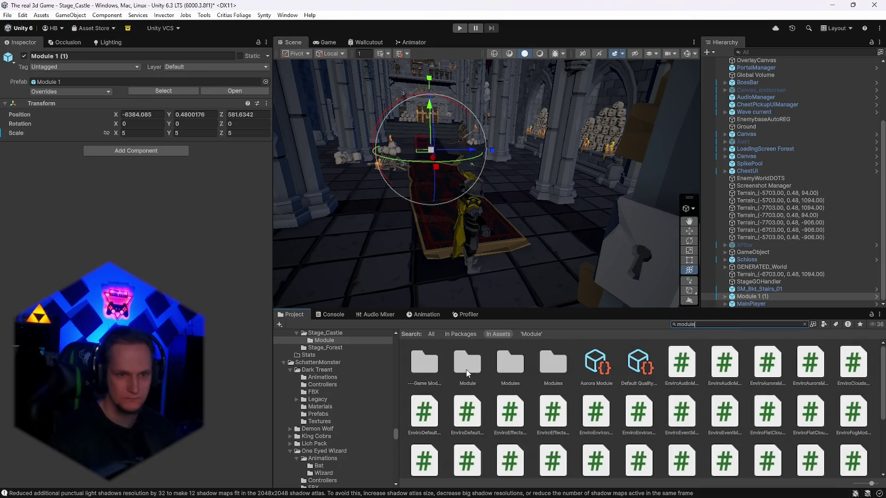
- Open the Module 1 prefab from the Module folder for editing
{"action": "double_click", "coordinate": [465, 369]}
{"action": "double_click", "coordinate": [424, 364]}
{"action": "mouse_move", "coordinate": [526, 232]}
{"action": "left_mouse_down"}
{"action": "mouse_move", "coordinate": [609, 210]}
{"action": "mouse_move", "coordinate": [776, 132]}
{"action": "left_mouse_up"}
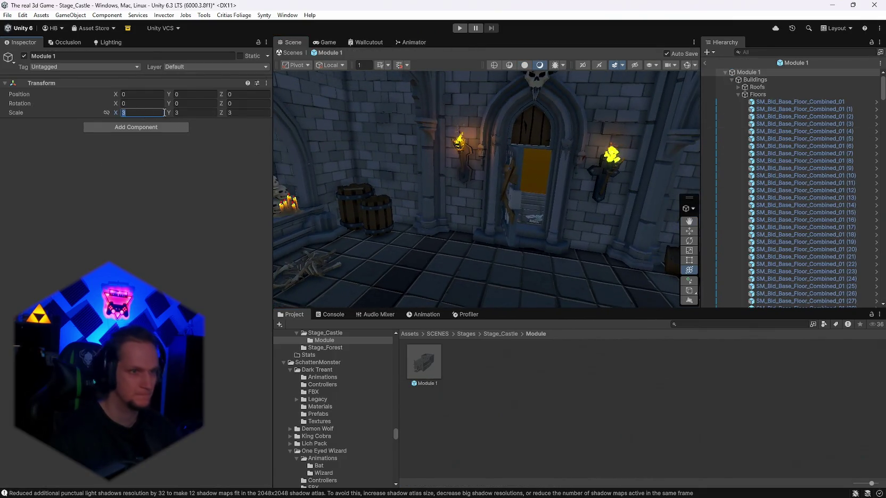
- Set the Module 1 prefab's scale to 5, 5, 5
{"action": "type", "text": "5"}
{"action": "key", "text": "Tab"}
{"action": "type", "text": "5"}
{"action": "left_click", "coordinate": [237, 112]}
{"action": "type", "text": "5"}
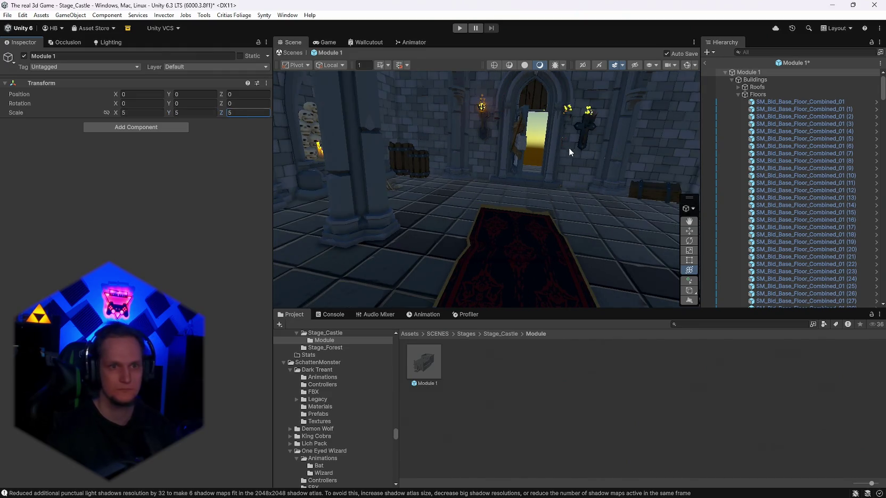
- Delete the old torch beside the gothic door
{"action": "mouse_move", "coordinate": [568, 154]}
{"action": "left_mouse_down"}
{"action": "mouse_move", "coordinate": [615, 194]}
{"action": "mouse_move", "coordinate": [506, 197]}
{"action": "mouse_move", "coordinate": [582, 192]}
{"action": "mouse_move", "coordinate": [541, 183]}
{"action": "left_mouse_up"}
{"action": "left_click", "coordinate": [541, 182]}
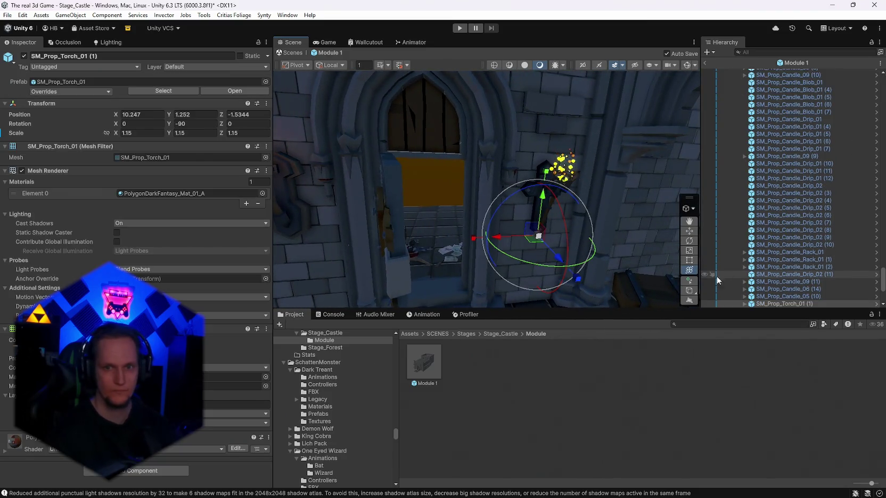
{"action": "key", "text": "Delete"}
- Lower and rescale the left ornate torch, then duplicate it to the door's right side
{"action": "left_click_drag", "start_coordinate": [570, 223], "coordinate": [508, 217]}
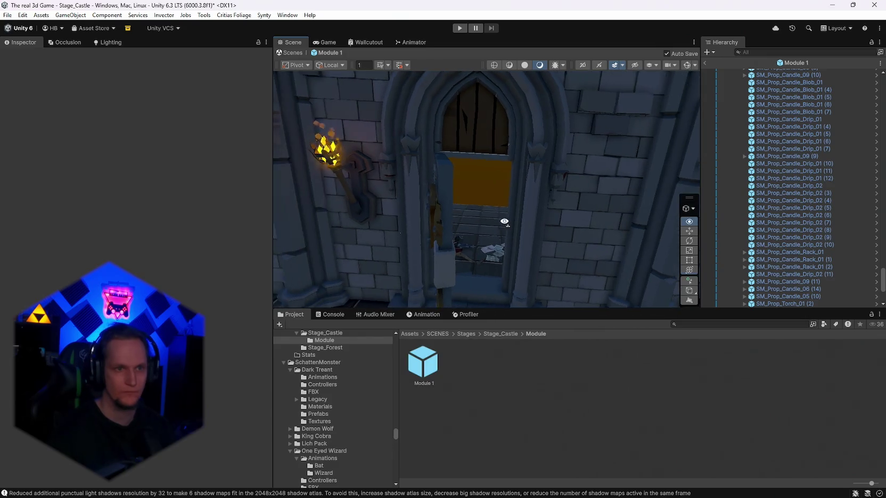
{"action": "left_click", "coordinate": [356, 165]}
{"action": "left_click_drag", "start_coordinate": [360, 155], "coordinate": [358, 153]}
{"action": "left_click_drag", "start_coordinate": [356, 165], "coordinate": [358, 186]}
{"action": "type", "text": "1"}
{"action": "left_click", "coordinate": [191, 133]}
{"action": "type", "text": "11"}
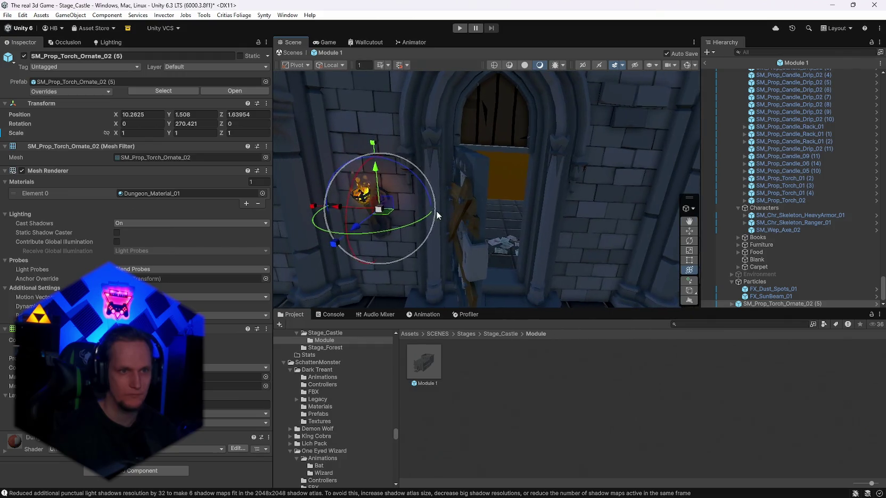
{"action": "key", "text": "ctrl+d"}
{"action": "left_click_drag", "start_coordinate": [340, 205], "coordinate": [566, 223]}
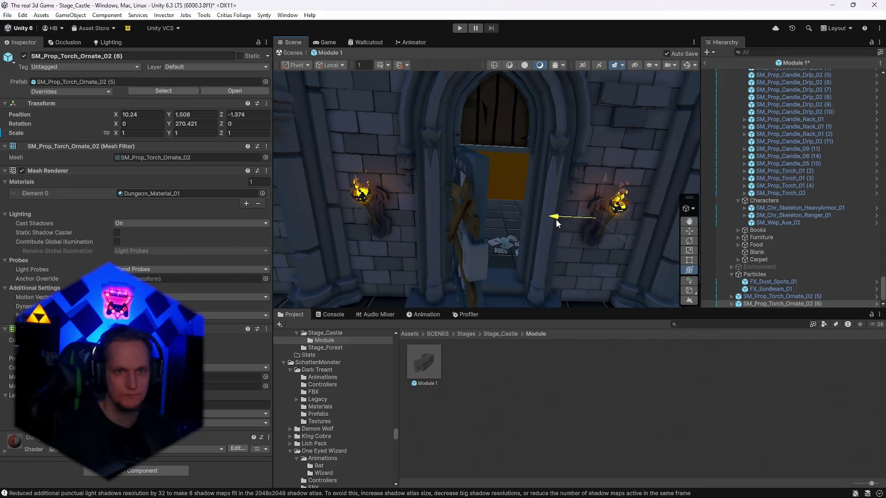
- Delete the stray candle and skeleton bone pile, then save the prefab
{"action": "mouse_move", "coordinate": [557, 223]}
{"action": "left_mouse_down"}
{"action": "mouse_move", "coordinate": [293, 153]}
{"action": "mouse_move", "coordinate": [498, 197]}
{"action": "mouse_move", "coordinate": [788, 182]}
{"action": "mouse_move", "coordinate": [696, 175]}
{"action": "mouse_move", "coordinate": [863, 191]}
{"action": "mouse_move", "coordinate": [150, 181]}
{"action": "mouse_move", "coordinate": [267, 180]}
{"action": "mouse_move", "coordinate": [126, 214]}
{"action": "mouse_move", "coordinate": [126, 231]}
{"action": "mouse_move", "coordinate": [252, 213]}
{"action": "mouse_move", "coordinate": [545, 198]}
{"action": "mouse_move", "coordinate": [498, 223]}
{"action": "mouse_move", "coordinate": [571, 237]}
{"action": "mouse_move", "coordinate": [481, 238]}
{"action": "mouse_move", "coordinate": [626, 247]}
{"action": "mouse_move", "coordinate": [586, 223]}
{"action": "mouse_move", "coordinate": [739, 221]}
{"action": "mouse_move", "coordinate": [484, 200]}
{"action": "mouse_move", "coordinate": [473, 228]}
{"action": "left_mouse_up"}
{"action": "left_click", "coordinate": [498, 201]}
{"action": "key", "text": "Delete"}
{"action": "left_click", "coordinate": [473, 228]}
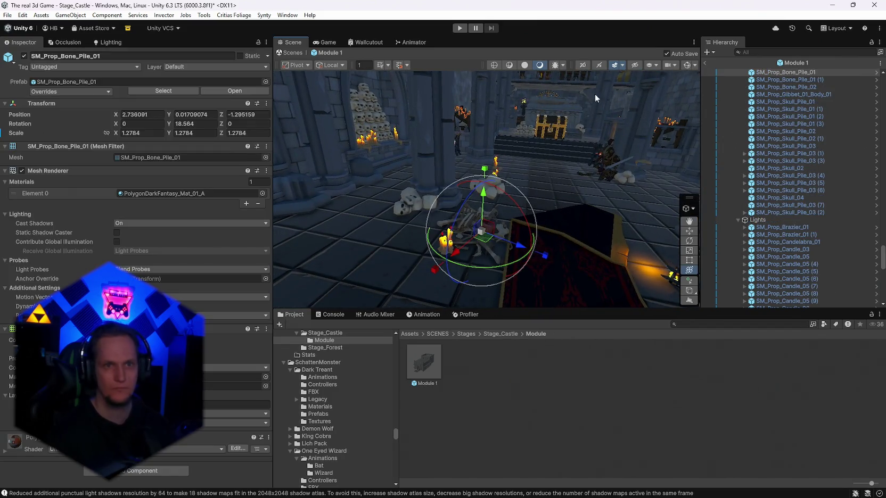
{"action": "key", "text": "Delete"}
{"action": "key", "text": "ctrl+s"}
{"action": "mouse_move", "coordinate": [557, 120]}
{"action": "left_mouse_down"}
{"action": "mouse_move", "coordinate": [524, 95]}
{"action": "mouse_move", "coordinate": [612, 154]}
{"action": "left_mouse_up"}
- Frame the brazier, then expand the Lighting group to list its point lights
{"action": "scroll", "coordinate": [814, 204], "scroll_direction": "down", "scroll_amount": 2}
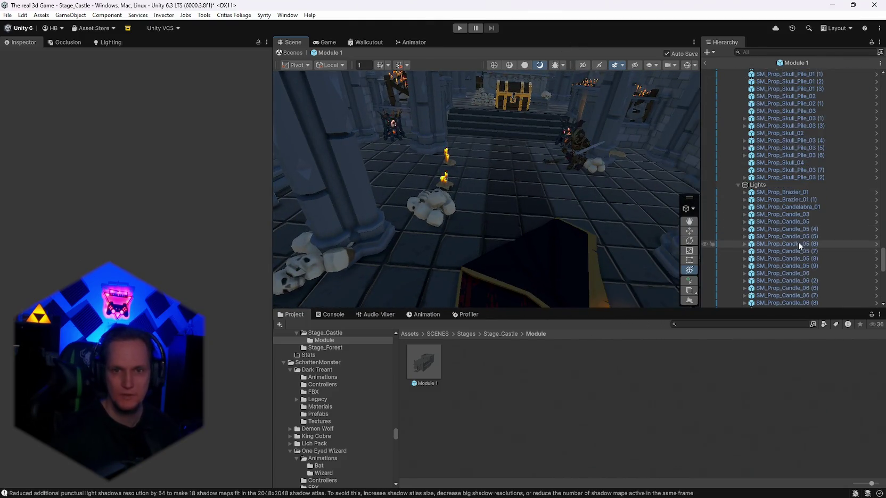
{"action": "double_click", "coordinate": [776, 192]}
{"action": "scroll", "coordinate": [797, 228], "scroll_direction": "up", "scroll_amount": 3}
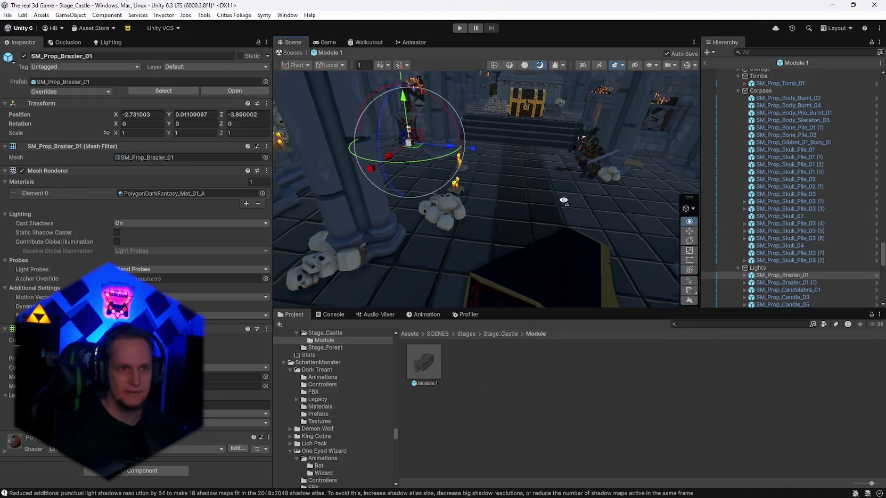
{"action": "left_click_drag", "start_coordinate": [568, 187], "coordinate": [586, 197]}
{"action": "scroll", "coordinate": [851, 238], "scroll_direction": "up", "scroll_amount": 3}
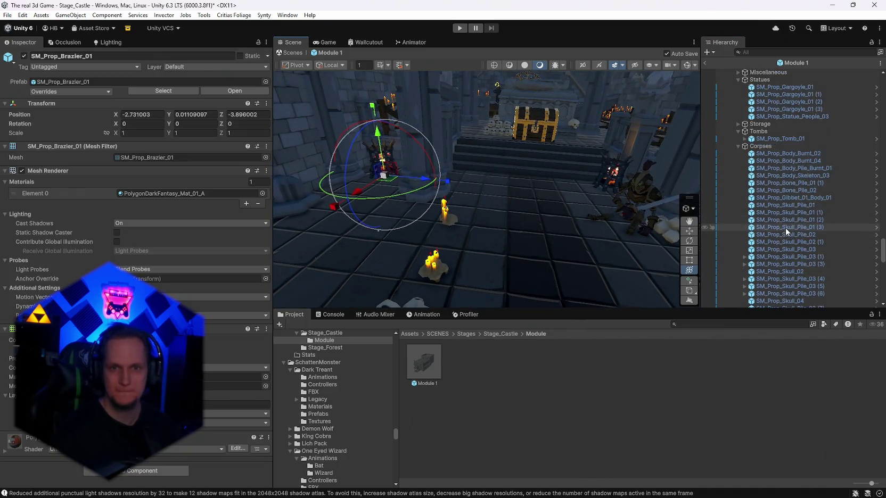
{"action": "scroll", "coordinate": [786, 227], "scroll_direction": "up", "scroll_amount": 3}
{"action": "left_click", "coordinate": [732, 140]}
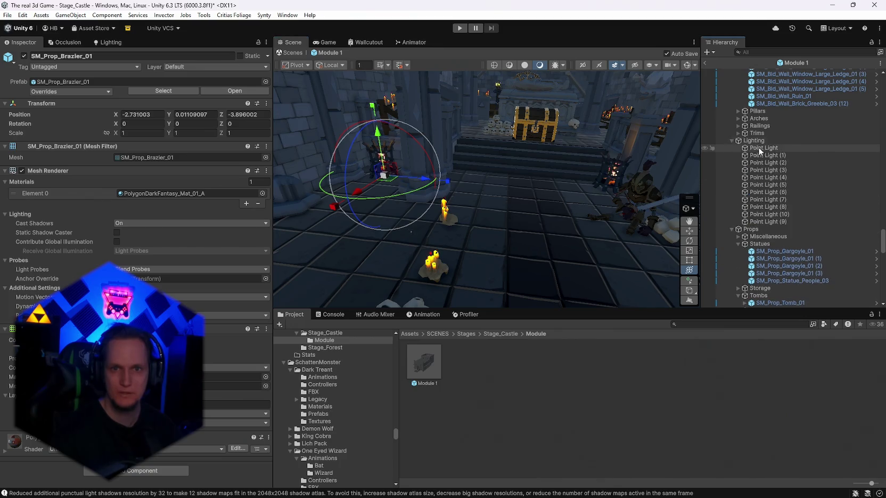
- Give the first Point Light intensity 4 and frame the first lights in view
{"action": "left_click", "coordinate": [760, 148]}
{"action": "type", "text": "50"}
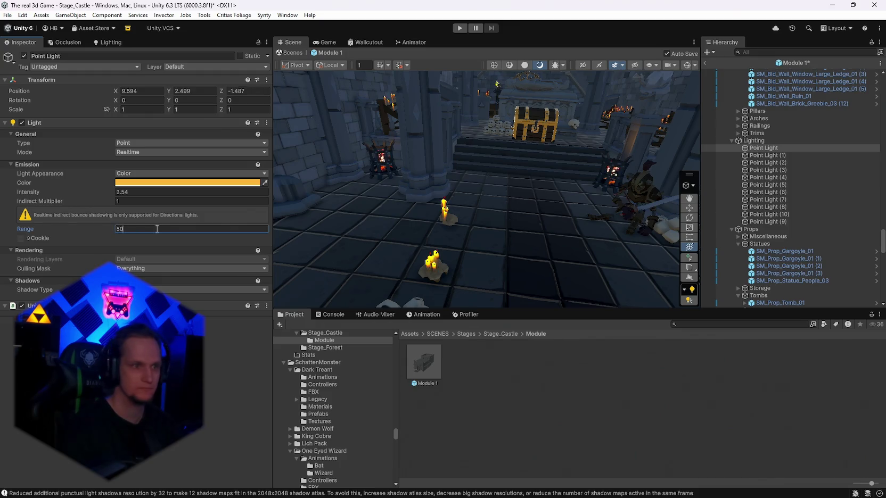
{"action": "type", "text": "4"}
{"action": "key", "text": "Return"}
{"action": "key", "text": "f"}
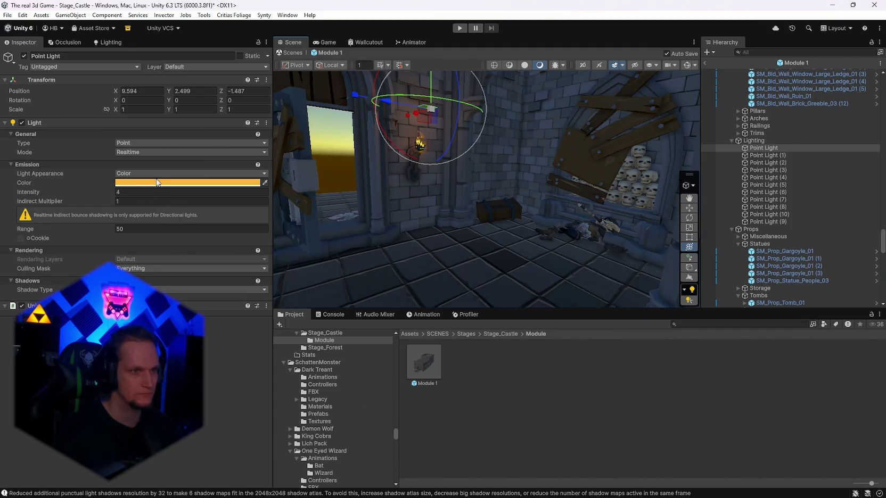
{"action": "left_click", "coordinate": [757, 155]}
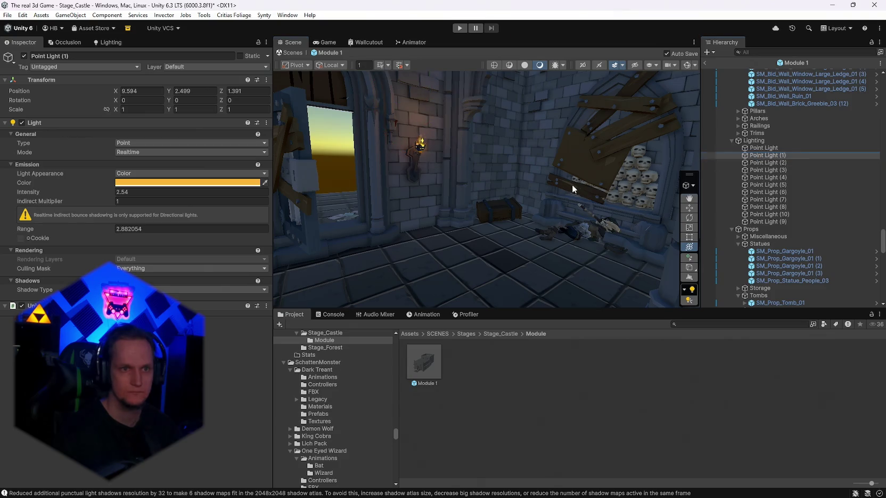
{"action": "key", "text": "f"}
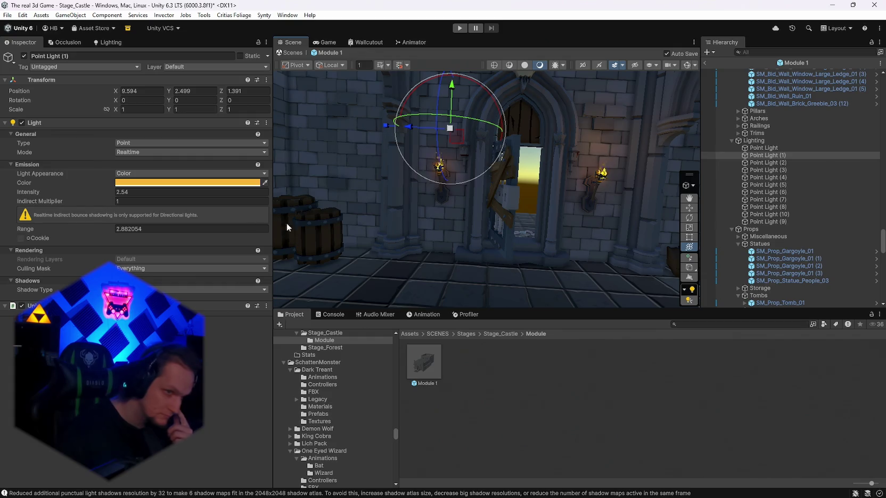
{"action": "left_click", "coordinate": [764, 148]}
{"action": "key", "text": "f"}
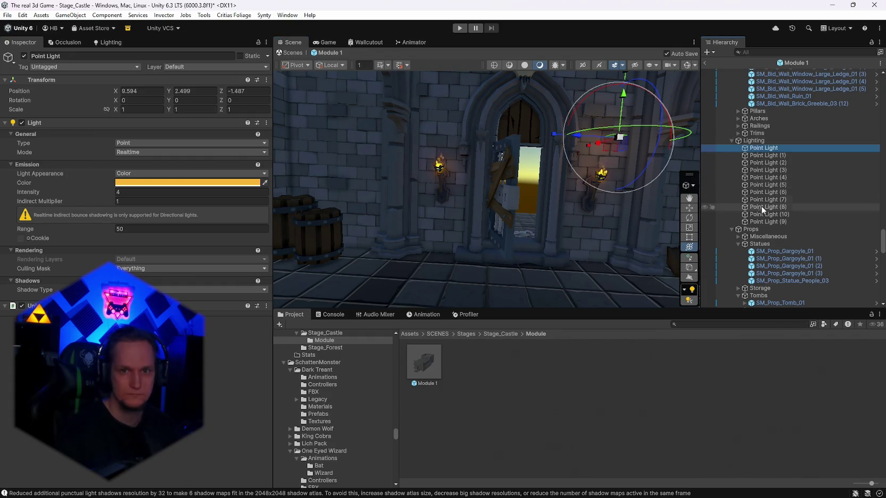
- Select all point lights and set their intensity to 4 and range to 50
{"action": "left_click", "coordinate": [764, 222], "text": "shift"}
{"action": "left_click", "coordinate": [142, 193]}
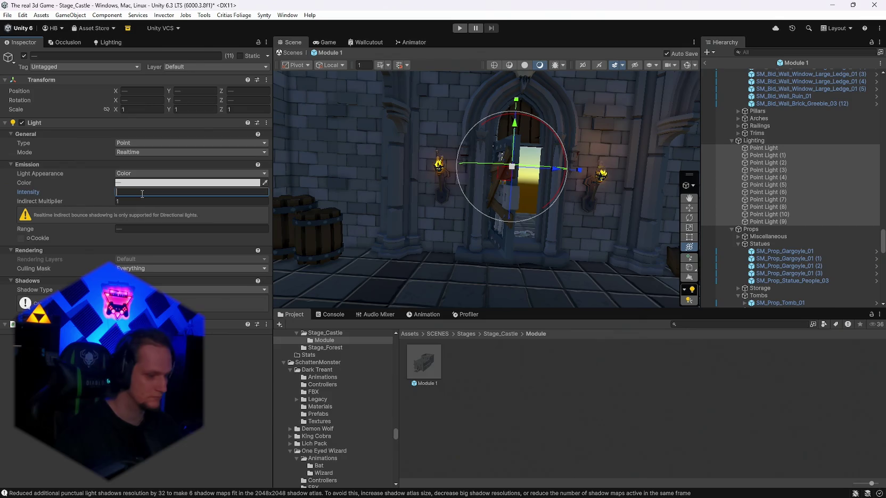
{"action": "type", "text": "4"}
{"action": "key", "text": "Return"}
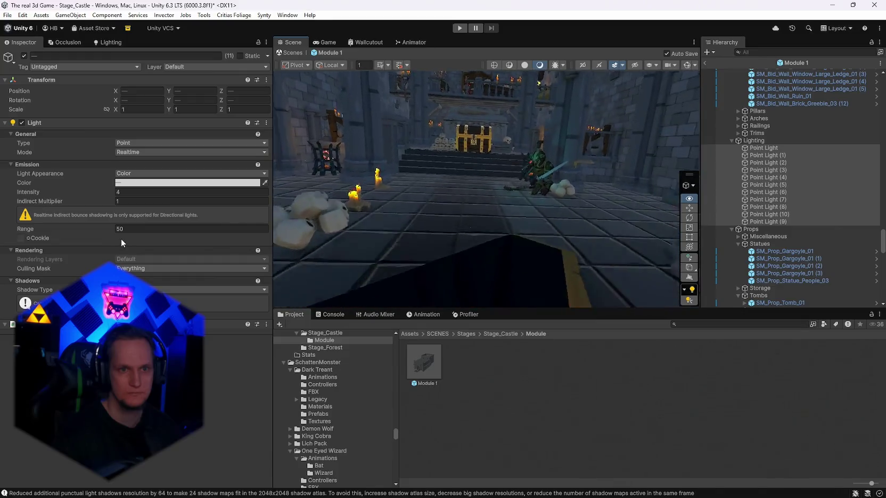
{"action": "left_click", "coordinate": [122, 229]}
{"action": "type", "text": "50"}
{"action": "key", "text": "Return"}
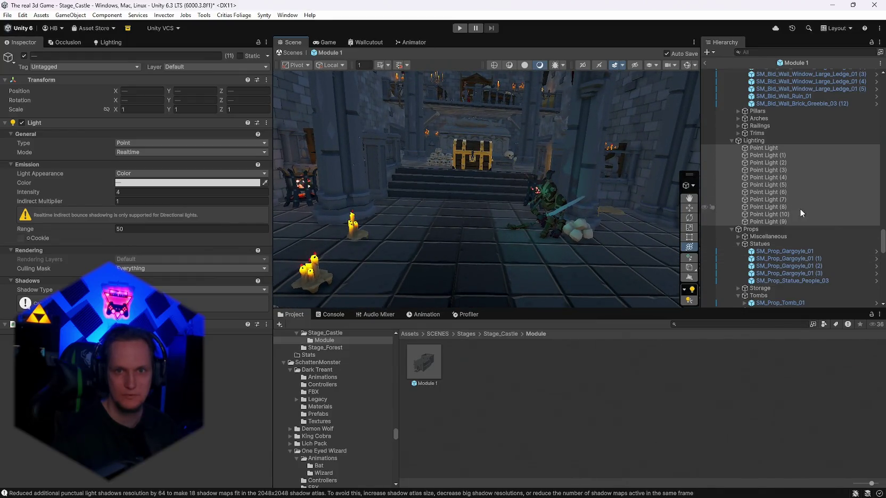
- Frame Point Light (8) and collapse the Corpses group
{"action": "left_click", "coordinate": [769, 207]}
{"action": "key", "text": "f"}
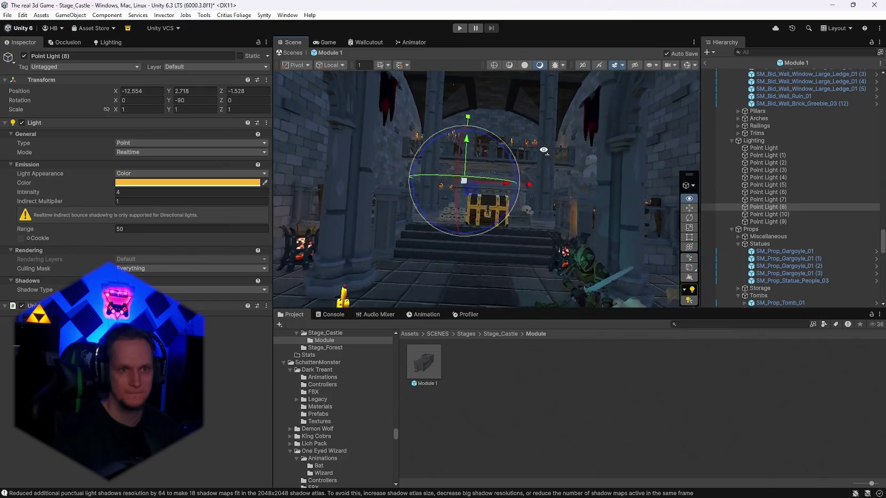
{"action": "scroll", "coordinate": [798, 272], "scroll_direction": "down", "scroll_amount": 6}
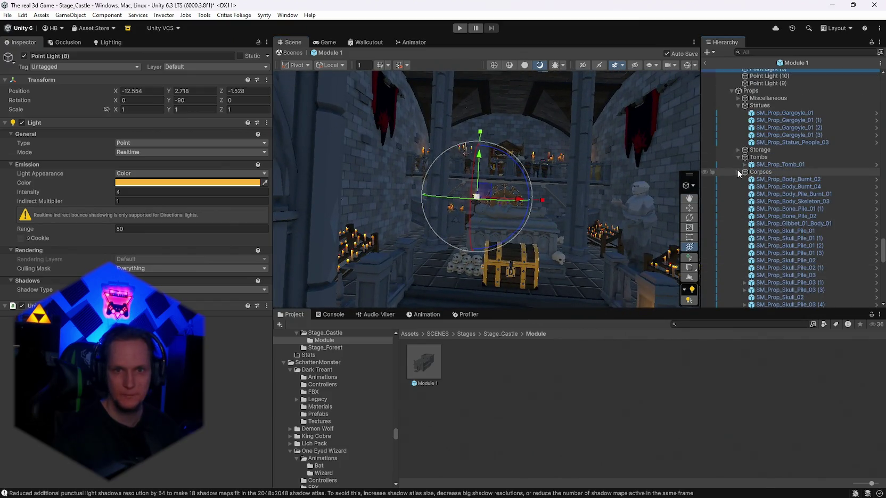
{"action": "left_click", "coordinate": [738, 172]}
{"action": "scroll", "coordinate": [738, 96], "scroll_direction": "up", "scroll_amount": 1}
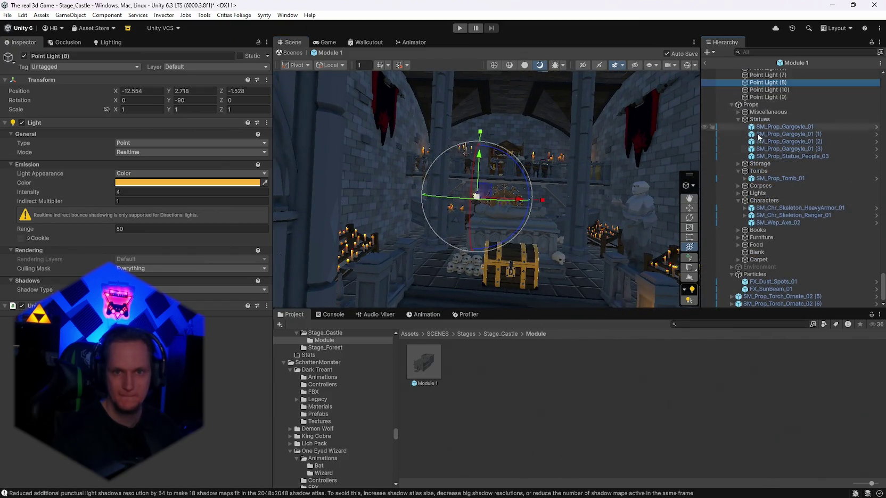
- Frame FX_Dust_Spots_01, raise it slightly and save the prefab
{"action": "left_click", "coordinate": [763, 296]}
{"action": "key", "text": "Up"}
{"action": "key", "text": "Up"}
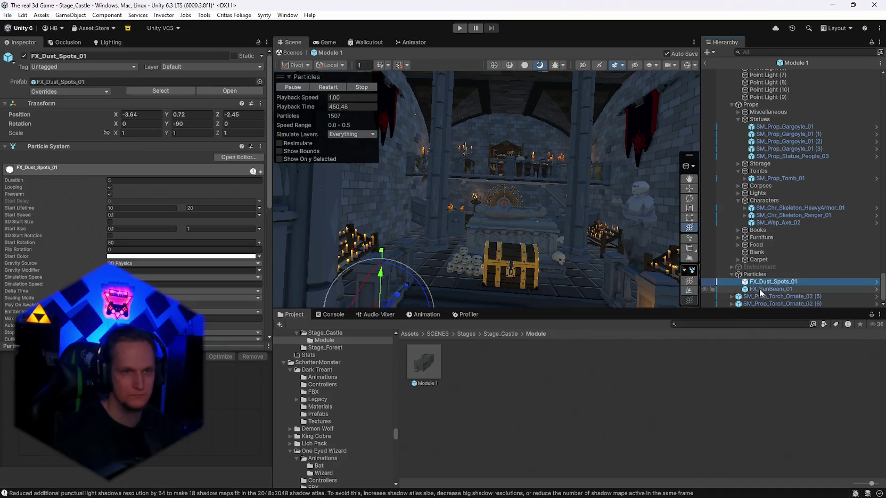
{"action": "key", "text": "f"}
{"action": "key", "text": "w"}
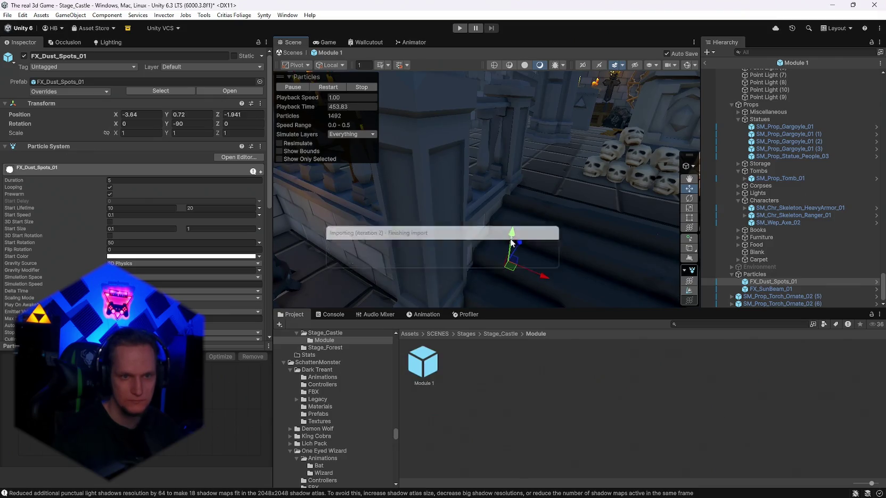
{"action": "left_click_drag", "start_coordinate": [512, 236], "coordinate": [516, 150]}
{"action": "mouse_move", "coordinate": [643, 193]}
{"action": "left_mouse_down"}
{"action": "mouse_move", "coordinate": [574, 194]}
{"action": "mouse_move", "coordinate": [654, 249]}
{"action": "mouse_move", "coordinate": [578, 206]}
{"action": "mouse_move", "coordinate": [611, 208]}
{"action": "mouse_move", "coordinate": [514, 276]}
{"action": "left_mouse_up"}
{"action": "scroll", "coordinate": [189, 238], "scroll_direction": "down", "scroll_amount": 5}
{"action": "scroll", "coordinate": [188, 239], "scroll_direction": "down", "scroll_amount": 3}
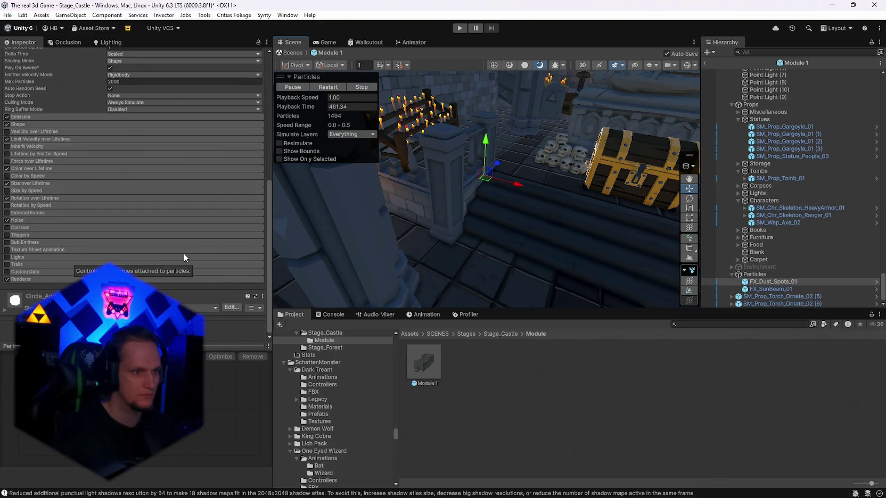
{"action": "left_click", "coordinate": [690, 227]}
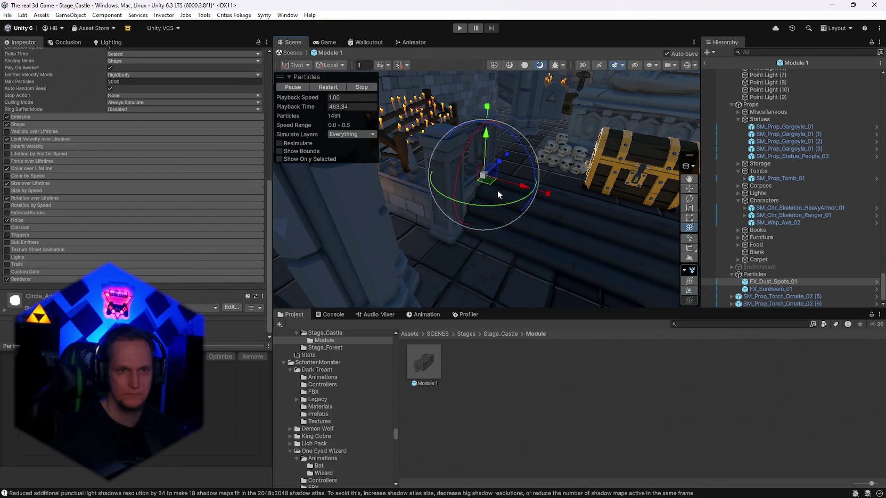
{"action": "left_click_drag", "start_coordinate": [484, 179], "coordinate": [482, 181]}
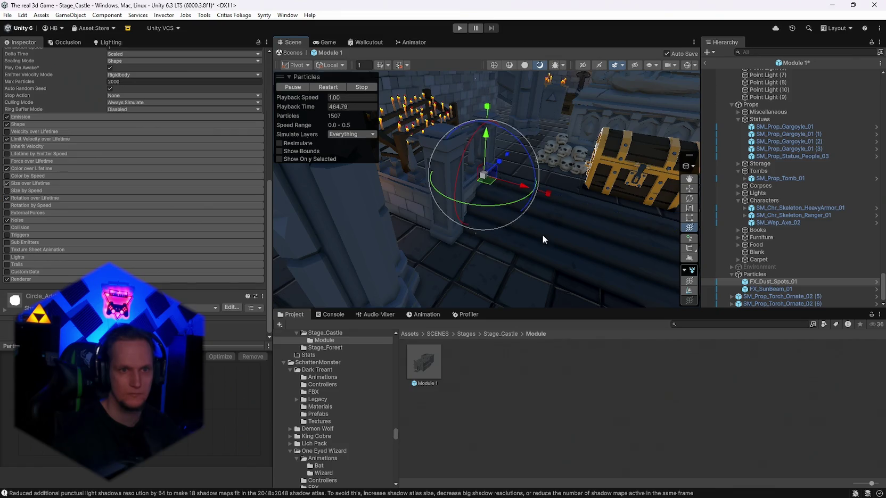
{"action": "key", "text": "ctrl+s"}
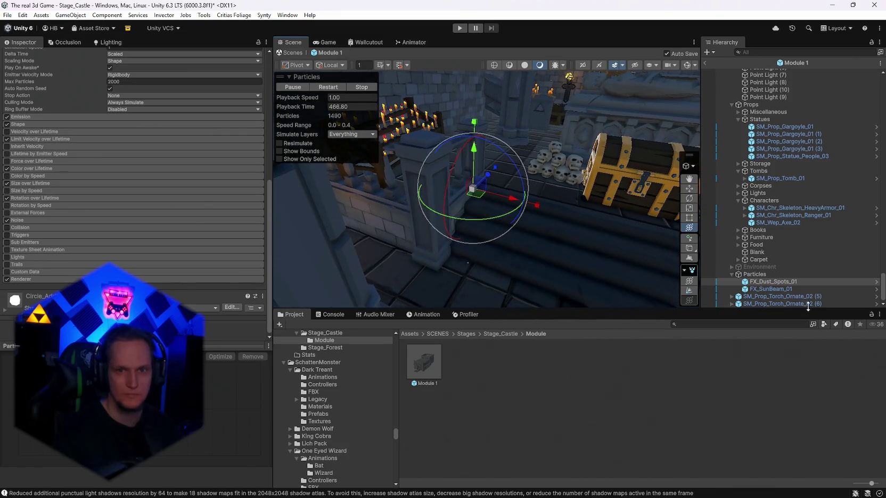
- Delete the FX_Dust_Spots_01 particle effect
{"action": "left_click", "coordinate": [766, 282]}
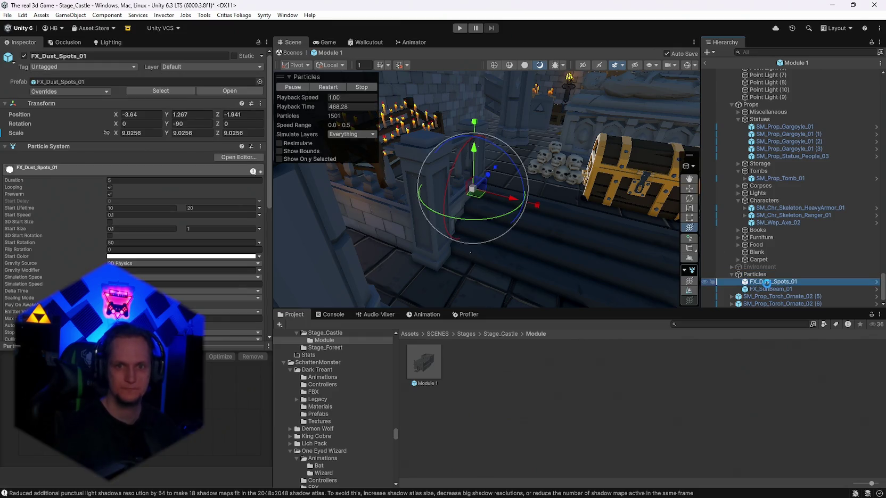
{"action": "key", "text": "Delete"}
{"action": "mouse_move", "coordinate": [572, 139]}
{"action": "left_mouse_down"}
{"action": "mouse_move", "coordinate": [565, 57]}
{"action": "mouse_move", "coordinate": [619, 76]}
{"action": "mouse_move", "coordinate": [526, 133]}
{"action": "left_mouse_up"}
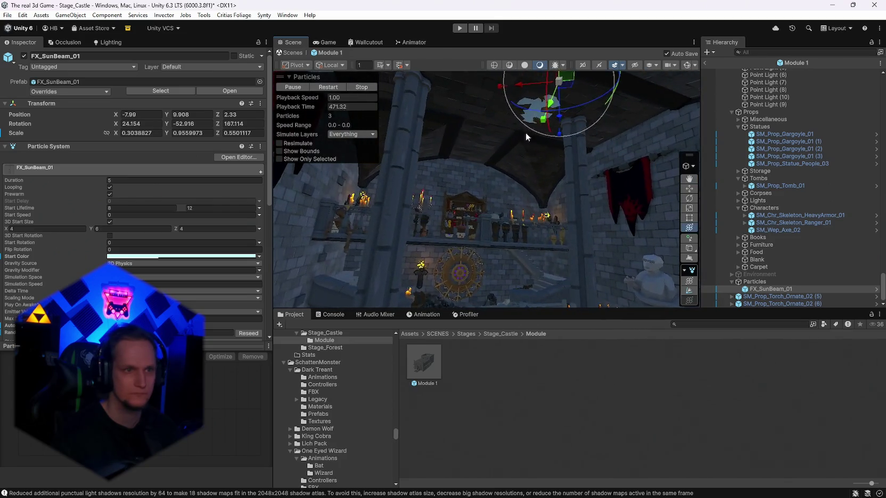
- Set FX_SunBeam_01's 3D start size to 20 × 40 × 20 and save the prefab
{"action": "scroll", "coordinate": [198, 250], "scroll_direction": "down", "scroll_amount": 2}
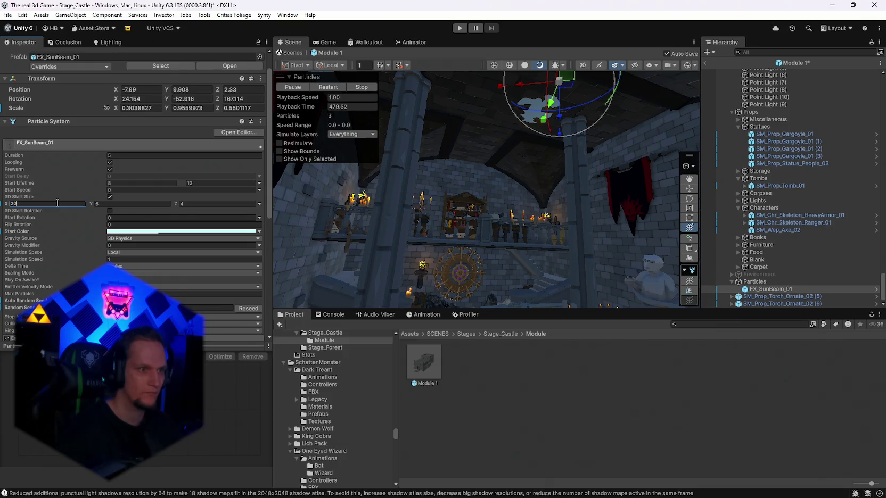
{"action": "key", "text": "ctrl+s"}
{"action": "type", "text": "40"}
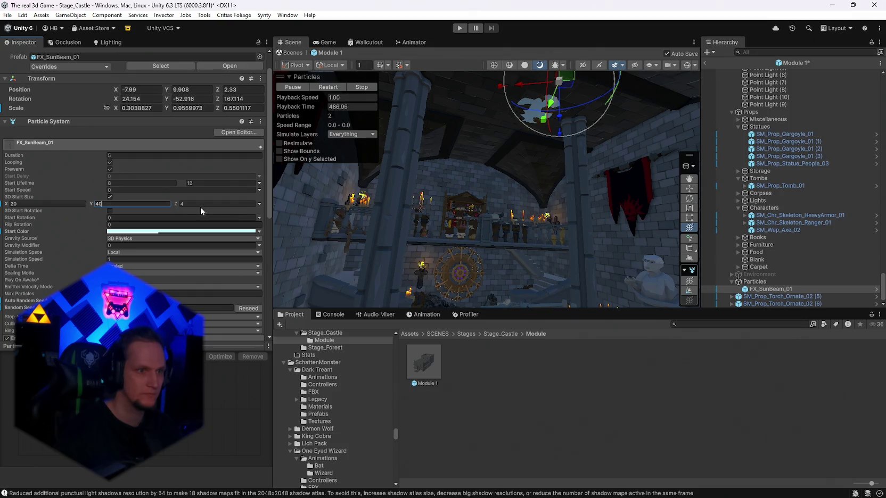
{"action": "type", "text": "20"}
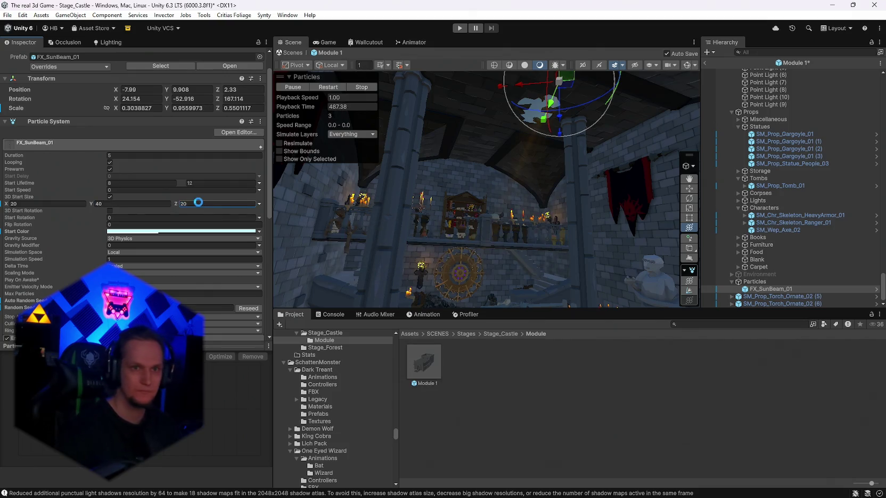
{"action": "mouse_move", "coordinate": [559, 234]}
{"action": "left_mouse_down"}
{"action": "mouse_move", "coordinate": [590, 255]}
{"action": "mouse_move", "coordinate": [568, 263]}
{"action": "mouse_move", "coordinate": [622, 252]}
{"action": "mouse_move", "coordinate": [193, 264]}
{"action": "mouse_move", "coordinate": [110, 241]}
{"action": "mouse_move", "coordinate": [782, 252]}
{"action": "mouse_move", "coordinate": [703, 270]}
{"action": "mouse_move", "coordinate": [557, 266]}
{"action": "left_mouse_up"}
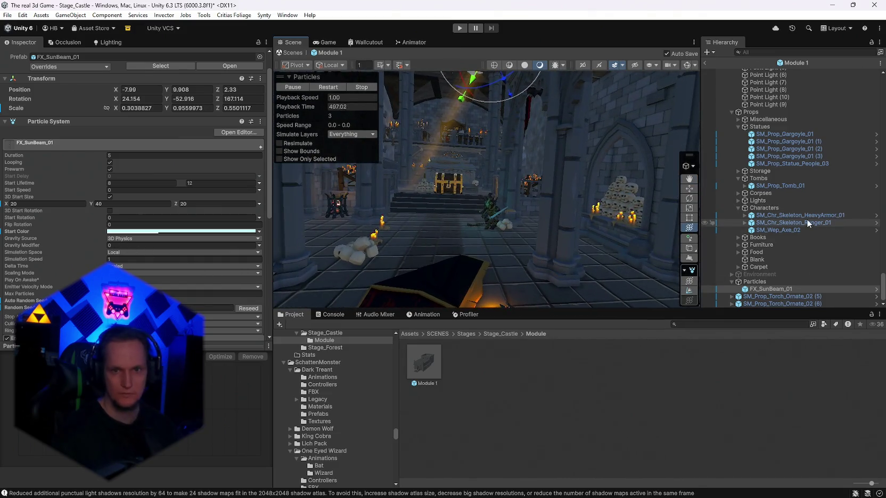
- Expand the Lights group and inspect the first brazier and its fire effect
{"action": "left_click", "coordinate": [739, 200]}
{"action": "scroll", "coordinate": [767, 202], "scroll_direction": "down", "scroll_amount": 3}
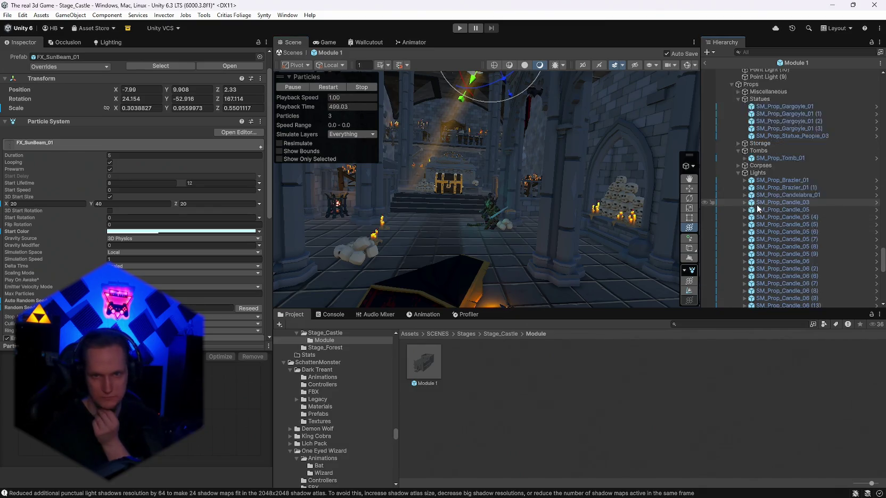
{"action": "left_click", "coordinate": [756, 154]}
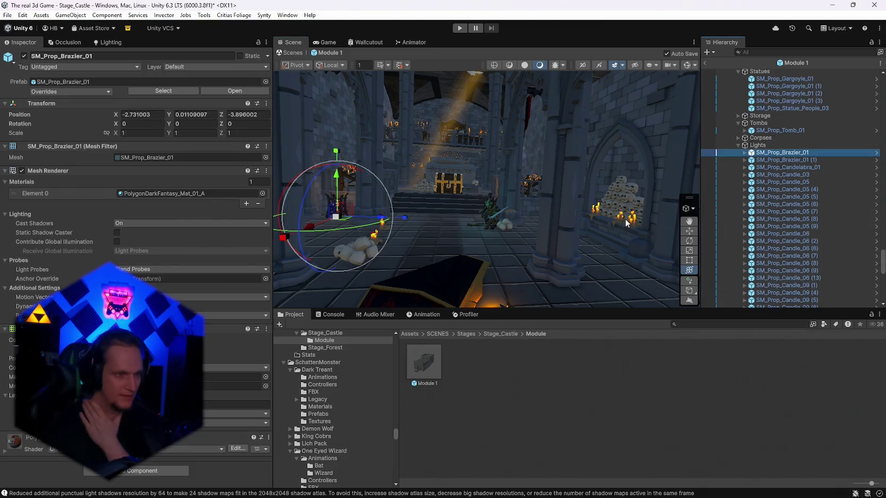
{"action": "left_click", "coordinate": [744, 153]}
{"action": "left_click", "coordinate": [759, 160]}
{"action": "scroll", "coordinate": [109, 257], "scroll_direction": "down", "scroll_amount": 10}
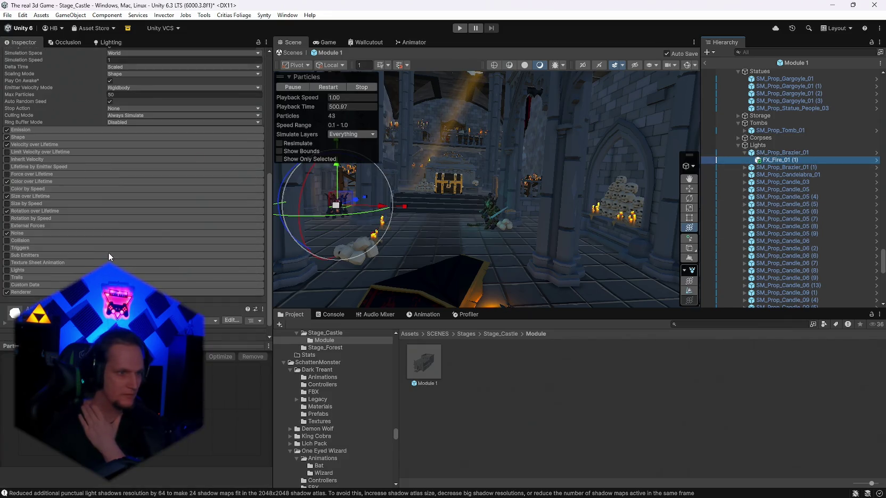
{"action": "left_click", "coordinate": [782, 152]}
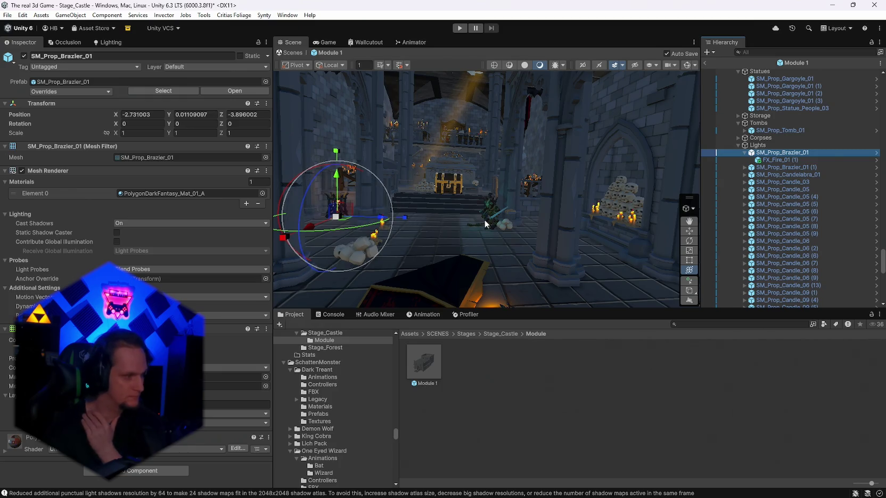
{"action": "left_click", "coordinate": [757, 146]}
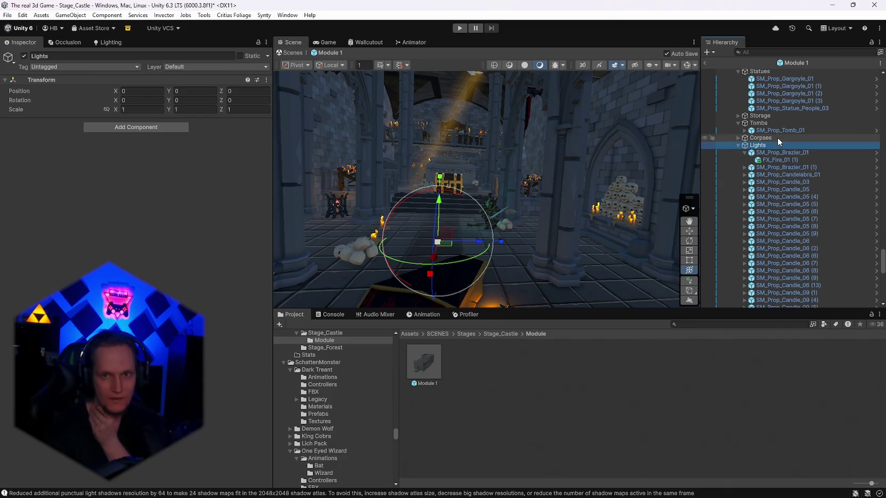
- Collapse the Floors and Walls groups in the Module 1 hierarchy
{"action": "scroll", "coordinate": [777, 136], "scroll_direction": "up", "scroll_amount": 3}
{"action": "scroll", "coordinate": [788, 151], "scroll_direction": "up", "scroll_amount": 5}
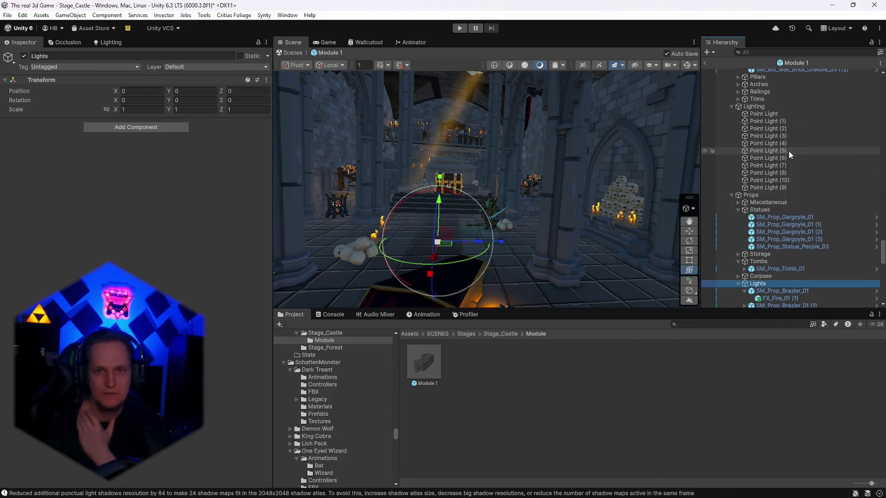
{"action": "scroll", "coordinate": [798, 193], "scroll_direction": "up", "scroll_amount": 7}
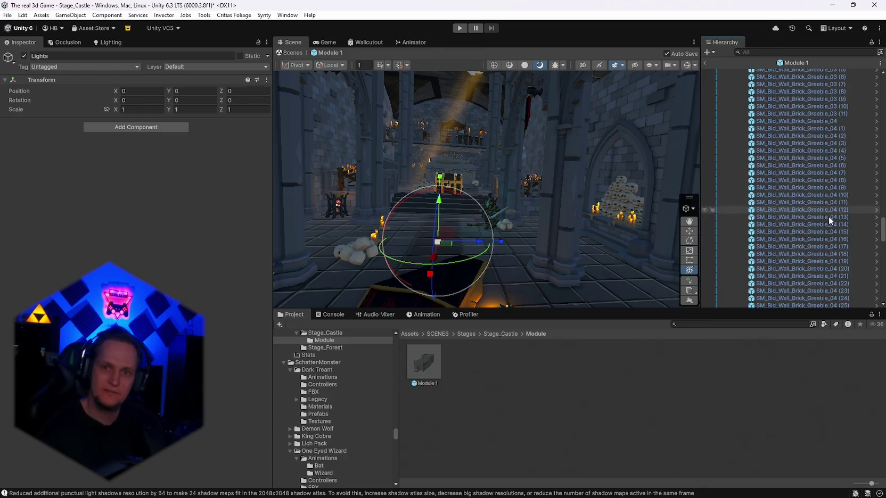
{"action": "scroll", "coordinate": [881, 198], "scroll_direction": "up", "scroll_amount": 10}
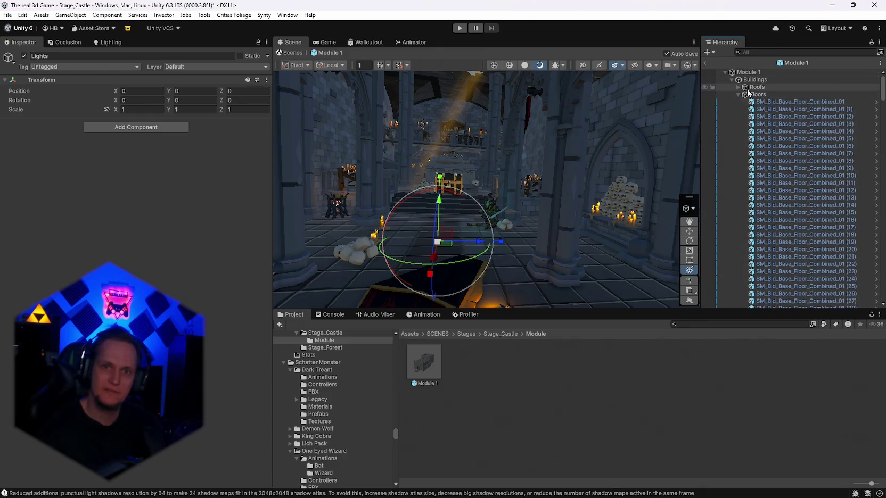
{"action": "left_click", "coordinate": [739, 95]}
{"action": "left_click", "coordinate": [738, 102]}
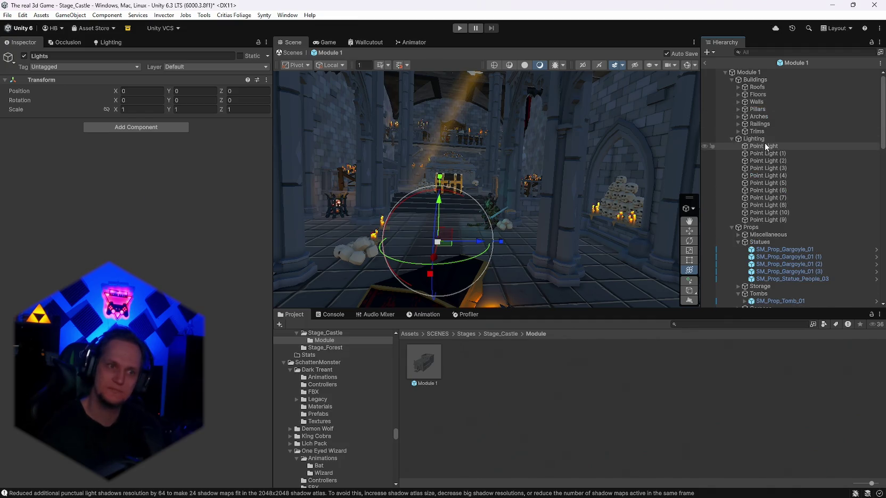
- Select the tomb prop and then the second brazier in the hierarchy
{"action": "scroll", "coordinate": [787, 167], "scroll_direction": "down", "scroll_amount": 2}
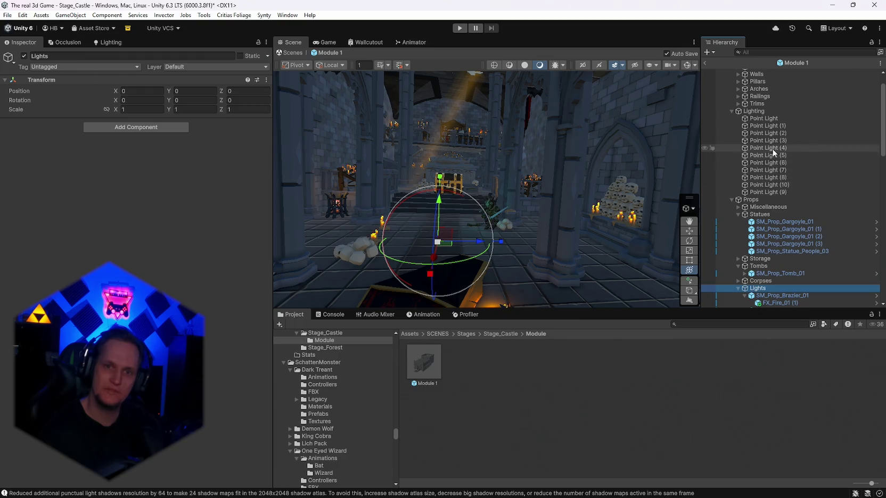
{"action": "scroll", "coordinate": [790, 154], "scroll_direction": "down", "scroll_amount": 2}
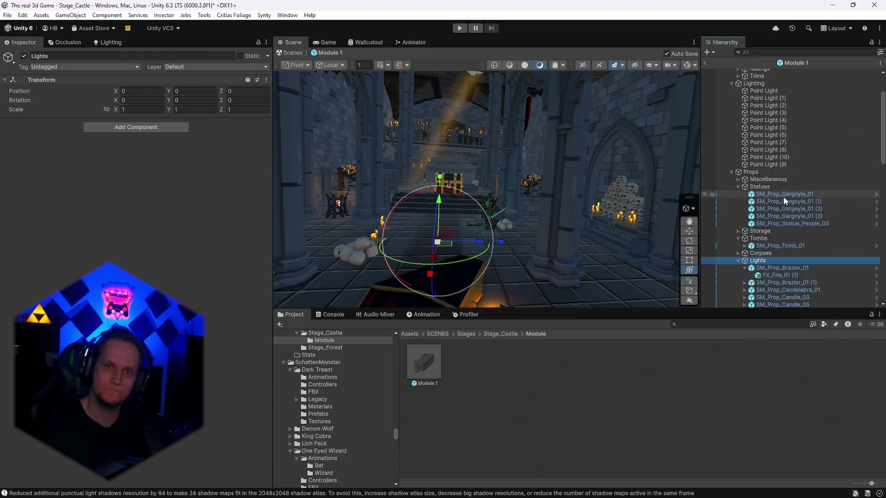
{"action": "scroll", "coordinate": [778, 221], "scroll_direction": "down", "scroll_amount": 2}
{"action": "left_click", "coordinate": [780, 219]}
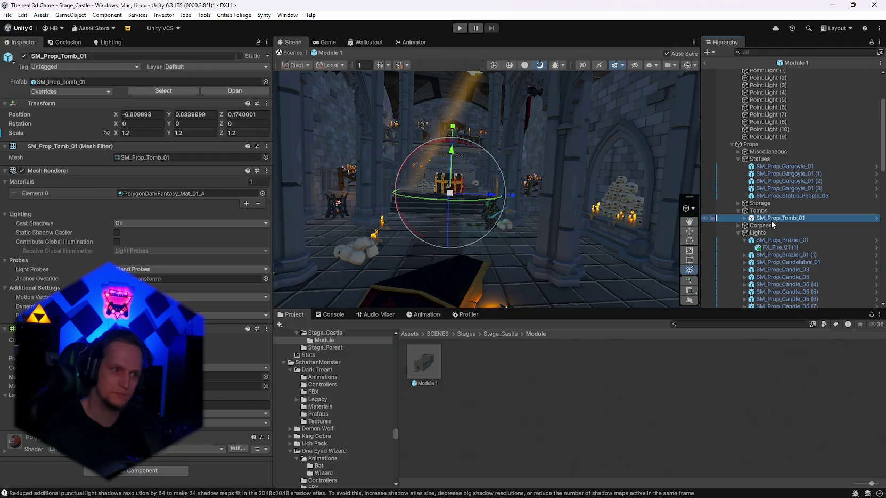
{"action": "scroll", "coordinate": [772, 220], "scroll_direction": "down", "scroll_amount": 5}
{"action": "left_click", "coordinate": [775, 172]}
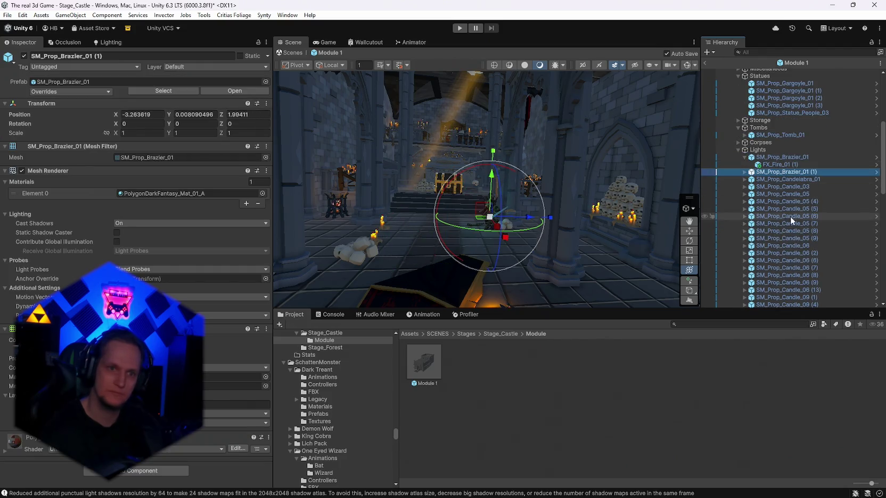
{"action": "scroll", "coordinate": [793, 229], "scroll_direction": "down", "scroll_amount": 10}
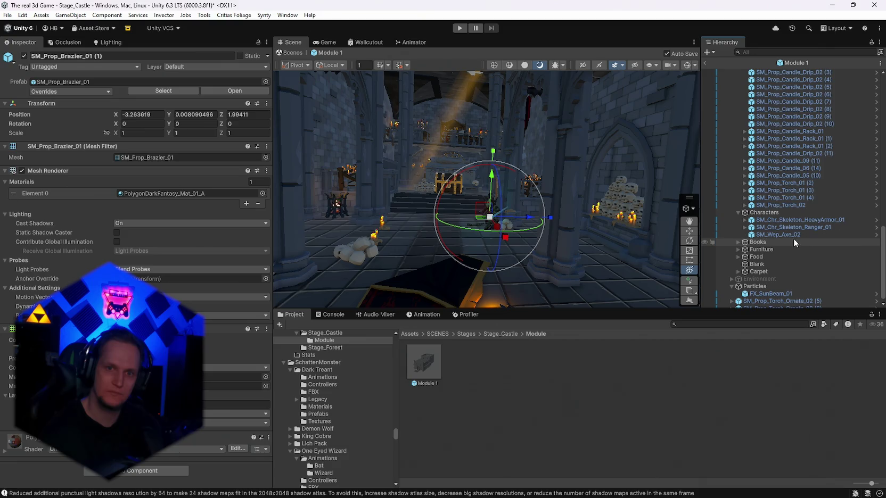
{"action": "scroll", "coordinate": [793, 243], "scroll_direction": "up", "scroll_amount": 15}
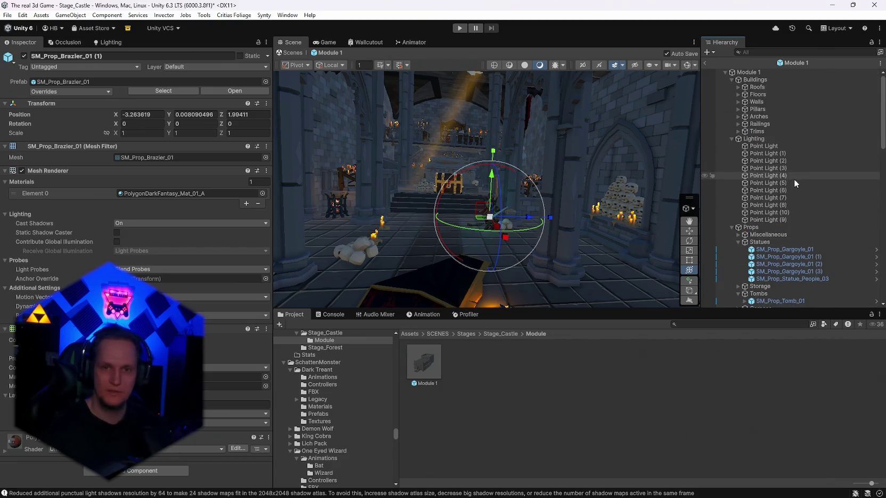
{"action": "scroll", "coordinate": [791, 208], "scroll_direction": "down", "scroll_amount": 5}
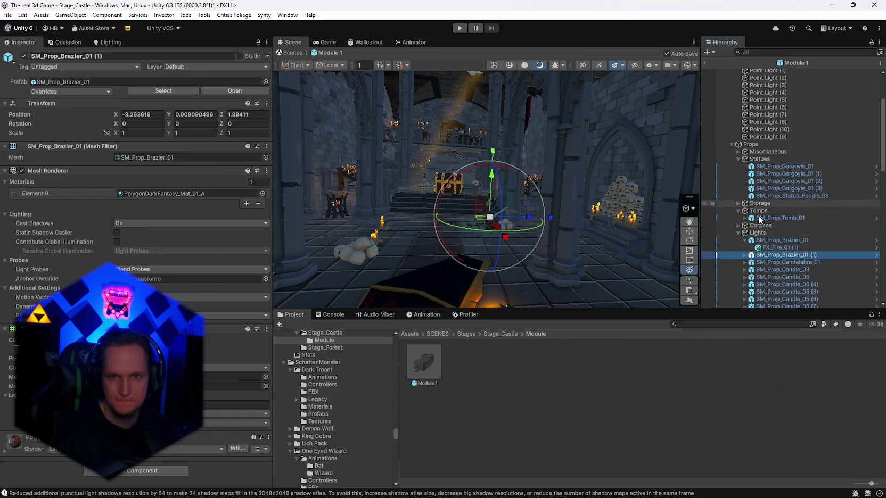
{"action": "scroll", "coordinate": [760, 221], "scroll_direction": "down", "scroll_amount": 2}
- Collapse the brazier and the Lights group, then select the first Point Light
{"action": "left_click", "coordinate": [745, 213]}
{"action": "left_click", "coordinate": [738, 205]}
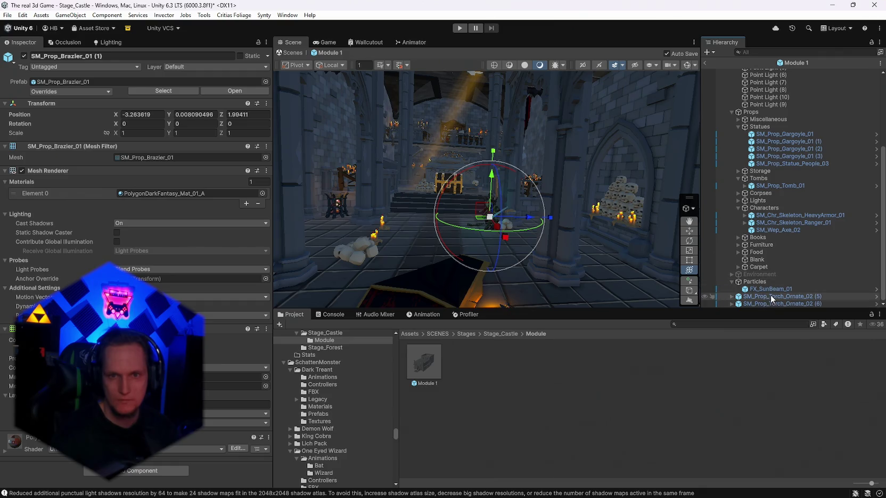
{"action": "scroll", "coordinate": [772, 266], "scroll_direction": "up", "scroll_amount": 5}
{"action": "left_click", "coordinate": [757, 147]}
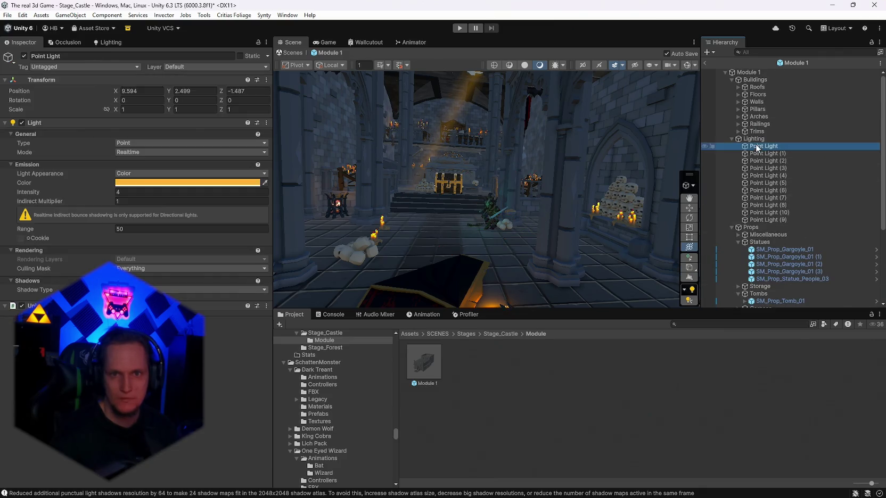
- Set the intensity of all the selected point lights to 20
{"action": "left_click", "coordinate": [767, 220], "text": "shift"}
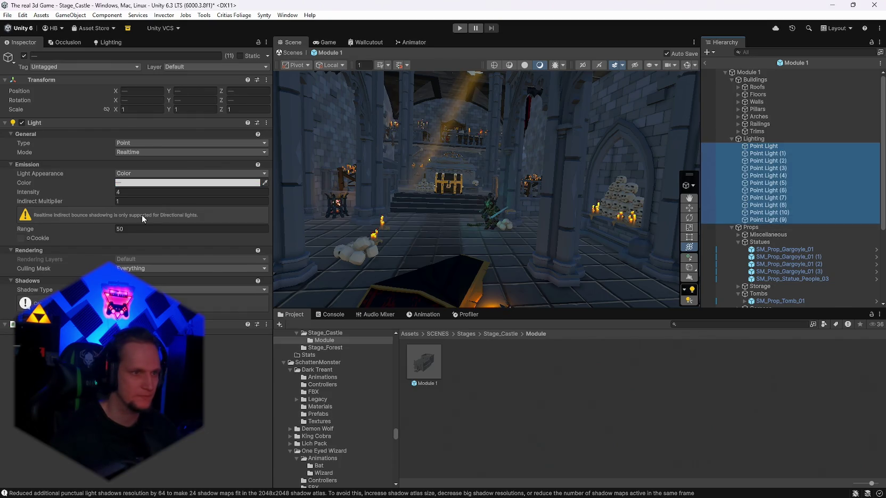
{"action": "left_click", "coordinate": [140, 191]}
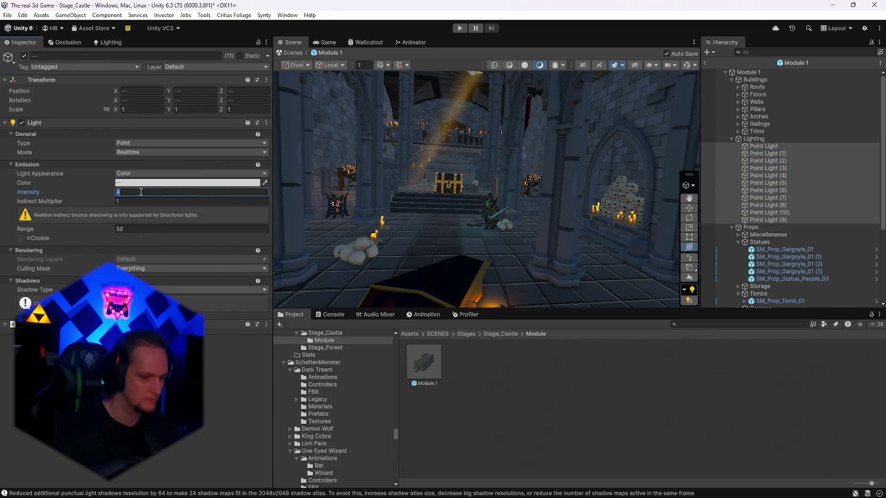
{"action": "type", "text": "10"}
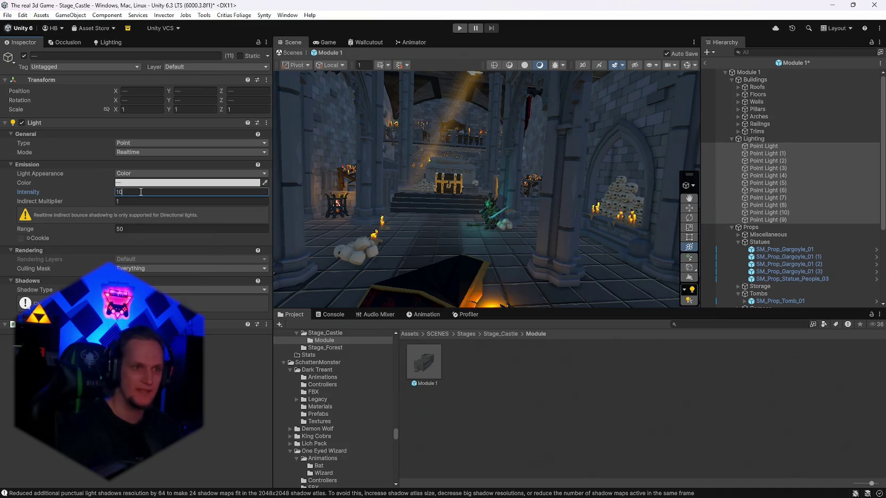
{"action": "type", "text": "0"}
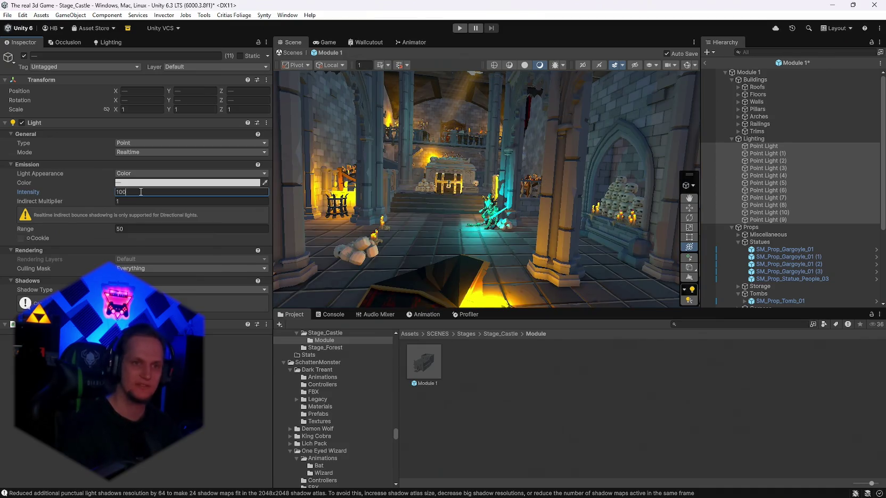
{"action": "key", "text": "BackSpace"}
{"action": "key", "text": "BackSpace"}
{"action": "key", "text": "BackSpace"}
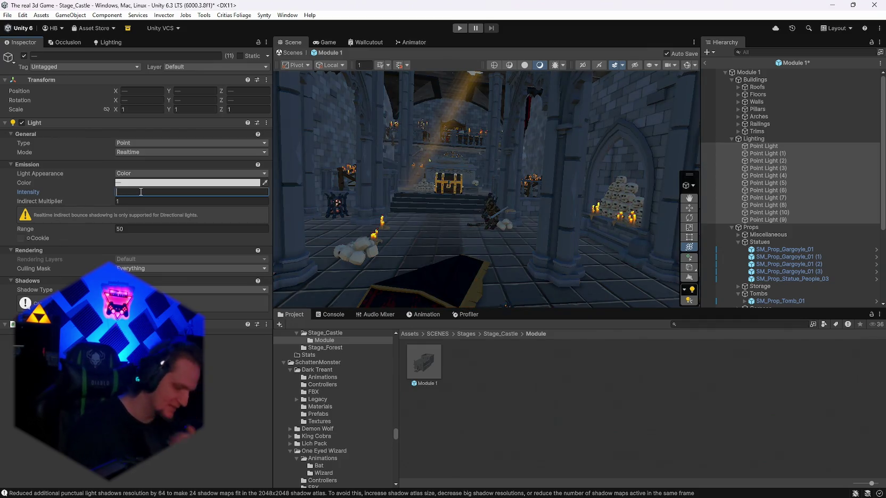
{"action": "type", "text": "20"}
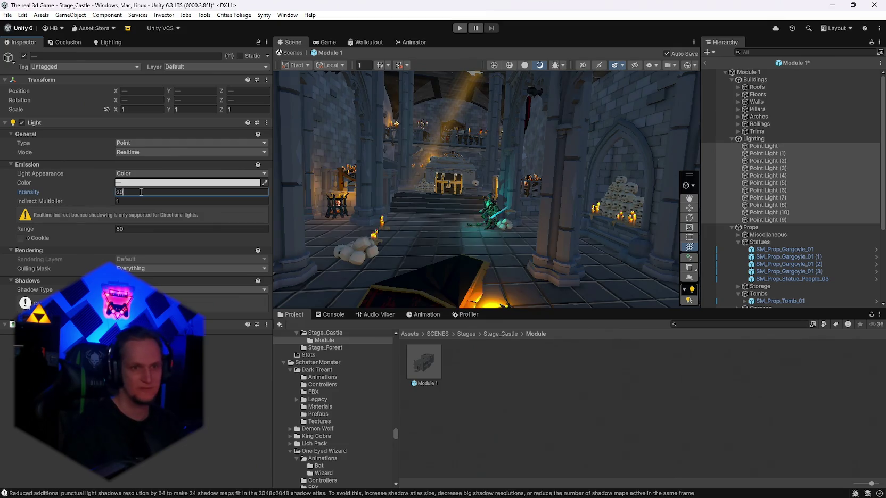
- Fly around the hall and select the plain wall torch beside the wheel
{"action": "left_click_drag", "start_coordinate": [453, 184], "coordinate": [521, 181]}
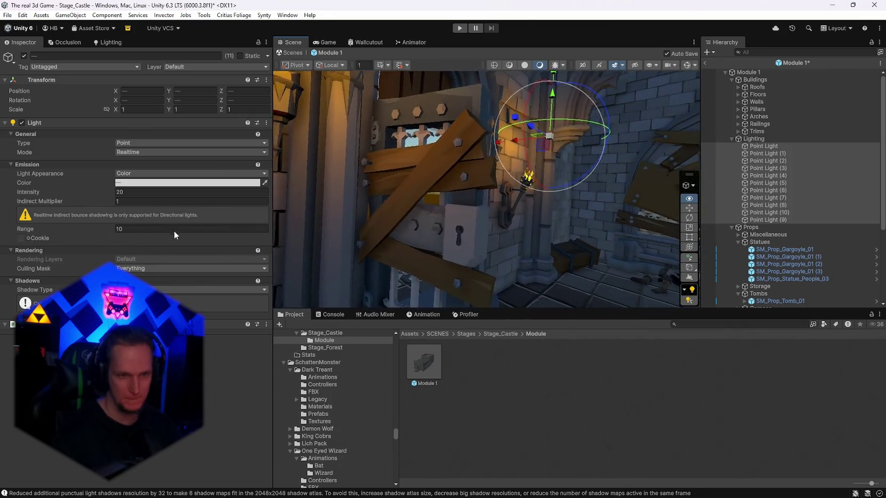
{"action": "key", "text": "w"}
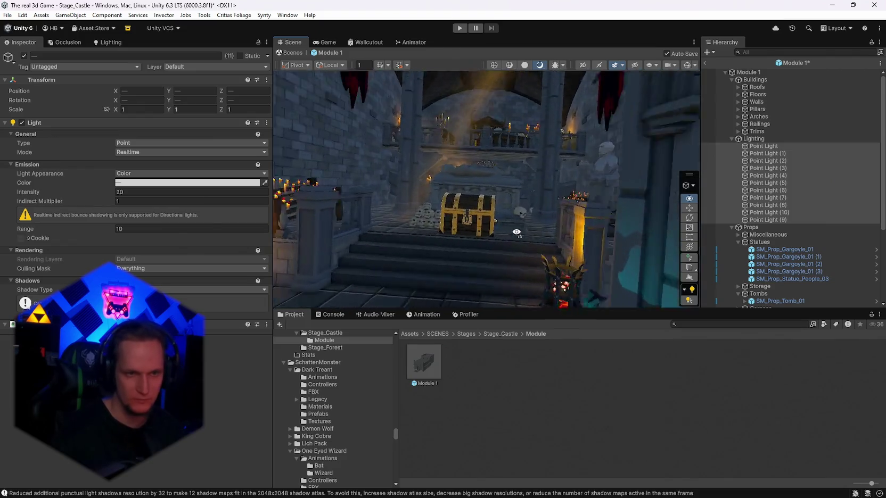
{"action": "key", "text": "a"}
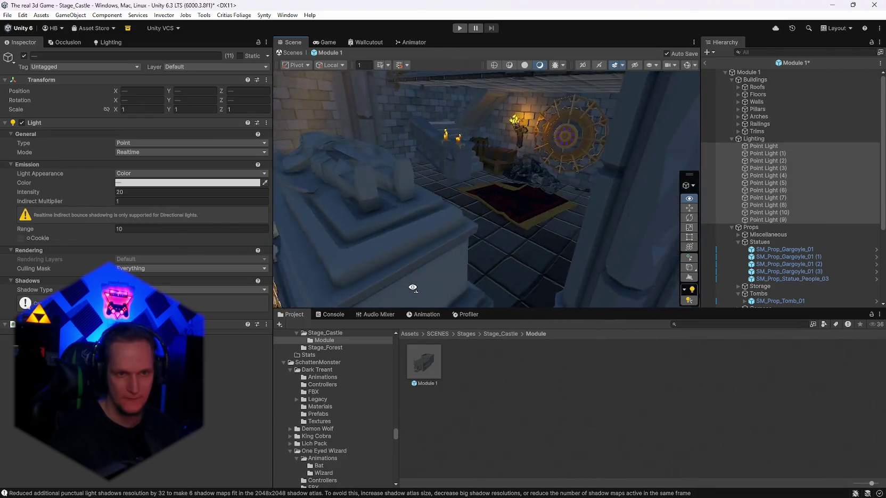
{"action": "key", "text": "a"}
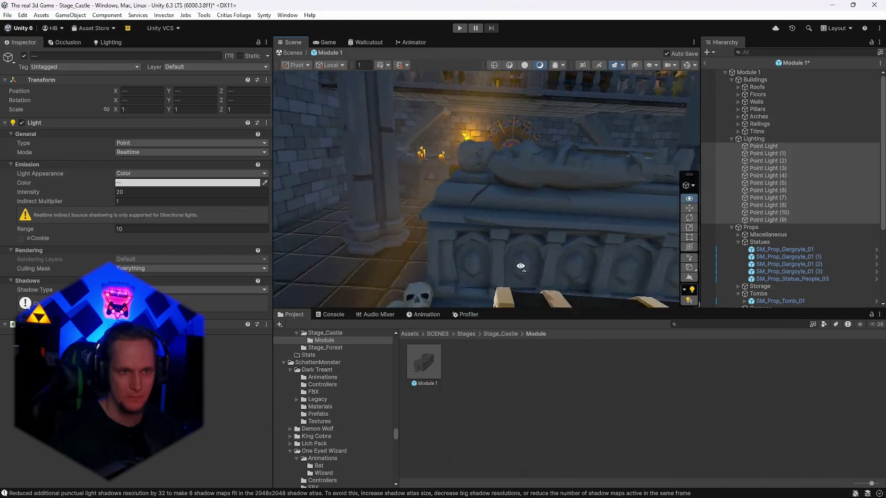
{"action": "key", "text": "s"}
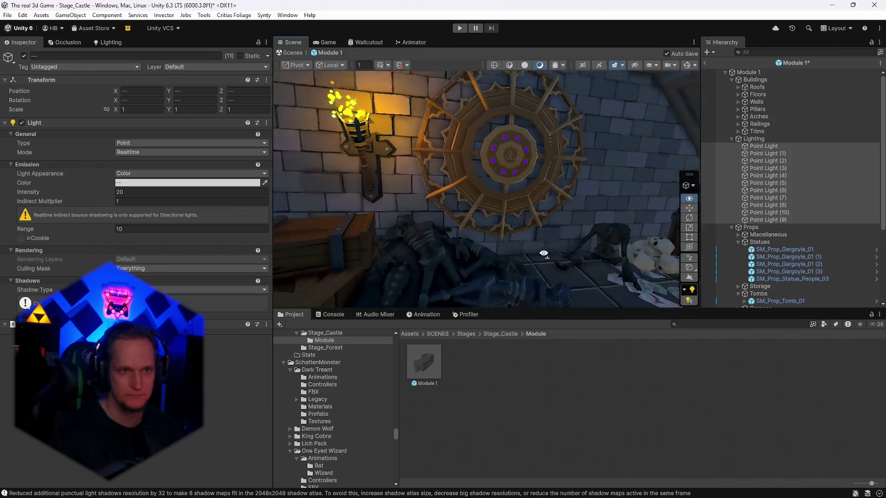
{"action": "key", "text": "s"}
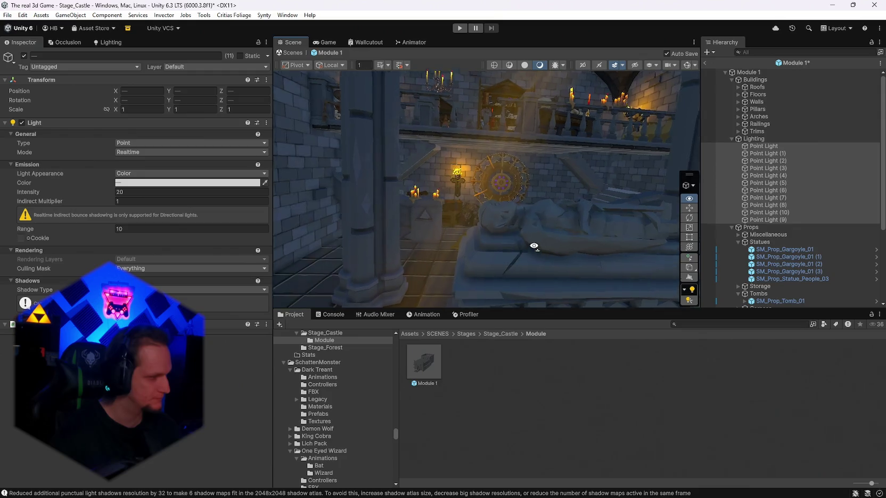
{"action": "key", "text": "w"}
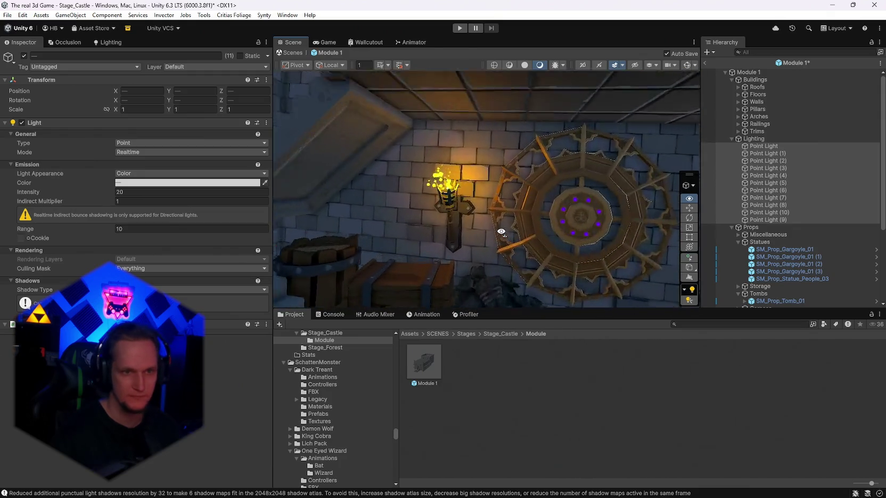
{"action": "left_click", "coordinate": [481, 222]}
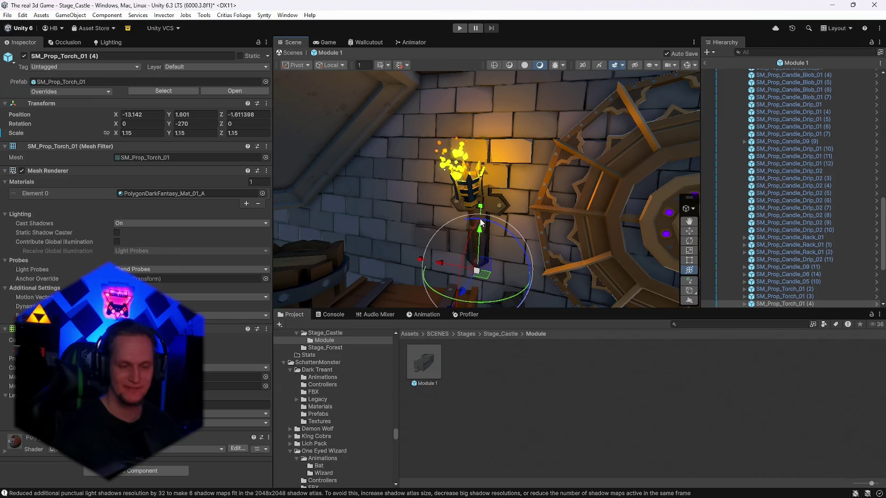
- Swap the plain wall torch for SM_Prop_Torch_Ornate_02, save, and duplicate it
{"action": "key", "text": "Delete"}
{"action": "left_click", "coordinate": [494, 332]}
{"action": "mouse_move", "coordinate": [474, 362]}
{"action": "left_mouse_down"}
{"action": "mouse_move", "coordinate": [469, 211]}
{"action": "mouse_move", "coordinate": [556, 201]}
{"action": "left_mouse_up"}
{"action": "key", "text": "ctrl+s"}
{"action": "key", "text": "ctrl+d"}
{"action": "left_click_drag", "start_coordinate": [383, 152], "coordinate": [382, 147]}
{"action": "mouse_move", "coordinate": [351, 184]}
{"action": "left_mouse_down"}
{"action": "mouse_move", "coordinate": [577, 204]}
{"action": "mouse_move", "coordinate": [564, 203]}
{"action": "left_mouse_up"}
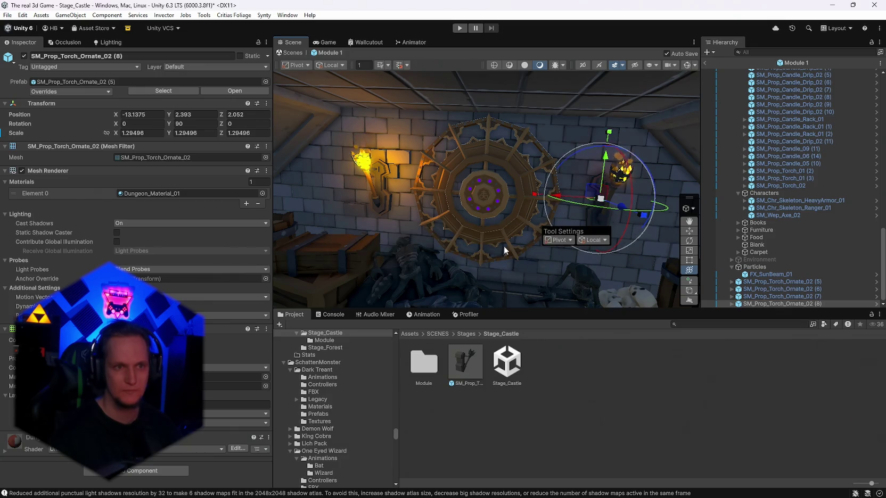
{"action": "key", "text": "ctrl+z"}
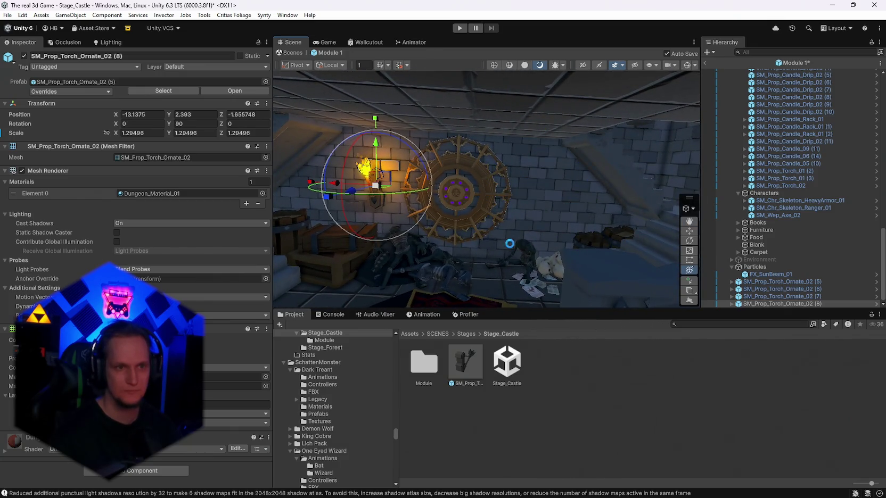
- Replace another plain torch with an ornate torch rotated to face out from the wall
{"action": "left_click_drag", "start_coordinate": [466, 221], "coordinate": [489, 199]}
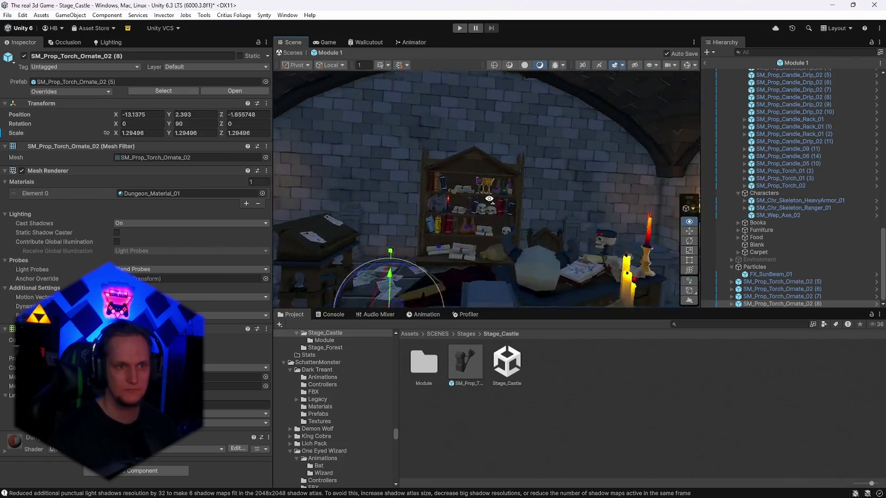
{"action": "key", "text": "f"}
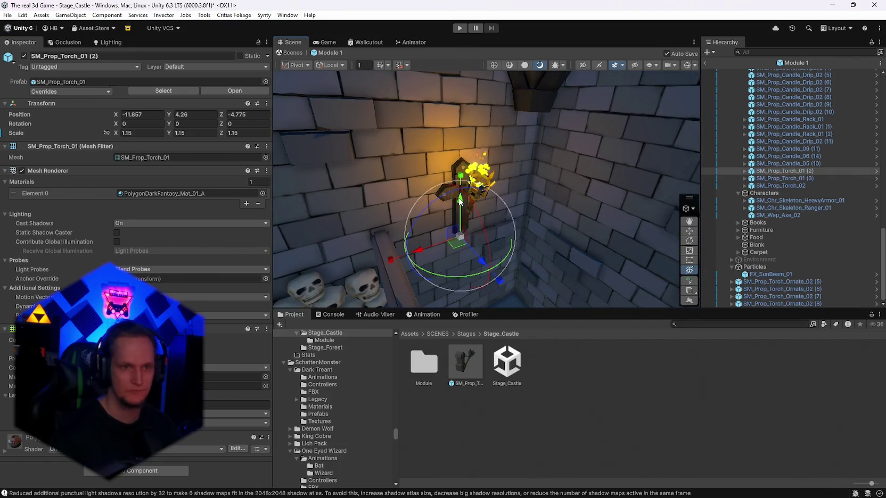
{"action": "key", "text": "Delete"}
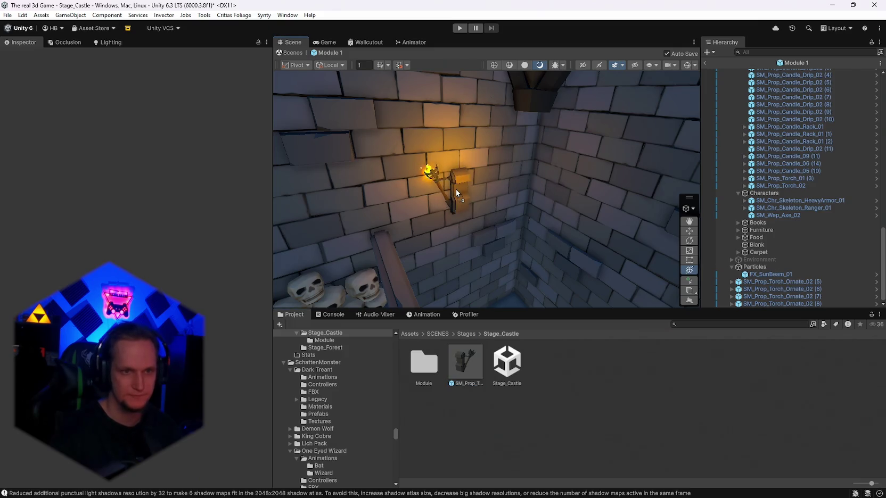
{"action": "left_click_drag", "start_coordinate": [457, 193], "coordinate": [455, 191]}
{"action": "left_click_drag", "start_coordinate": [561, 224], "coordinate": [639, 221]}
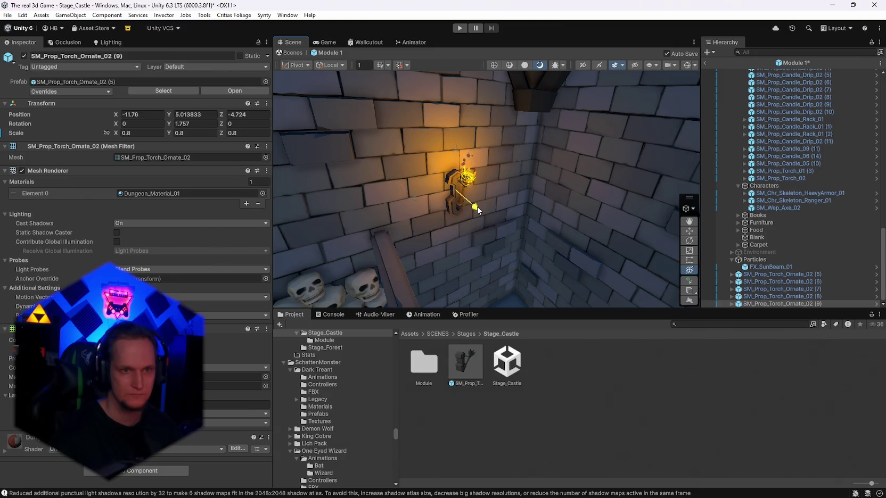
- Redo a misplaced ornate torch with a fresh one, turned and slightly enlarged
{"action": "mouse_move", "coordinate": [474, 267]}
{"action": "left_mouse_down"}
{"action": "mouse_move", "coordinate": [797, 255]}
{"action": "mouse_move", "coordinate": [729, 228]}
{"action": "left_mouse_up"}
{"action": "key", "text": "Delete"}
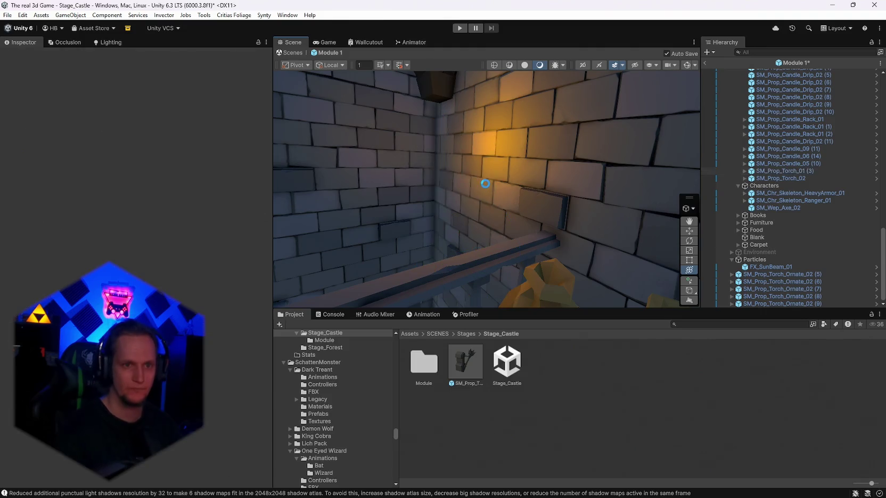
{"action": "left_click_drag", "start_coordinate": [489, 184], "coordinate": [488, 184]}
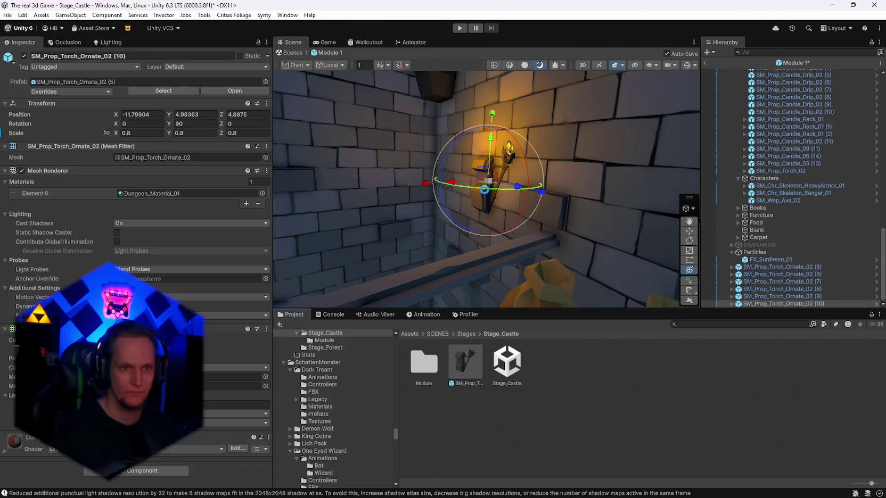
{"action": "left_click_drag", "start_coordinate": [296, 185], "coordinate": [288, 180]}
{"action": "left_click_drag", "start_coordinate": [489, 181], "coordinate": [492, 183]}
{"action": "mouse_move", "coordinate": [555, 191]}
{"action": "left_mouse_down"}
{"action": "mouse_move", "coordinate": [53, 215]}
{"action": "mouse_move", "coordinate": [97, 205]}
{"action": "mouse_move", "coordinate": [102, 231]}
{"action": "mouse_move", "coordinate": [17, 197]}
{"action": "mouse_move", "coordinate": [792, 224]}
{"action": "mouse_move", "coordinate": [678, 243]}
{"action": "mouse_move", "coordinate": [677, 208]}
{"action": "mouse_move", "coordinate": [611, 234]}
{"action": "mouse_move", "coordinate": [425, 194]}
{"action": "left_mouse_up"}
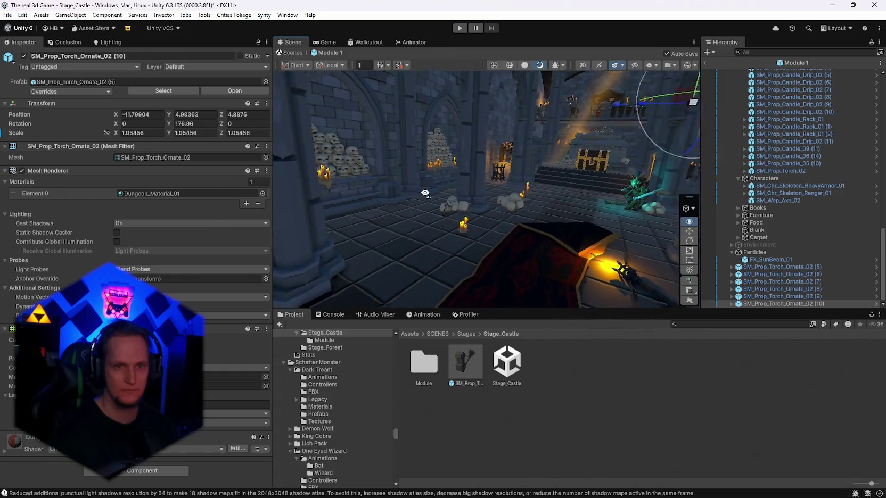
{"action": "key", "text": "f"}
{"action": "mouse_move", "coordinate": [533, 202]}
{"action": "left_mouse_down"}
{"action": "mouse_move", "coordinate": [616, 193]}
{"action": "mouse_move", "coordinate": [777, 207]}
{"action": "left_mouse_up"}
{"action": "scroll", "coordinate": [806, 200], "scroll_direction": "up", "scroll_amount": 10}
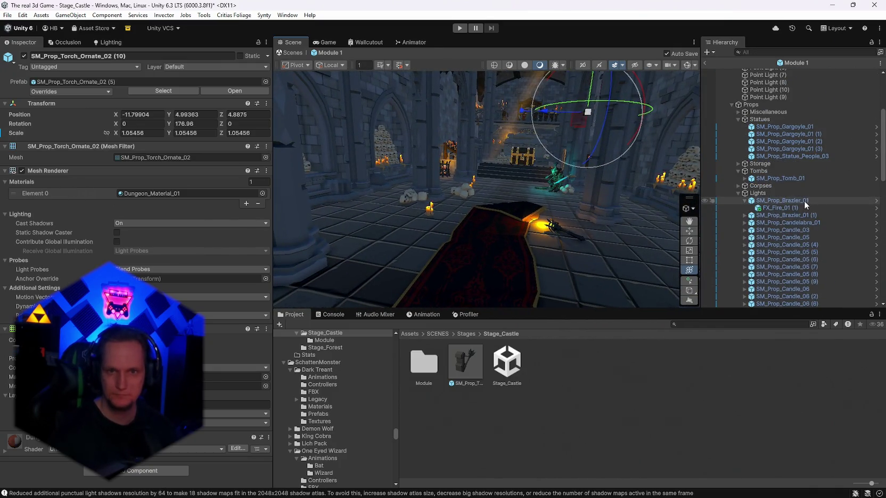
{"action": "left_click", "coordinate": [763, 135]}
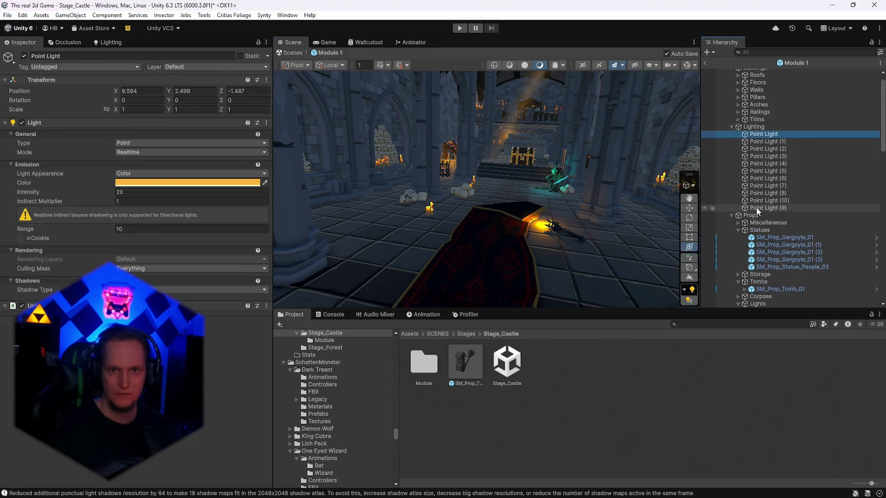
{"action": "left_click", "coordinate": [754, 208], "text": "shift"}
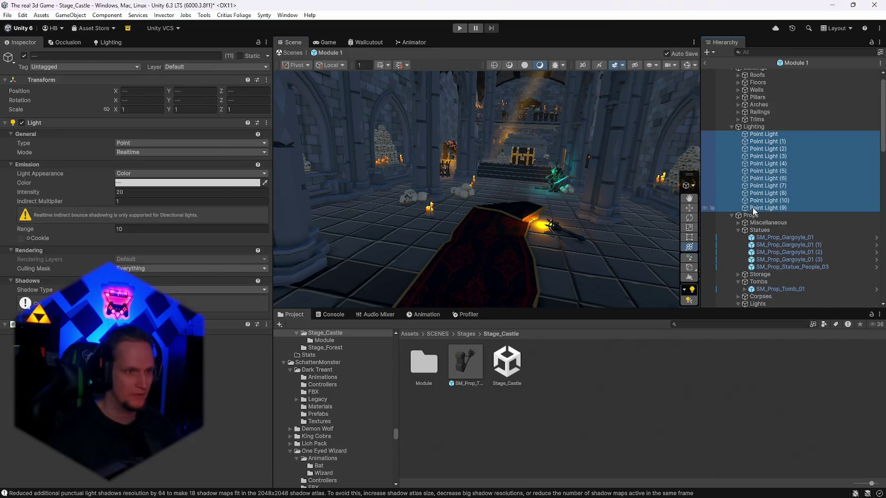
{"action": "left_click", "coordinate": [143, 270]}
{"action": "left_click", "coordinate": [66, 262]}
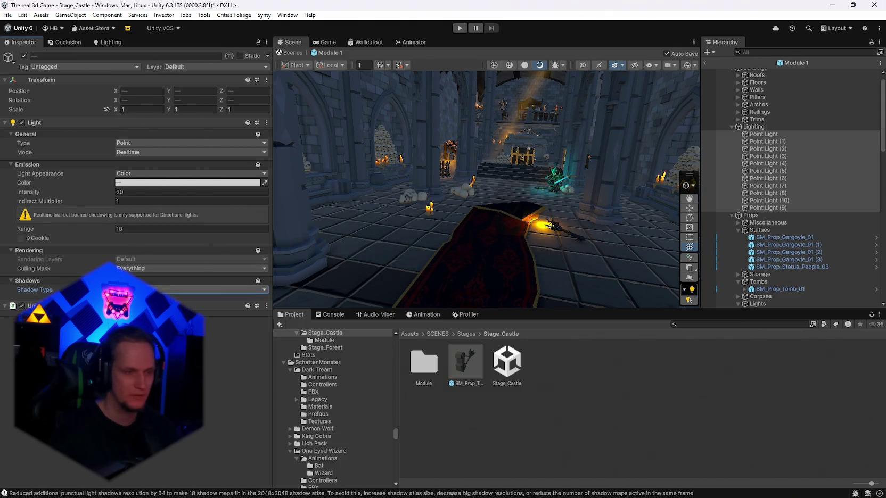
{"action": "right_click", "coordinate": [575, 219]}
{"action": "key", "text": "w"}
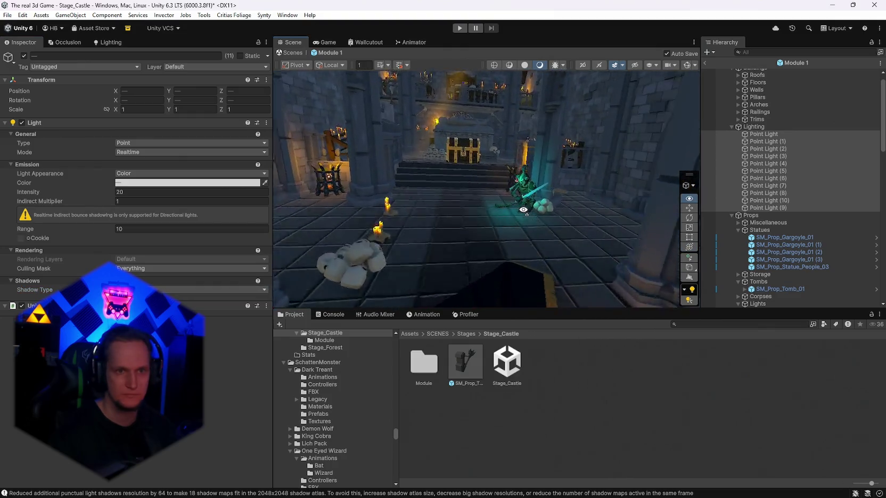
{"action": "left_click", "coordinate": [598, 229]}
{"action": "left_click", "coordinate": [545, 199]}
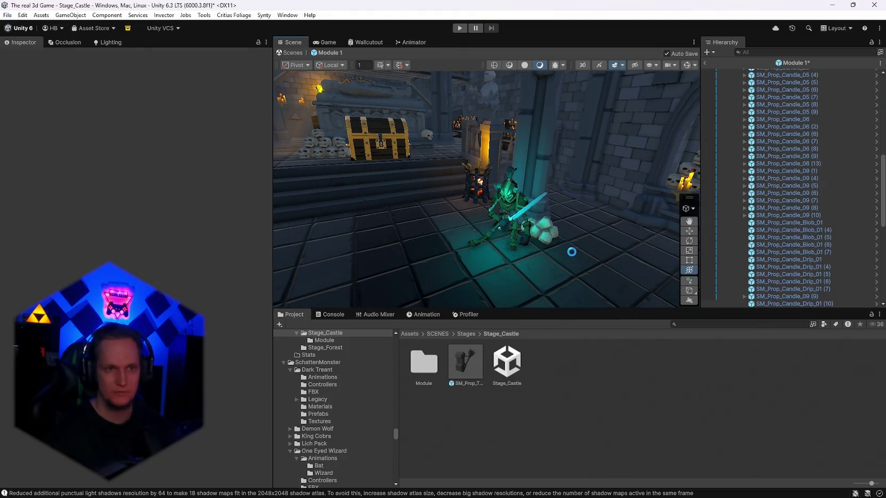
{"action": "key", "text": "s"}
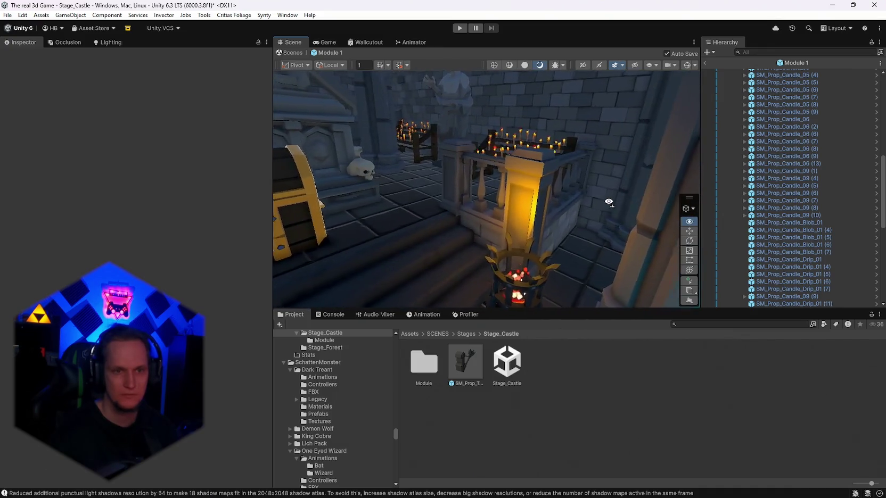
{"action": "key", "text": "w"}
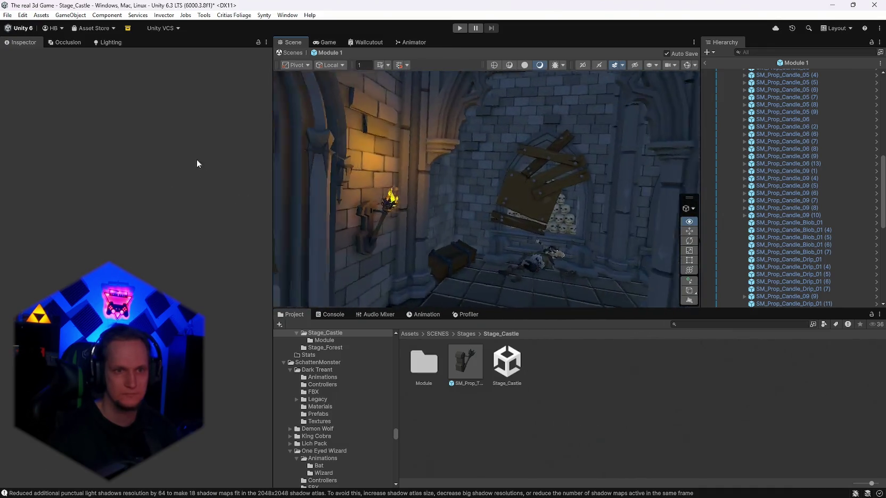
{"action": "key", "text": "w"}
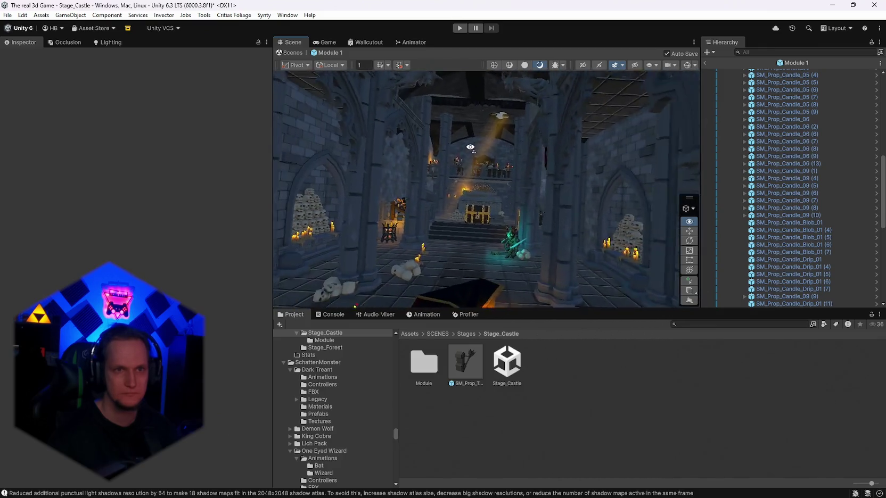
{"action": "left_click", "coordinate": [523, 65]}
{"action": "left_click", "coordinate": [539, 65]}
{"action": "left_click", "coordinate": [525, 65]}
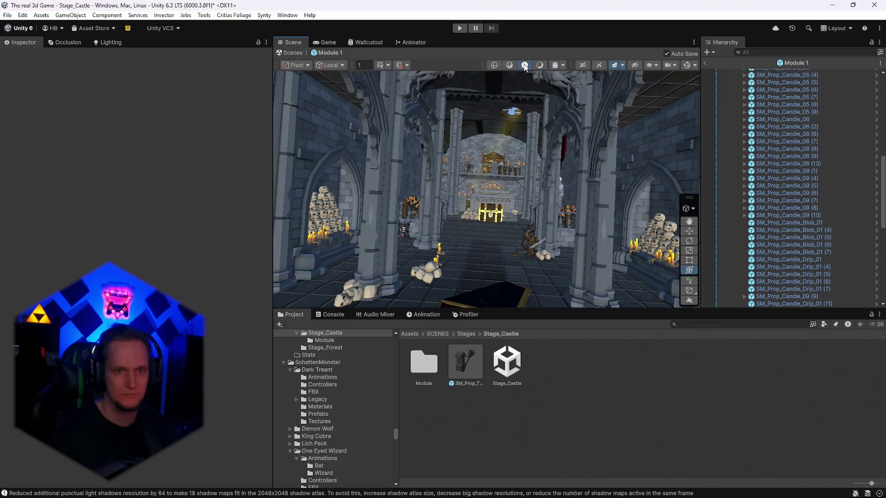
{"action": "left_click", "coordinate": [541, 65]}
{"action": "key", "text": "w"}
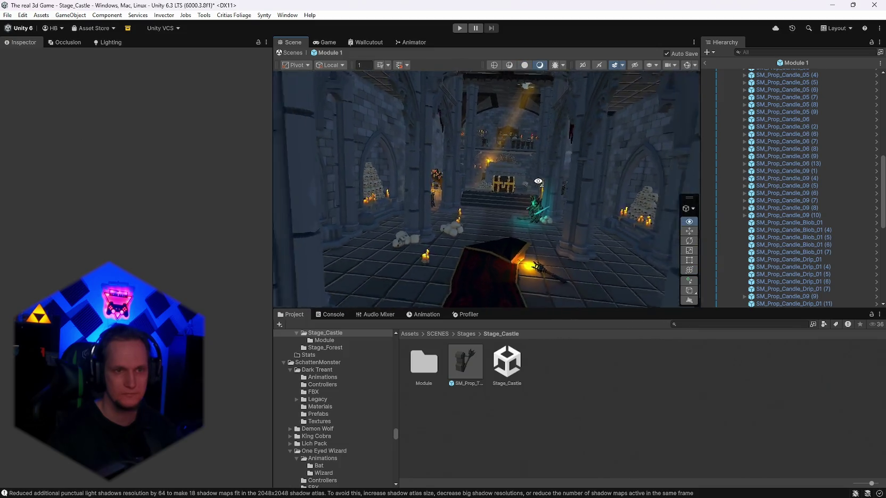
{"action": "key", "text": "w"}
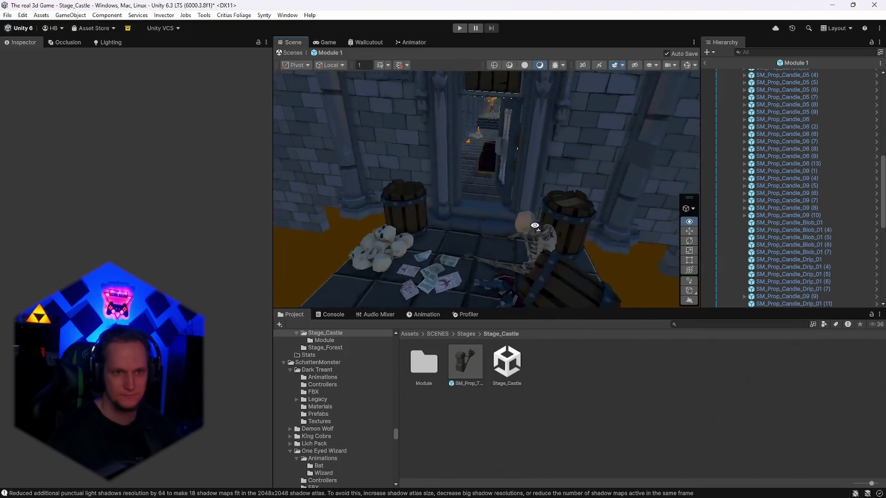
{"action": "key", "text": "w"}
{"action": "scroll", "coordinate": [806, 254], "scroll_direction": "down", "scroll_amount": 5}
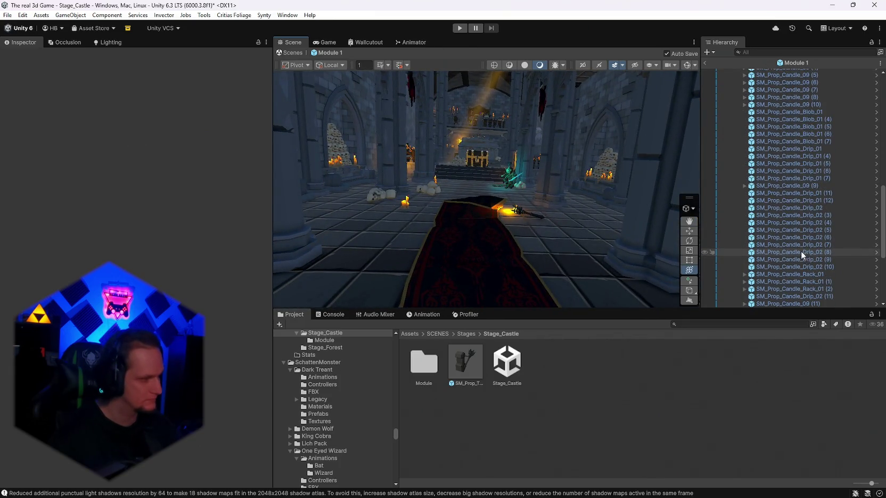
{"action": "key", "text": "w"}
{"action": "key", "text": "w"}
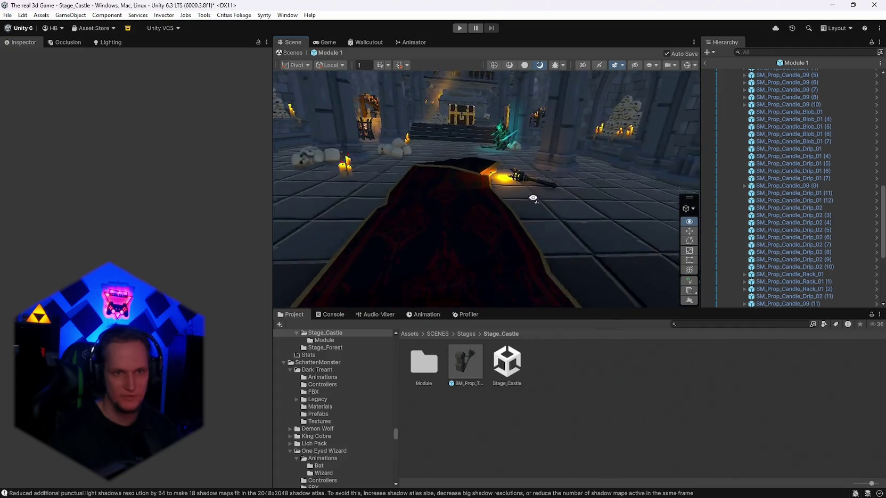
{"action": "key", "text": "w"}
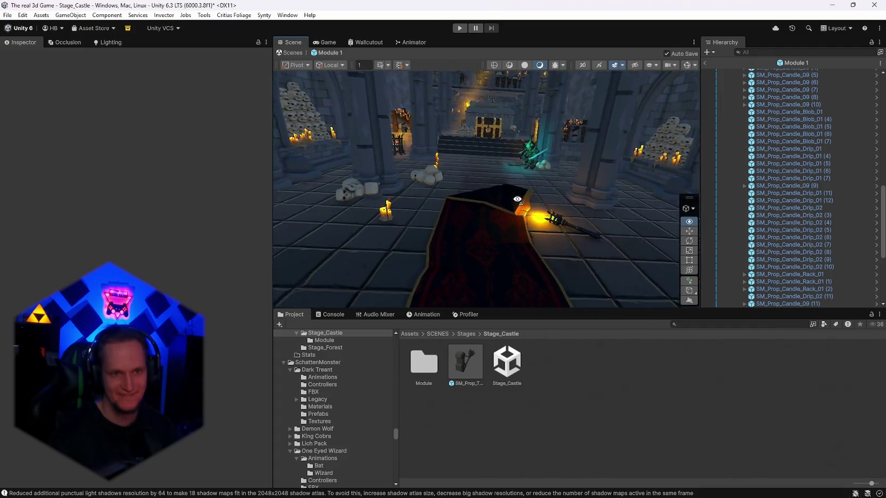
- Delete the first stray floor candle and push the skull pile toward the pillar
{"action": "key", "text": "s"}
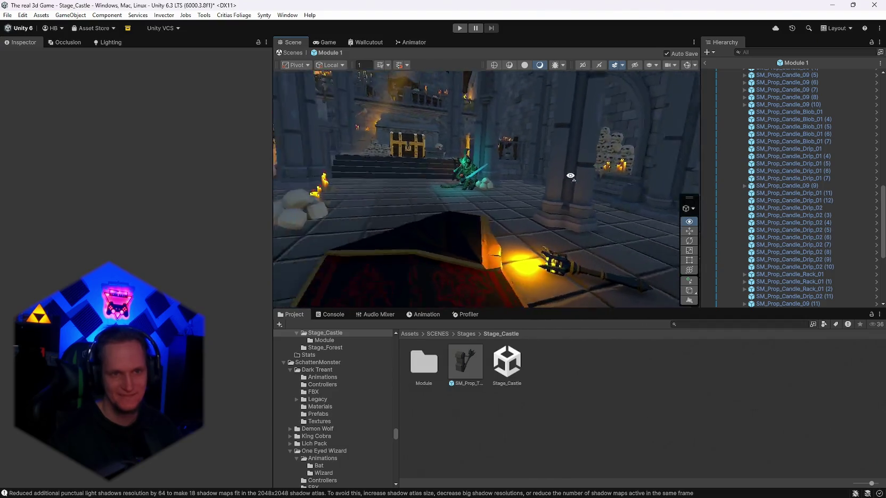
{"action": "key", "text": "w"}
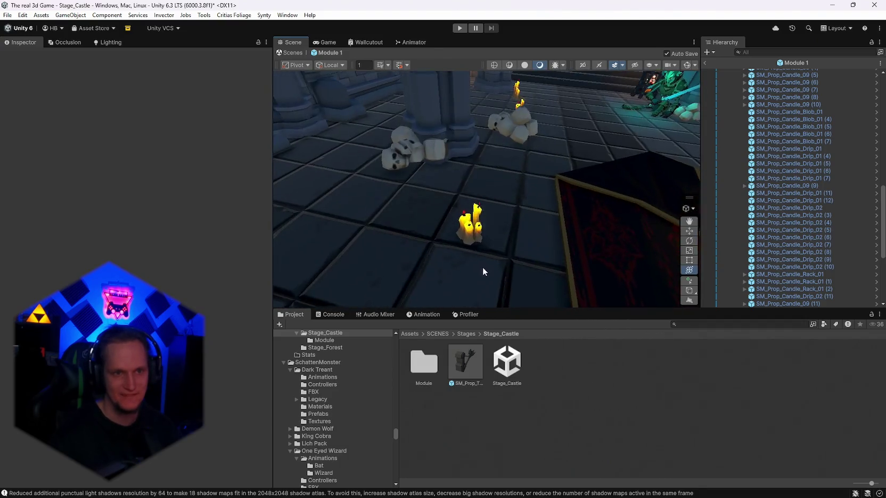
{"action": "left_click", "coordinate": [469, 235]}
{"action": "key", "text": "Delete"}
{"action": "key", "text": "w"}
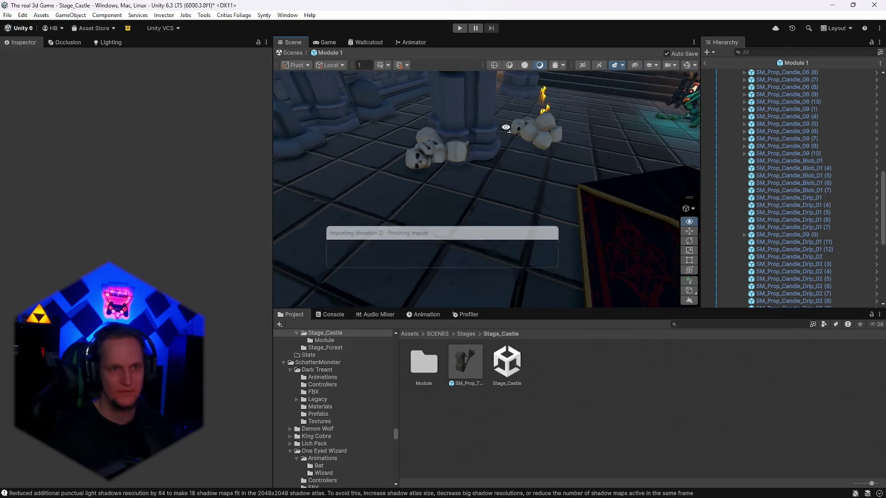
{"action": "left_click", "coordinate": [493, 231]}
{"action": "left_click_drag", "start_coordinate": [508, 244], "coordinate": [446, 216]}
- Delete another floor candle, the rock prop, and the candle near the skull shelf
{"action": "left_click", "coordinate": [608, 244]}
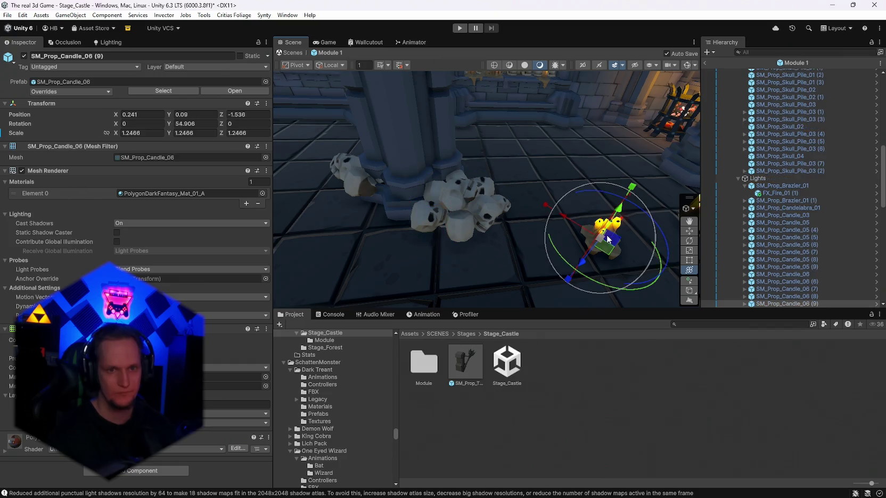
{"action": "key", "text": "Delete"}
{"action": "left_click", "coordinate": [601, 244]}
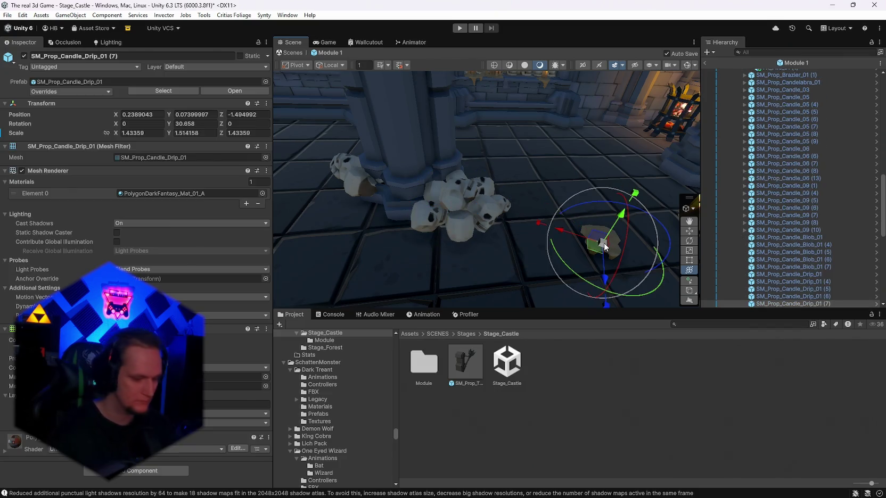
{"action": "key", "text": "Delete"}
{"action": "left_click_drag", "start_coordinate": [538, 200], "coordinate": [516, 193]}
{"action": "left_click", "coordinate": [503, 203]}
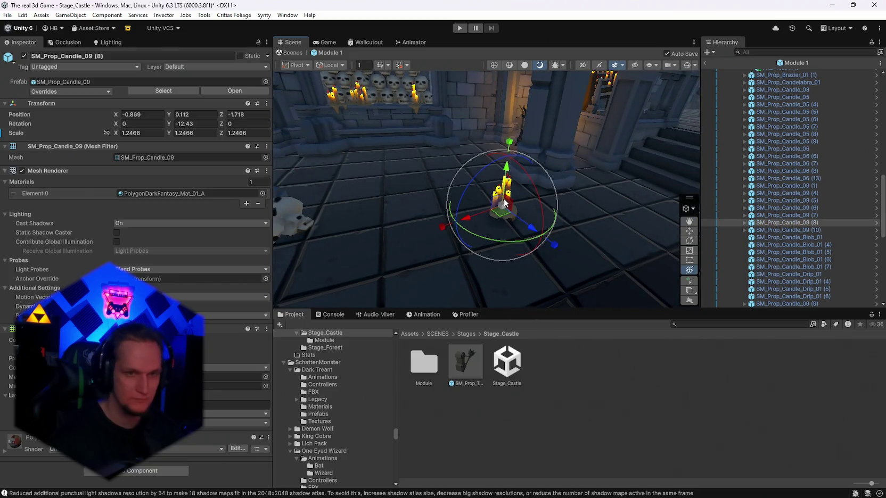
{"action": "key", "text": "Delete"}
{"action": "mouse_move", "coordinate": [465, 212]}
{"action": "left_mouse_down"}
{"action": "mouse_move", "coordinate": [528, 137]}
{"action": "mouse_move", "coordinate": [664, 74]}
{"action": "mouse_move", "coordinate": [775, 161]}
{"action": "mouse_move", "coordinate": [836, 171]}
{"action": "mouse_move", "coordinate": [16, 181]}
{"action": "mouse_move", "coordinate": [50, 188]}
{"action": "mouse_move", "coordinate": [784, 188]}
{"action": "mouse_move", "coordinate": [505, 206]}
{"action": "mouse_move", "coordinate": [512, 244]}
{"action": "left_mouse_up"}
{"action": "left_click", "coordinate": [507, 209]}
{"action": "left_click", "coordinate": [541, 216]}
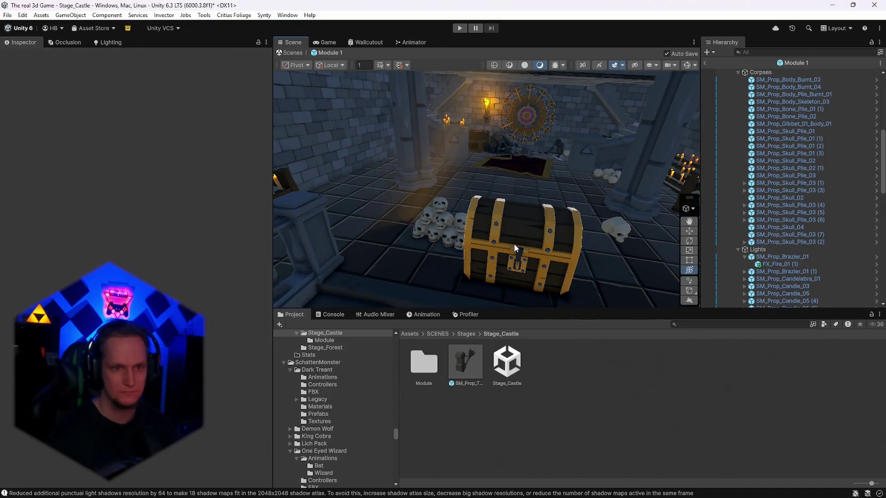
{"action": "left_click", "coordinate": [526, 267]}
{"action": "left_click_drag", "start_coordinate": [512, 300], "coordinate": [509, 223]}
{"action": "key", "text": "ctrl+z"}
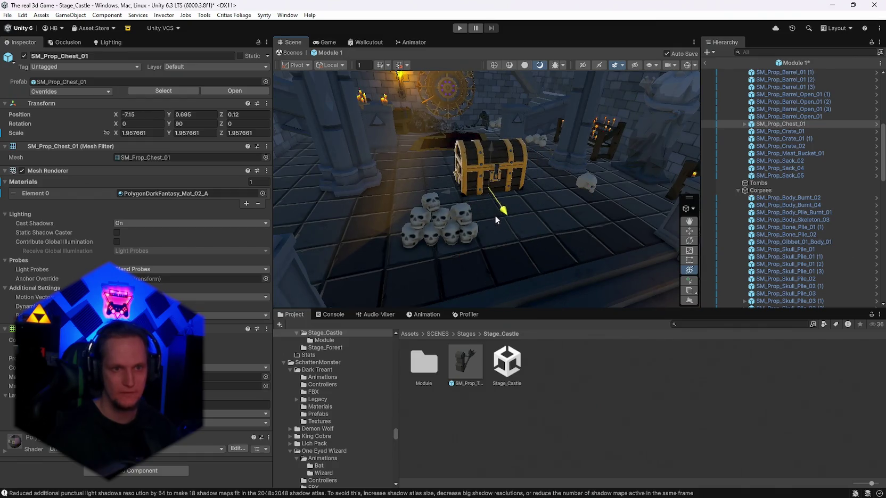
{"action": "key", "text": "ctrl+z"}
{"action": "left_click", "coordinate": [467, 235]}
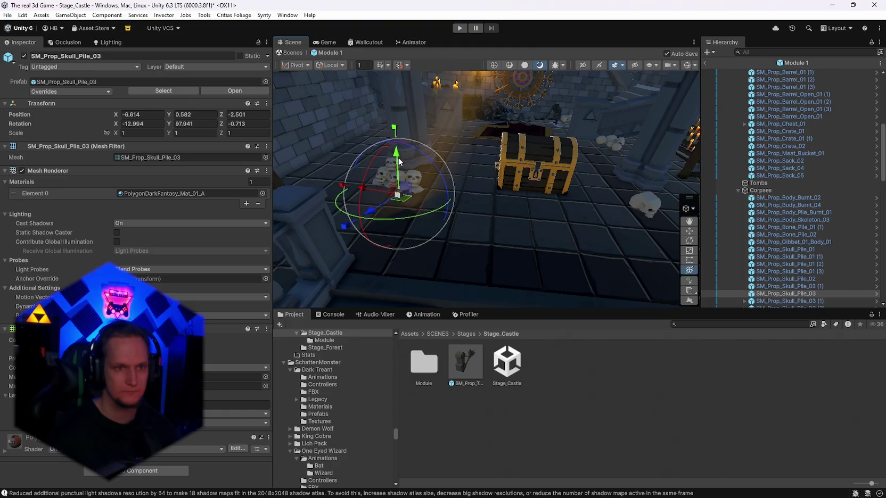
{"action": "key", "text": "ctrl+z"}
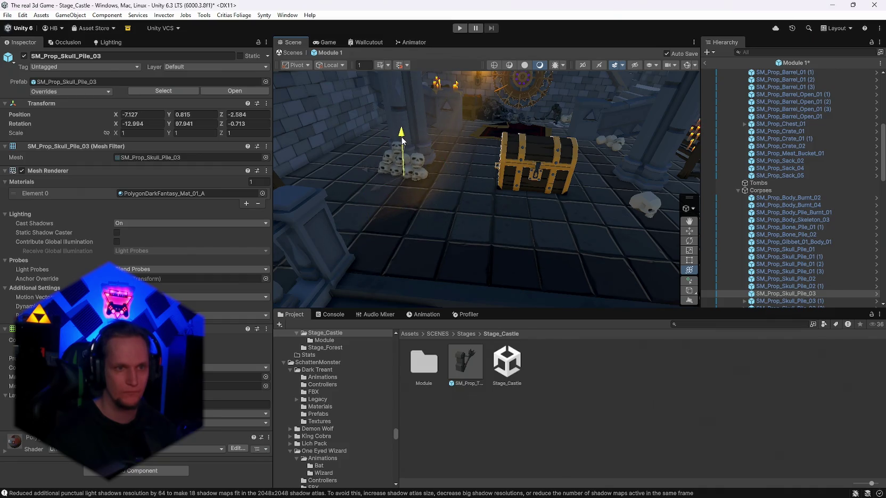
{"action": "key", "text": "ctrl+z"}
{"action": "key", "text": "f"}
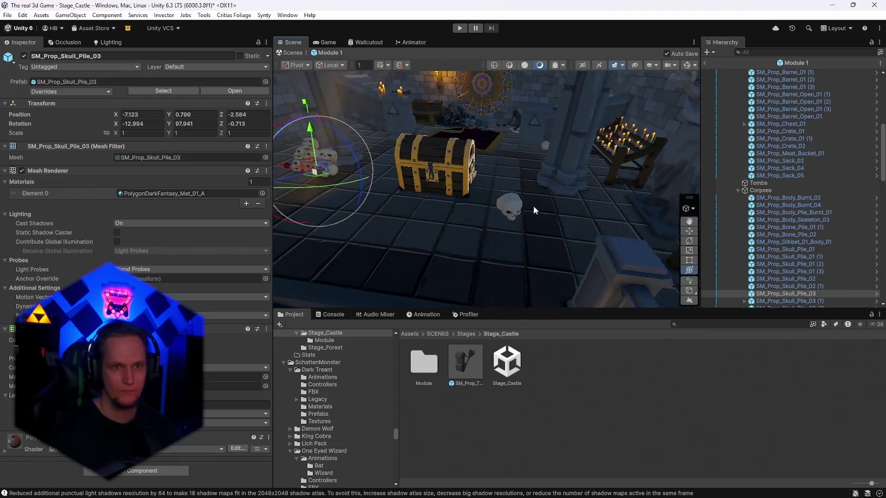
{"action": "left_click", "coordinate": [538, 215]}
{"action": "mouse_move", "coordinate": [469, 213]}
{"action": "left_mouse_down"}
{"action": "mouse_move", "coordinate": [666, 153]}
{"action": "mouse_move", "coordinate": [562, 162]}
{"action": "mouse_move", "coordinate": [263, 134]}
{"action": "mouse_move", "coordinate": [103, 132]}
{"action": "mouse_move", "coordinate": [63, 69]}
{"action": "mouse_move", "coordinate": [119, 81]}
{"action": "mouse_move", "coordinate": [68, 182]}
{"action": "mouse_move", "coordinate": [190, 158]}
{"action": "mouse_move", "coordinate": [172, 160]}
{"action": "mouse_move", "coordinate": [487, 142]}
{"action": "mouse_move", "coordinate": [493, 65]}
{"action": "mouse_move", "coordinate": [349, 148]}
{"action": "mouse_move", "coordinate": [198, 139]}
{"action": "mouse_move", "coordinate": [852, 149]}
{"action": "mouse_move", "coordinate": [733, 157]}
{"action": "mouse_move", "coordinate": [177, 127]}
{"action": "mouse_move", "coordinate": [719, 106]}
{"action": "mouse_move", "coordinate": [584, 94]}
{"action": "mouse_move", "coordinate": [585, 127]}
{"action": "mouse_move", "coordinate": [397, 128]}
{"action": "mouse_move", "coordinate": [386, 141]}
{"action": "mouse_move", "coordinate": [459, 192]}
{"action": "mouse_move", "coordinate": [563, 173]}
{"action": "mouse_move", "coordinate": [572, 184]}
{"action": "mouse_move", "coordinate": [521, 174]}
{"action": "mouse_move", "coordinate": [548, 128]}
{"action": "mouse_move", "coordinate": [543, 143]}
{"action": "mouse_move", "coordinate": [648, 170]}
{"action": "mouse_move", "coordinate": [633, 194]}
{"action": "mouse_move", "coordinate": [569, 212]}
{"action": "mouse_move", "coordinate": [480, 221]}
{"action": "mouse_move", "coordinate": [480, 212]}
{"action": "left_mouse_up"}
{"action": "left_click", "coordinate": [480, 212]}
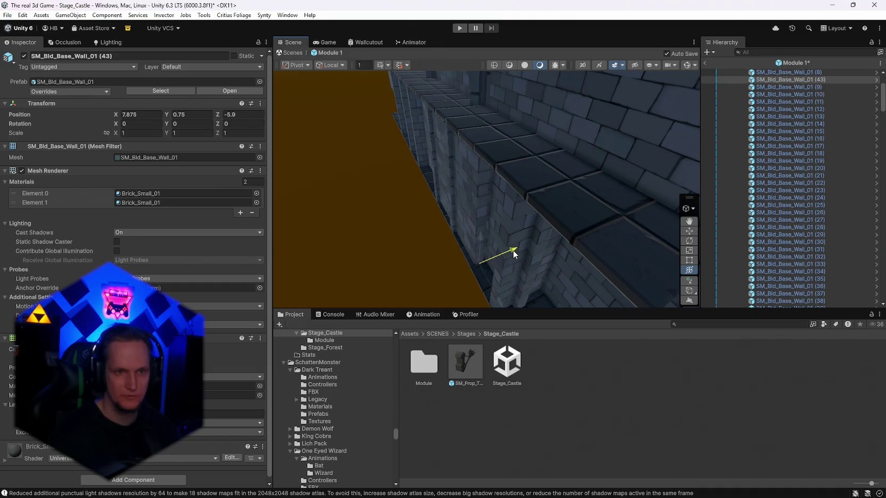
- Duplicate the selected SM_Bld_Base_Wall_01 and slide the copy along X to extend the outer wall
{"action": "left_click_drag", "start_coordinate": [509, 255], "coordinate": [669, 200]}
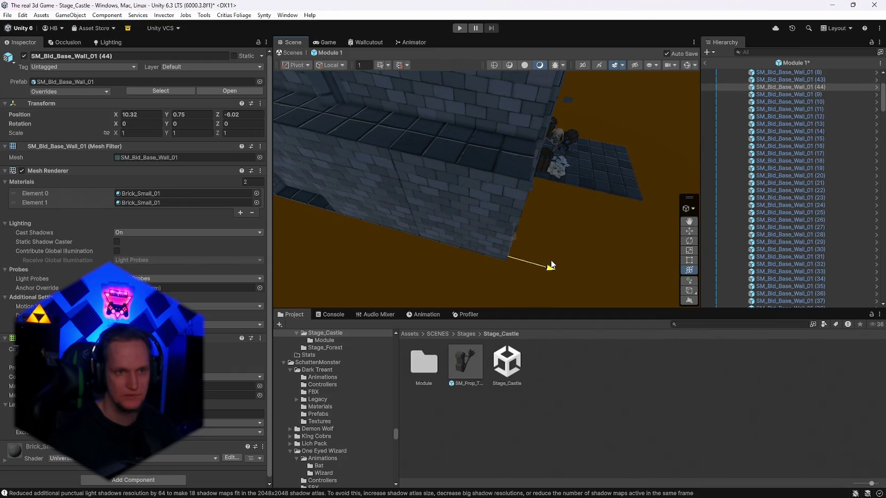
{"action": "mouse_move", "coordinate": [550, 254]}
{"action": "left_mouse_down"}
{"action": "mouse_move", "coordinate": [498, 263]}
{"action": "mouse_move", "coordinate": [571, 208]}
{"action": "mouse_move", "coordinate": [590, 205]}
{"action": "left_mouse_up"}
{"action": "key", "text": "ctrl+d"}
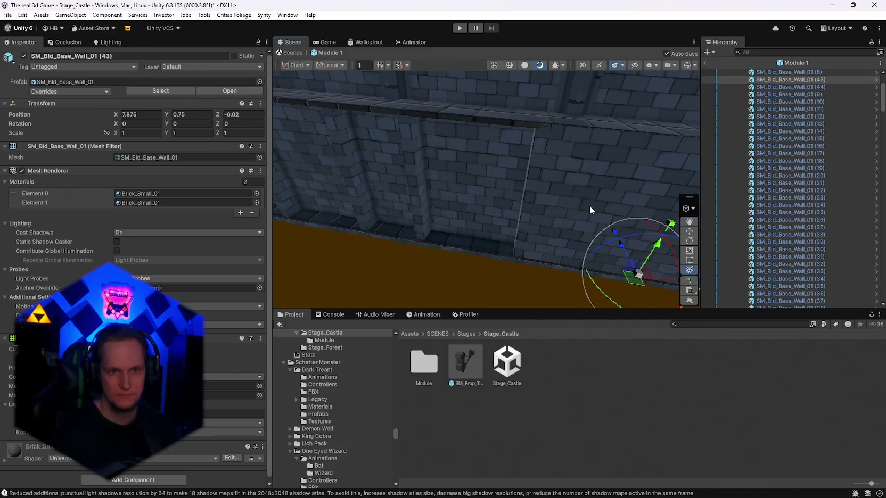
{"action": "left_click_drag", "start_coordinate": [639, 248], "coordinate": [664, 276]}
{"action": "left_click_drag", "start_coordinate": [657, 277], "coordinate": [539, 264]}
{"action": "left_click_drag", "start_coordinate": [548, 145], "coordinate": [565, 144]}
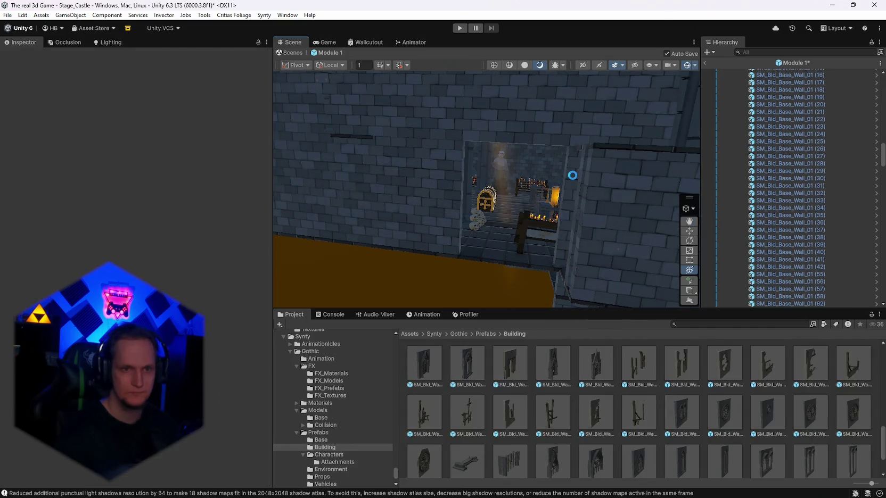
- Place an SM_Bld_Wall_Window_01 in the scene and set its Scale Z to 1
{"action": "mouse_move", "coordinate": [590, 219]}
{"action": "left_mouse_down"}
{"action": "mouse_move", "coordinate": [576, 231]}
{"action": "mouse_move", "coordinate": [552, 295]}
{"action": "left_mouse_up"}
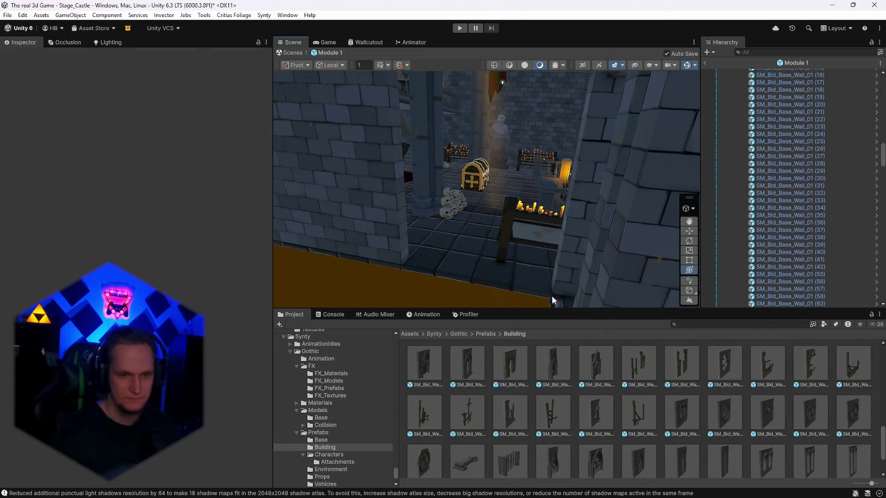
{"action": "scroll", "coordinate": [587, 417], "scroll_direction": "down", "scroll_amount": 2}
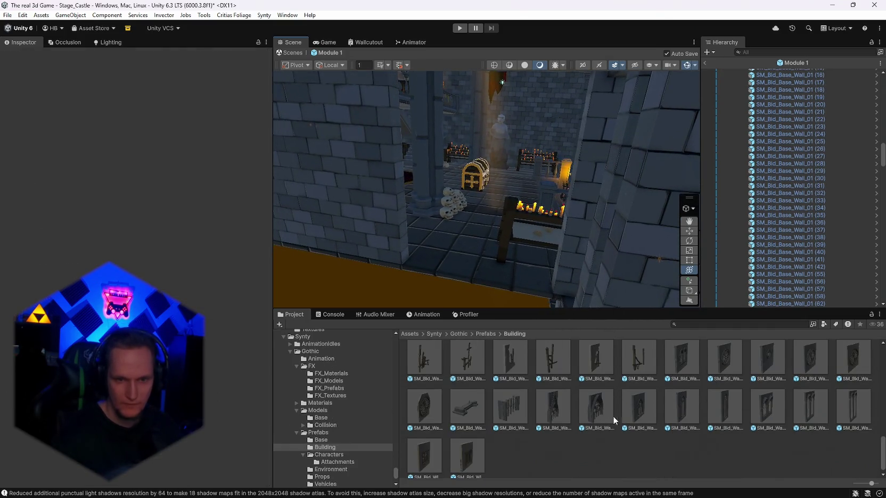
{"action": "left_click", "coordinate": [555, 417]}
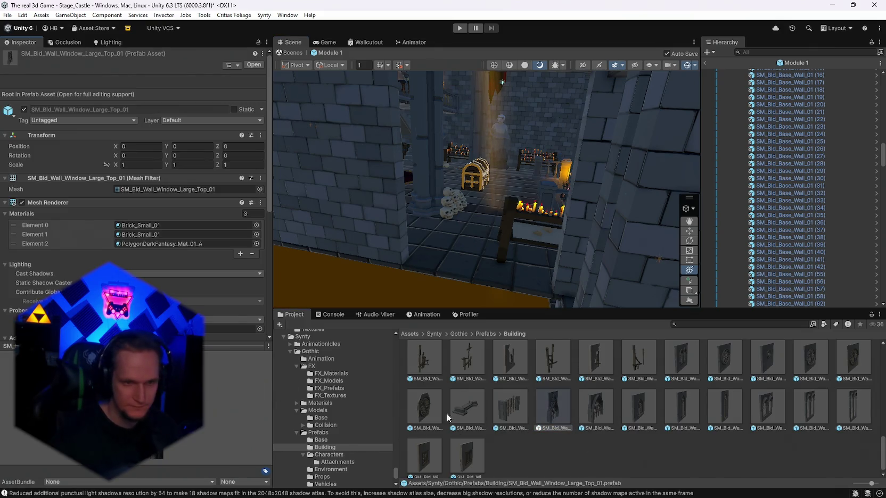
{"action": "scroll", "coordinate": [621, 422], "scroll_direction": "up", "scroll_amount": 2}
{"action": "left_click", "coordinate": [678, 426]}
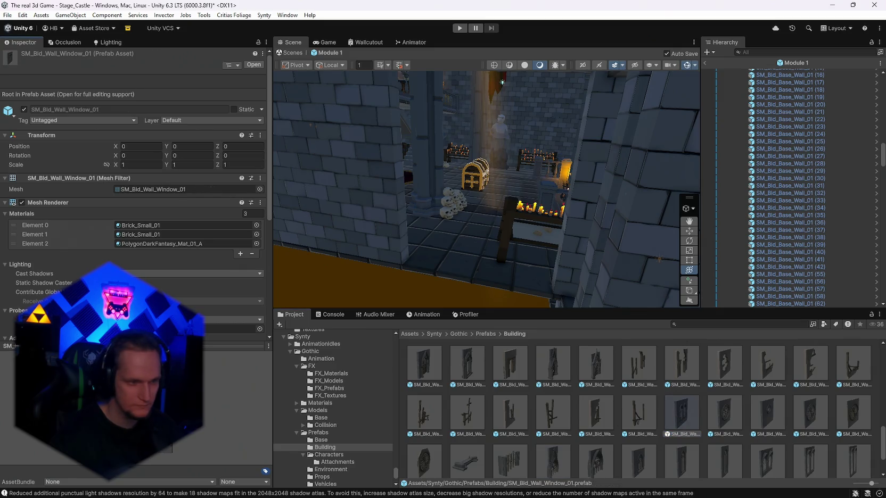
{"action": "mouse_move", "coordinate": [671, 424]}
{"action": "left_mouse_down"}
{"action": "mouse_move", "coordinate": [490, 289]}
{"action": "mouse_move", "coordinate": [668, 255]}
{"action": "left_mouse_up"}
{"action": "scroll", "coordinate": [597, 223], "scroll_direction": "down", "scroll_amount": 4}
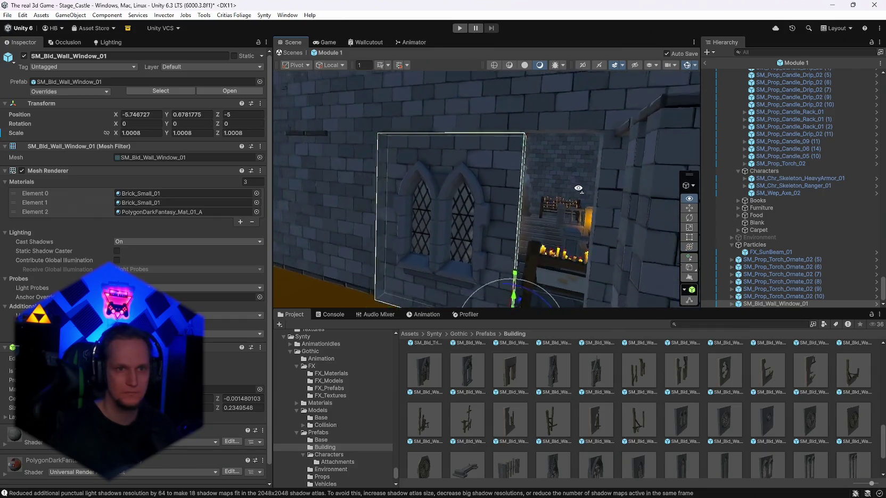
{"action": "left_click_drag", "start_coordinate": [509, 234], "coordinate": [508, 240]}
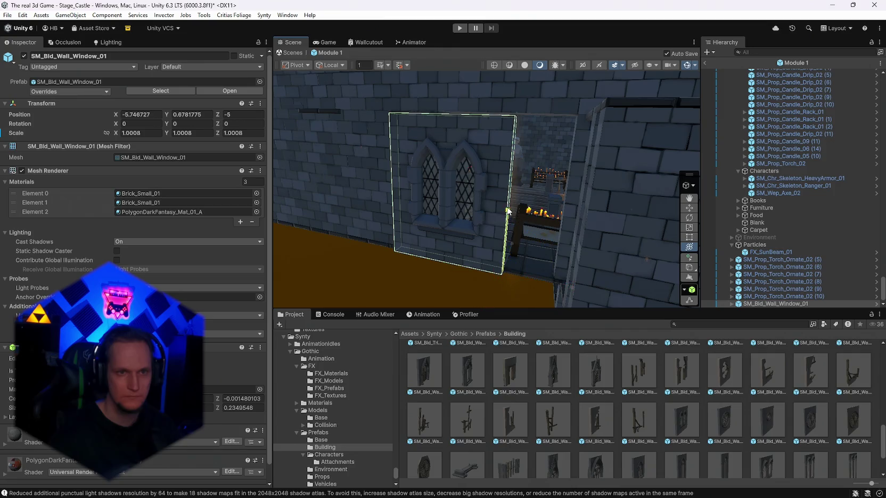
{"action": "key", "text": "ctrl+z"}
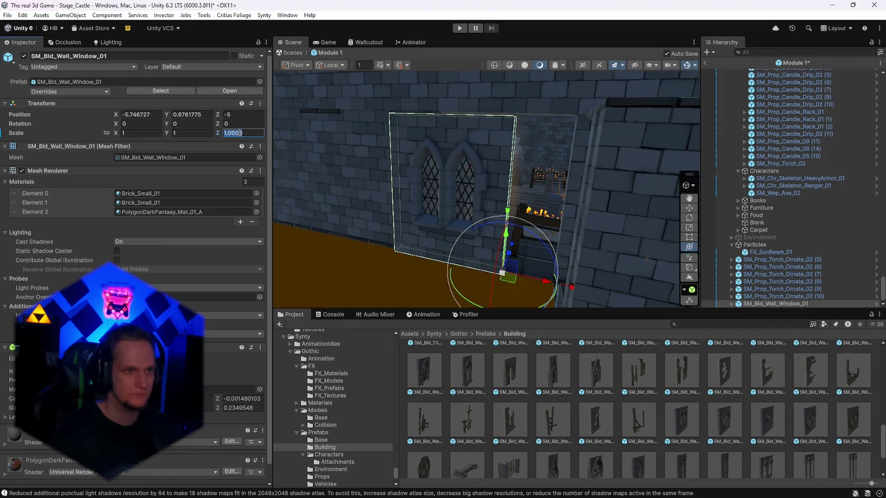
{"action": "type", "text": "1"}
{"action": "key", "text": "Return"}
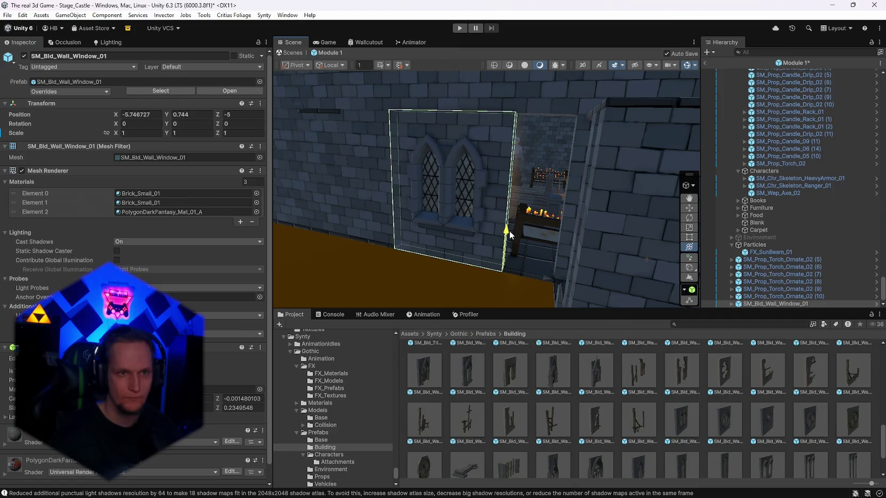
- Position the window wall along X and flush with the outer wall
{"action": "left_click_drag", "start_coordinate": [509, 235], "coordinate": [510, 235]}
{"action": "left_click_drag", "start_coordinate": [557, 215], "coordinate": [620, 191]}
{"action": "mouse_move", "coordinate": [585, 285]}
{"action": "left_mouse_down"}
{"action": "mouse_move", "coordinate": [659, 284]}
{"action": "mouse_move", "coordinate": [649, 279]}
{"action": "left_mouse_up"}
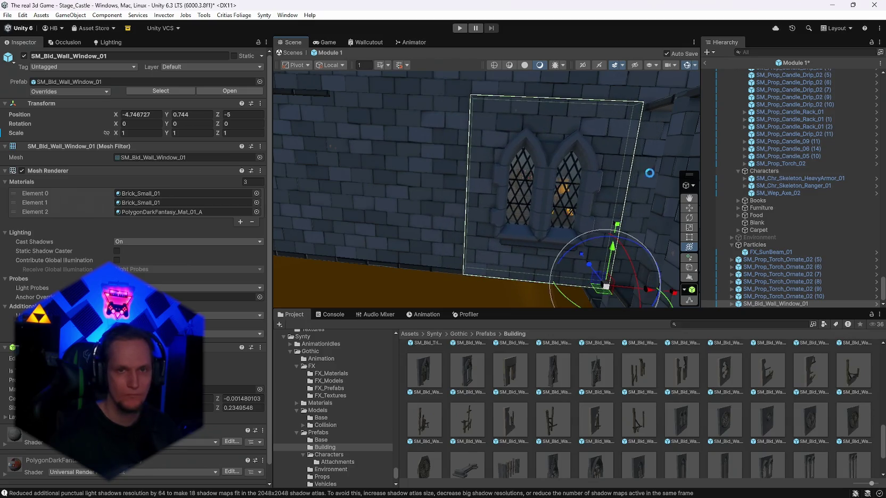
{"action": "mouse_move", "coordinate": [639, 128]}
{"action": "left_mouse_down"}
{"action": "mouse_move", "coordinate": [634, 143]}
{"action": "mouse_move", "coordinate": [653, 134]}
{"action": "mouse_move", "coordinate": [626, 221]}
{"action": "left_mouse_up"}
{"action": "left_click_drag", "start_coordinate": [580, 264], "coordinate": [576, 262]}
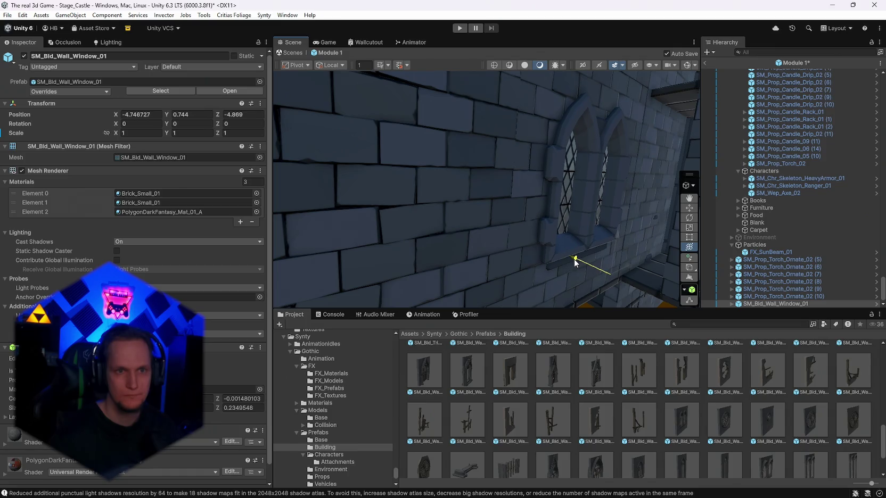
- Duplicate the window wall and move the copy further along the wall
{"action": "mouse_move", "coordinate": [606, 210]}
{"action": "left_mouse_down"}
{"action": "mouse_move", "coordinate": [443, 192]}
{"action": "mouse_move", "coordinate": [352, 230]}
{"action": "mouse_move", "coordinate": [259, 244]}
{"action": "mouse_move", "coordinate": [213, 230]}
{"action": "mouse_move", "coordinate": [159, 233]}
{"action": "left_mouse_up"}
{"action": "key", "text": "ctrl+d"}
{"action": "left_click_drag", "start_coordinate": [356, 224], "coordinate": [565, 320]}
{"action": "key", "text": "f"}
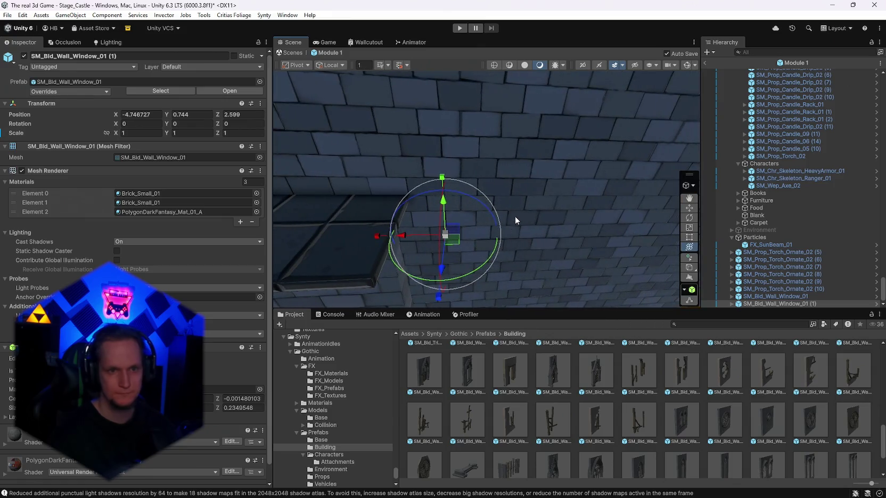
- Delete the plain base wall section and slide the window copy into its place
{"action": "left_click", "coordinate": [521, 221]}
{"action": "key", "text": "Delete"}
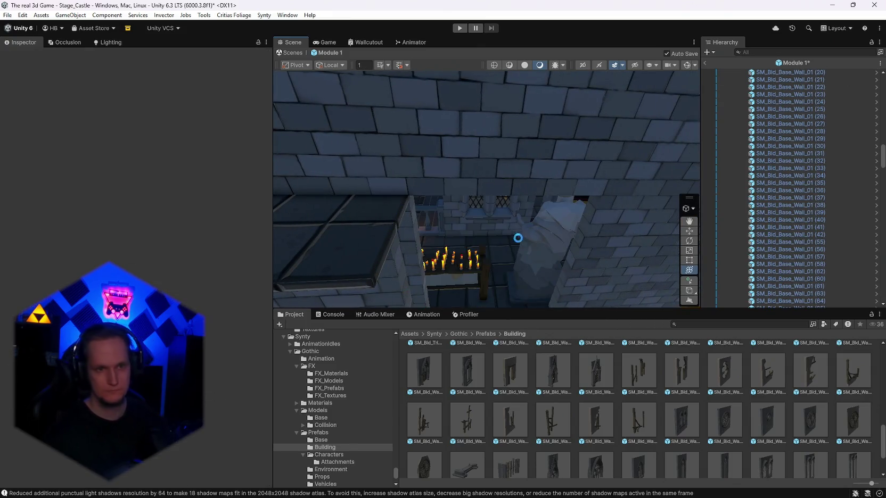
{"action": "left_click", "coordinate": [492, 222]}
{"action": "left_click_drag", "start_coordinate": [446, 267], "coordinate": [455, 292]}
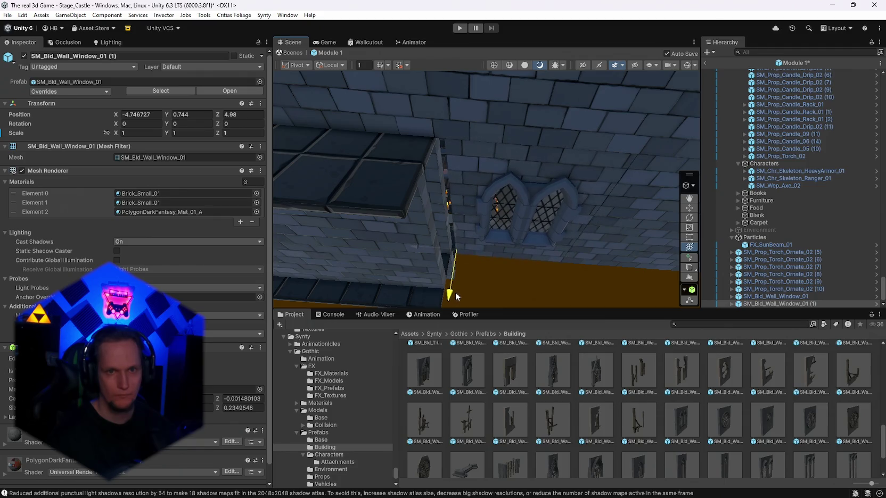
{"action": "left_click_drag", "start_coordinate": [417, 248], "coordinate": [385, 248]}
{"action": "left_click_drag", "start_coordinate": [443, 293], "coordinate": [443, 293]}
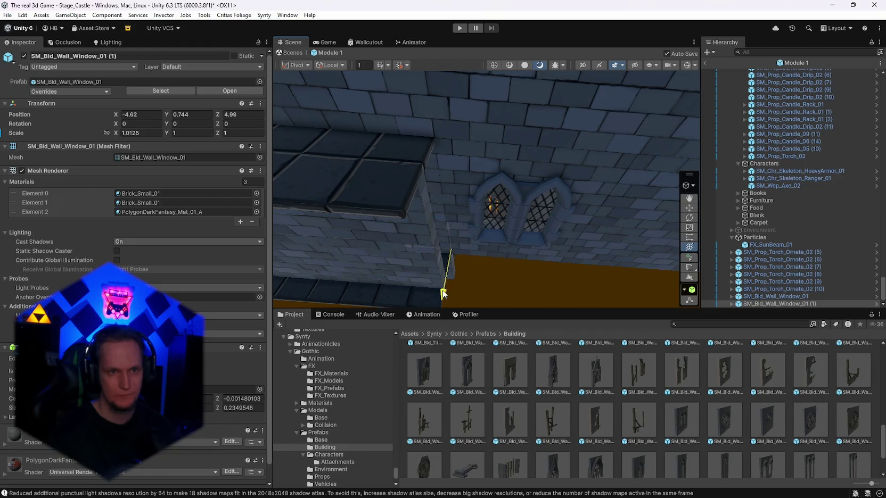
- Frame and orbit around the window copy to check its fit against the brick wall
{"action": "left_click_drag", "start_coordinate": [564, 260], "coordinate": [558, 256]}
{"action": "key", "text": "f"}
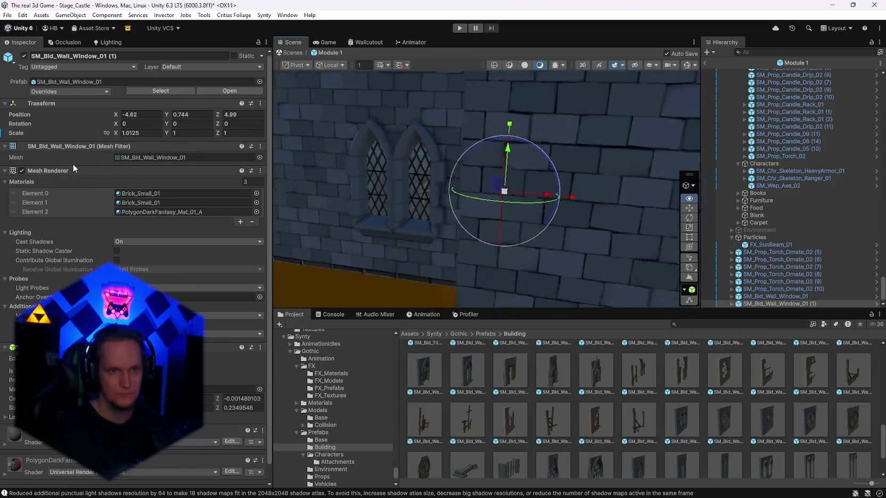
{"action": "left_click_drag", "start_coordinate": [87, 146], "coordinate": [501, 346]}
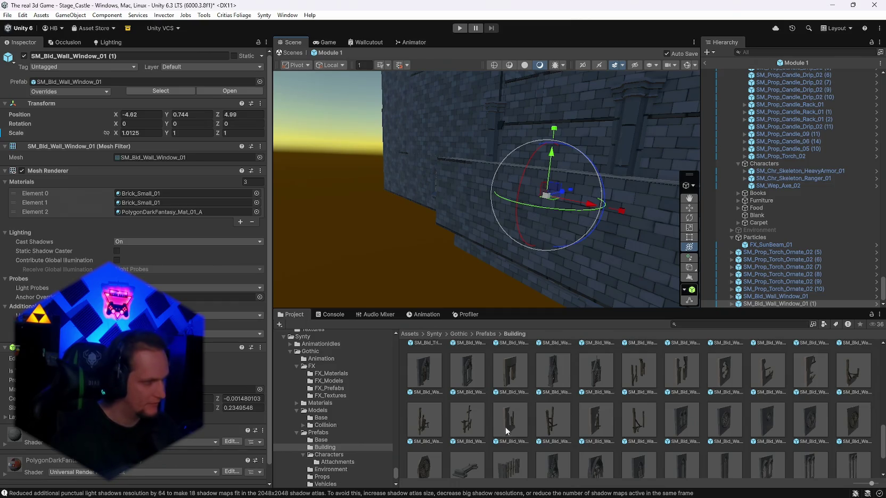
{"action": "mouse_move", "coordinate": [464, 275]}
{"action": "left_mouse_down"}
{"action": "mouse_move", "coordinate": [583, 268]}
{"action": "mouse_move", "coordinate": [402, 235]}
{"action": "mouse_move", "coordinate": [316, 193]}
{"action": "mouse_move", "coordinate": [344, 231]}
{"action": "mouse_move", "coordinate": [341, 251]}
{"action": "mouse_move", "coordinate": [334, 244]}
{"action": "mouse_move", "coordinate": [356, 189]}
{"action": "mouse_move", "coordinate": [322, 232]}
{"action": "mouse_move", "coordinate": [348, 254]}
{"action": "mouse_move", "coordinate": [398, 188]}
{"action": "mouse_move", "coordinate": [453, 197]}
{"action": "mouse_move", "coordinate": [496, 256]}
{"action": "left_mouse_up"}
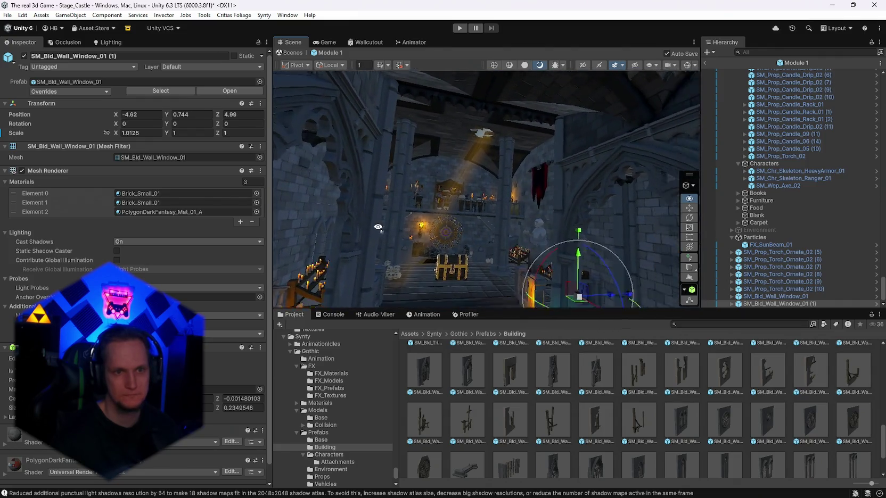
- Fly through the doorway into the castle hall, inspecting the doorway and brick greeble wall pieces
{"action": "left_click_drag", "start_coordinate": [386, 241], "coordinate": [352, 262]}
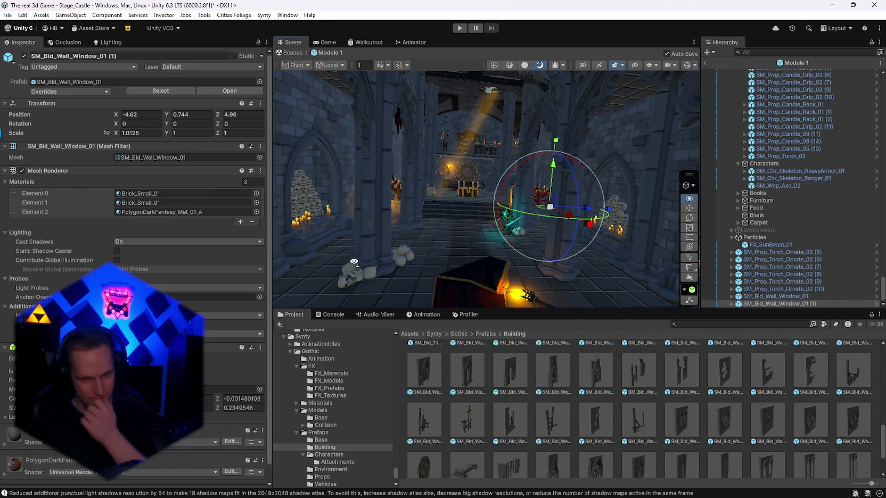
{"action": "key", "text": "f"}
{"action": "mouse_move", "coordinate": [481, 229]}
{"action": "left_mouse_down"}
{"action": "mouse_move", "coordinate": [498, 235]}
{"action": "mouse_move", "coordinate": [338, 258]}
{"action": "mouse_move", "coordinate": [416, 235]}
{"action": "mouse_move", "coordinate": [448, 175]}
{"action": "left_mouse_up"}
{"action": "left_click", "coordinate": [477, 200]}
{"action": "left_click", "coordinate": [487, 208]}
{"action": "mouse_move", "coordinate": [487, 207]}
{"action": "left_mouse_down"}
{"action": "mouse_move", "coordinate": [554, 218]}
{"action": "mouse_move", "coordinate": [543, 192]}
{"action": "mouse_move", "coordinate": [575, 190]}
{"action": "mouse_move", "coordinate": [568, 259]}
{"action": "mouse_move", "coordinate": [696, 205]}
{"action": "mouse_move", "coordinate": [482, 158]}
{"action": "left_mouse_up"}
{"action": "left_click", "coordinate": [550, 136]}
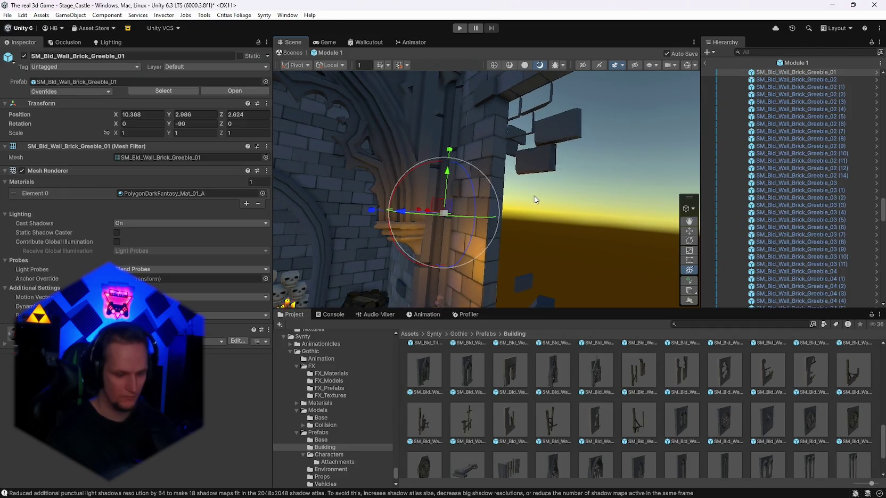
{"action": "left_click_drag", "start_coordinate": [536, 198], "coordinate": [515, 196]}
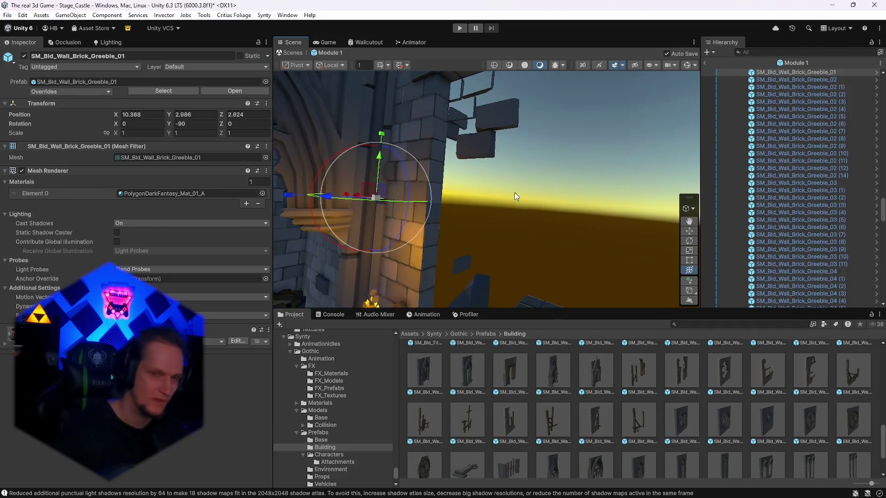
{"action": "left_click", "coordinate": [501, 123]}
{"action": "mouse_move", "coordinate": [528, 138]}
{"action": "left_mouse_down"}
{"action": "mouse_move", "coordinate": [433, 109]}
{"action": "mouse_move", "coordinate": [177, 125]}
{"action": "mouse_move", "coordinate": [454, 152]}
{"action": "left_mouse_up"}
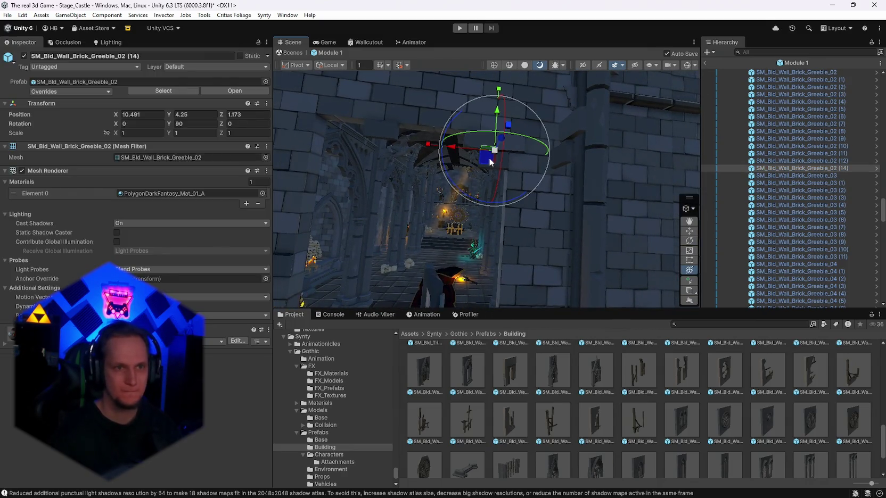
{"action": "left_click", "coordinate": [381, 134]}
{"action": "left_click", "coordinate": [476, 162]}
- Compare the Alcove_02, Door_01 and Door_02 prefabs, then place SM_Bld_Wall_Door_01 between the barrels
{"action": "scroll", "coordinate": [476, 162], "scroll_direction": "up", "scroll_amount": 3}
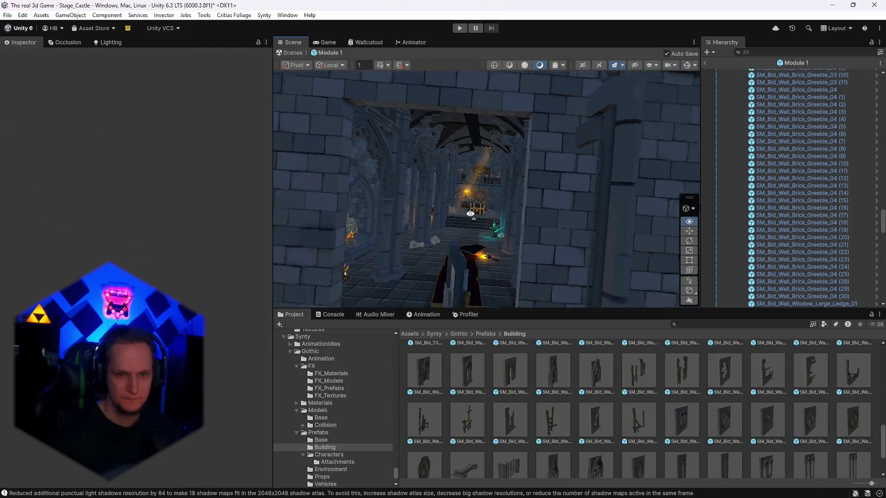
{"action": "scroll", "coordinate": [660, 417], "scroll_direction": "down", "scroll_amount": 2}
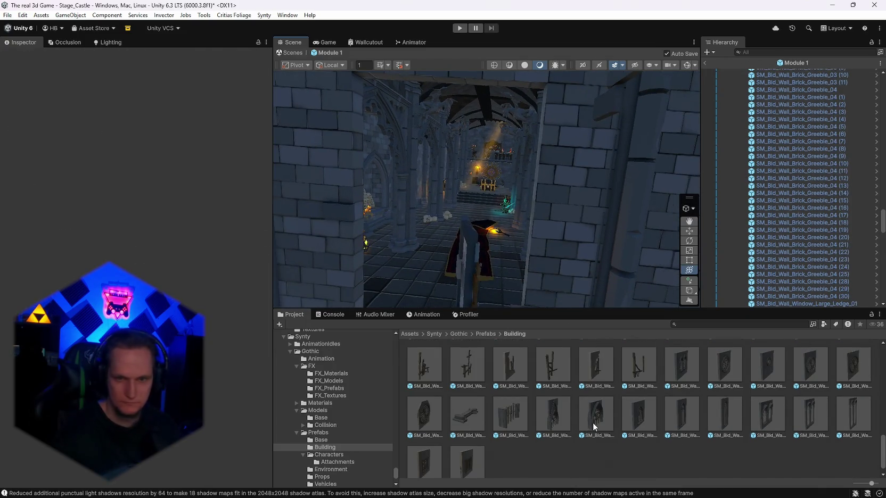
{"action": "scroll", "coordinate": [666, 433], "scroll_direction": "up", "scroll_amount": 5}
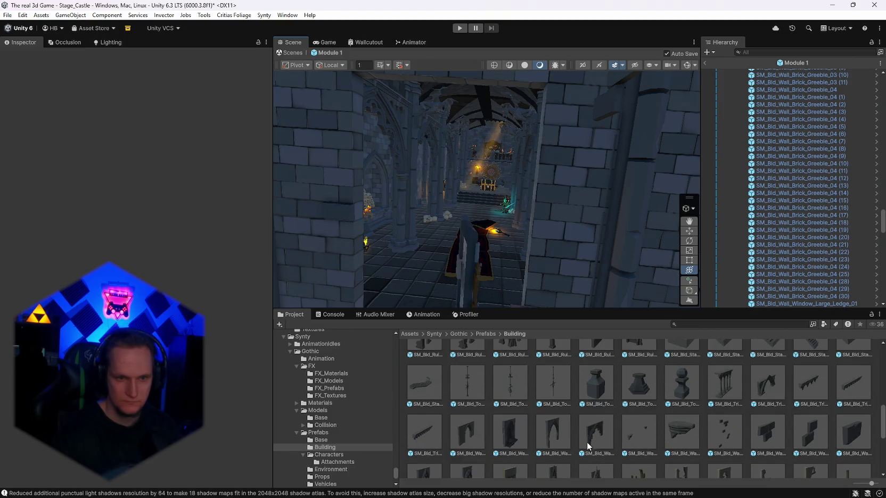
{"action": "left_click", "coordinate": [504, 436]}
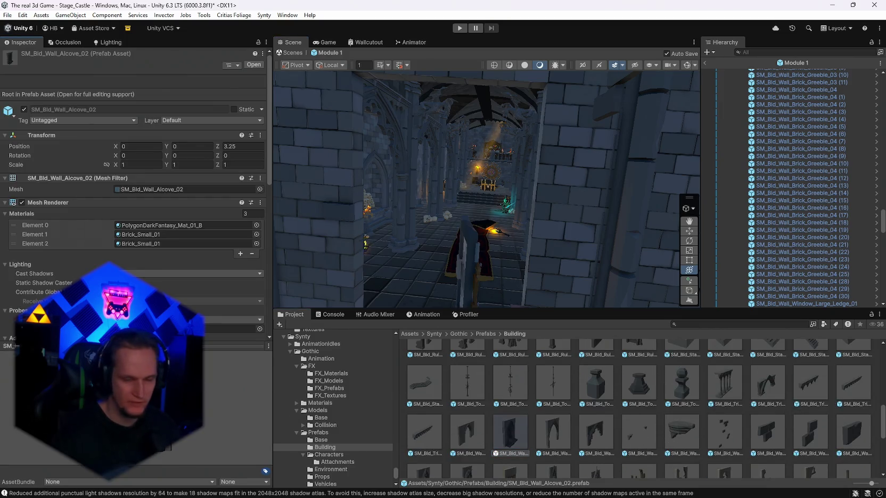
{"action": "scroll", "coordinate": [633, 428], "scroll_direction": "up", "scroll_amount": 10}
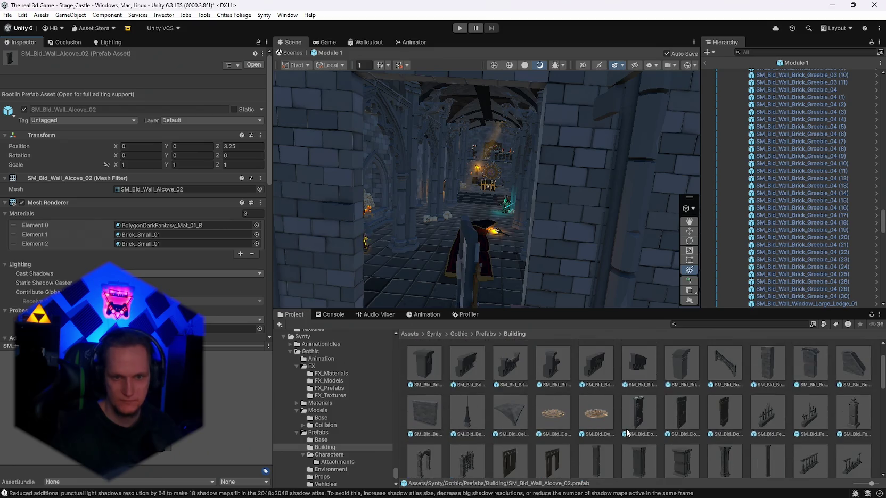
{"action": "scroll", "coordinate": [625, 429], "scroll_direction": "down", "scroll_amount": 2}
{"action": "scroll", "coordinate": [667, 426], "scroll_direction": "down", "scroll_amount": 10}
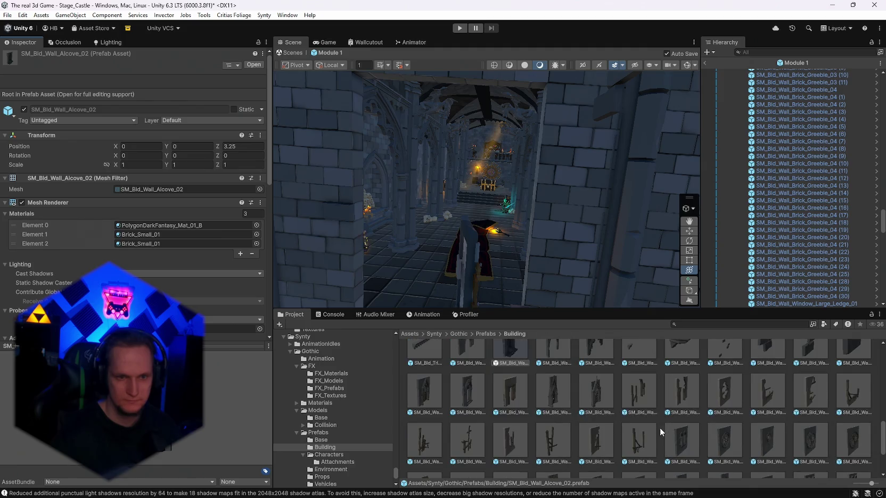
{"action": "left_click", "coordinate": [424, 393]}
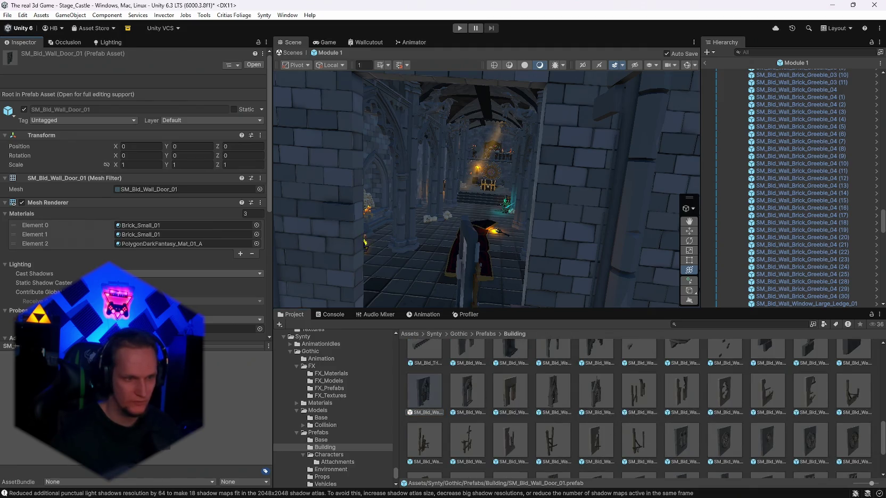
{"action": "scroll", "coordinate": [843, 421], "scroll_direction": "down", "scroll_amount": 3}
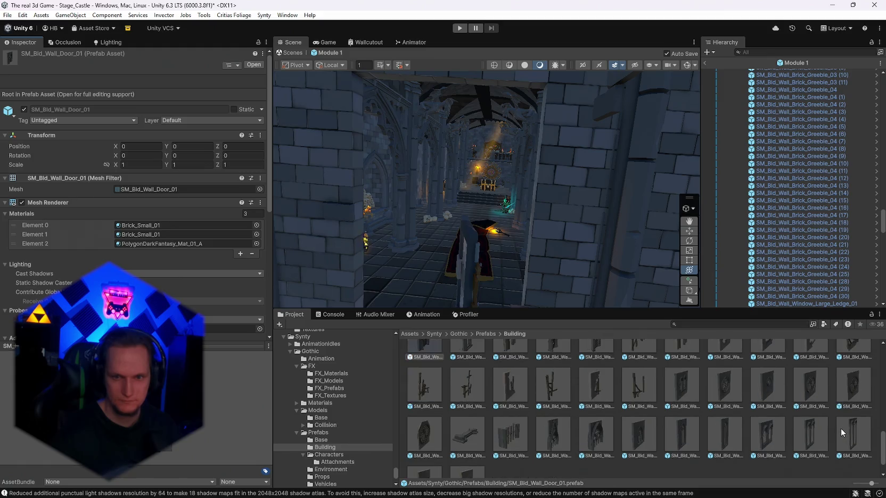
{"action": "scroll", "coordinate": [525, 420], "scroll_direction": "up", "scroll_amount": 3}
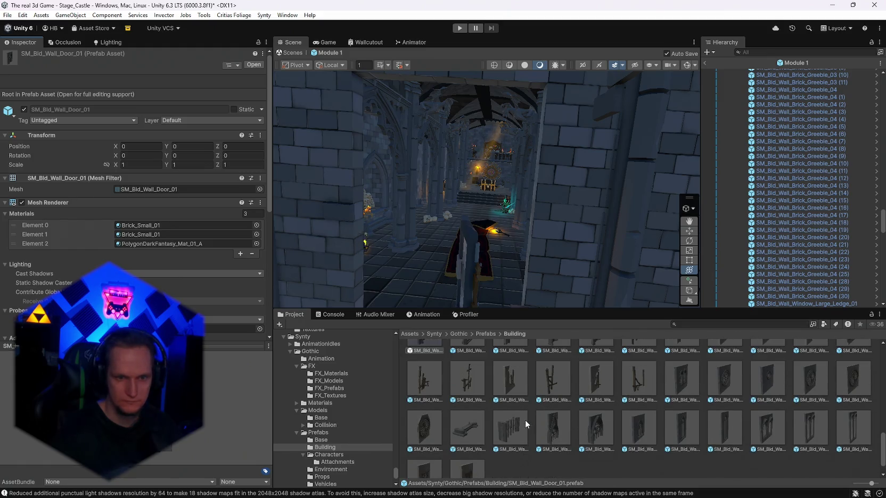
{"action": "left_click", "coordinate": [460, 388]}
{"action": "left_click", "coordinate": [435, 394]}
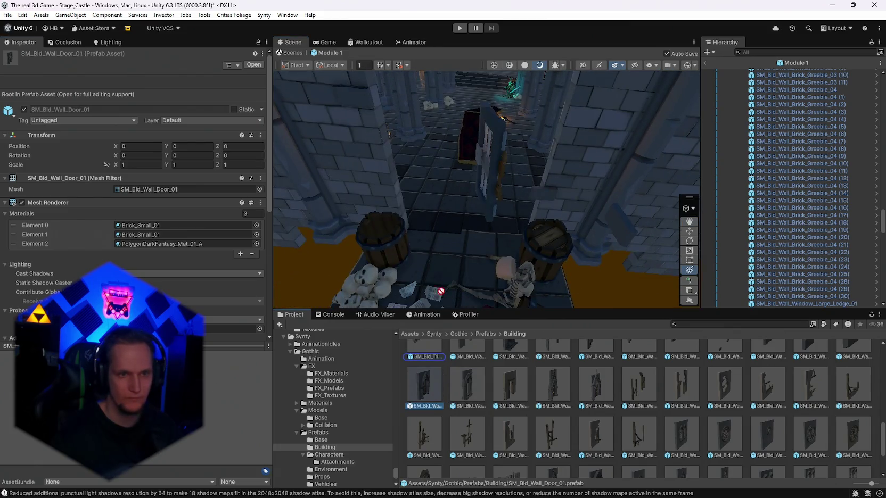
{"action": "left_click_drag", "start_coordinate": [462, 236], "coordinate": [453, 242]}
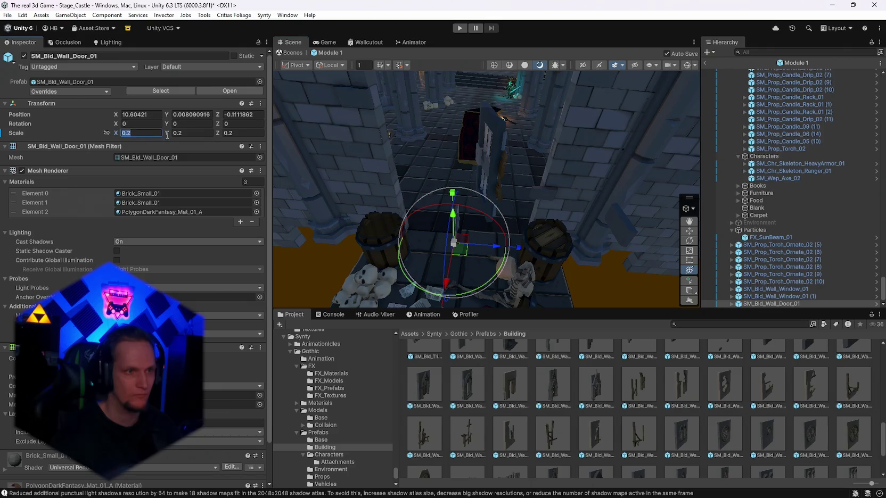
- Give the new door scale 1 and Y rotation 90, and slide it back into the archway
{"action": "type", "text": "1"}
{"action": "key", "text": "Tab"}
{"action": "type", "text": "1"}
{"action": "type", "text": "1"}
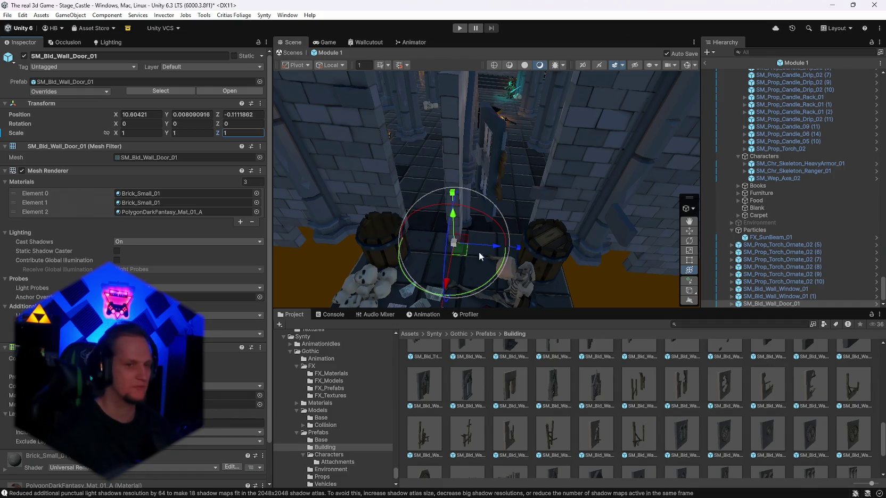
{"action": "mouse_move", "coordinate": [480, 252]}
{"action": "left_mouse_down"}
{"action": "mouse_move", "coordinate": [388, 228]}
{"action": "mouse_move", "coordinate": [502, 284]}
{"action": "left_mouse_up"}
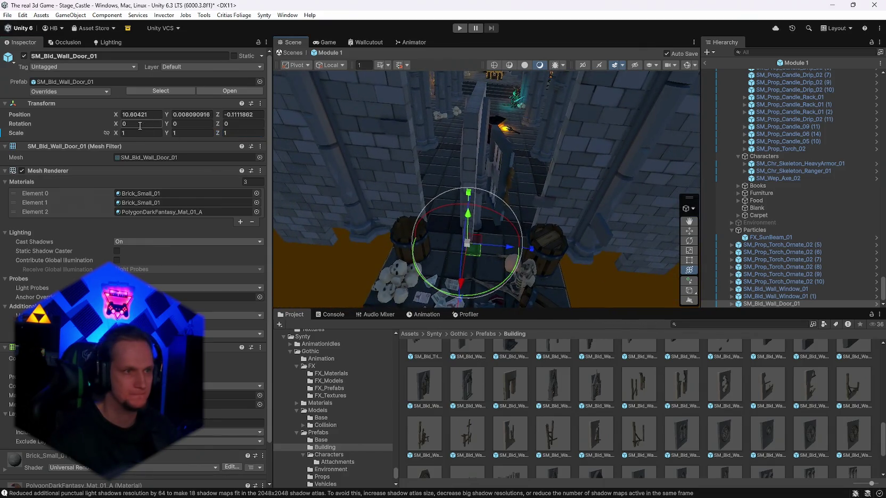
{"action": "type", "text": "90"}
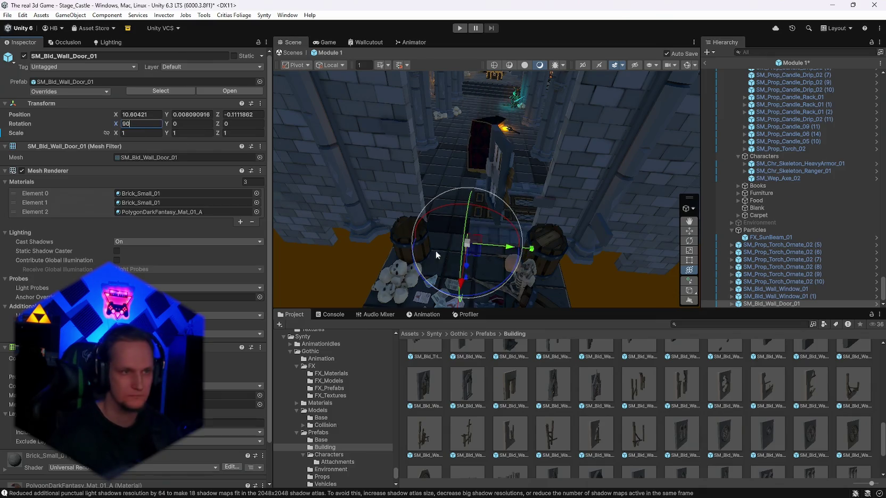
{"action": "type", "text": "0"}
{"action": "left_click", "coordinate": [191, 123]}
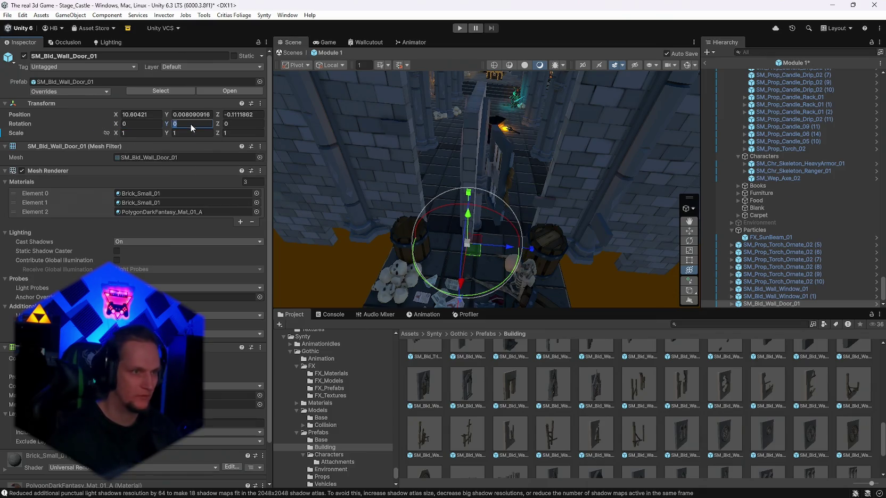
{"action": "type", "text": "90"}
{"action": "left_click_drag", "start_coordinate": [435, 241], "coordinate": [391, 238]}
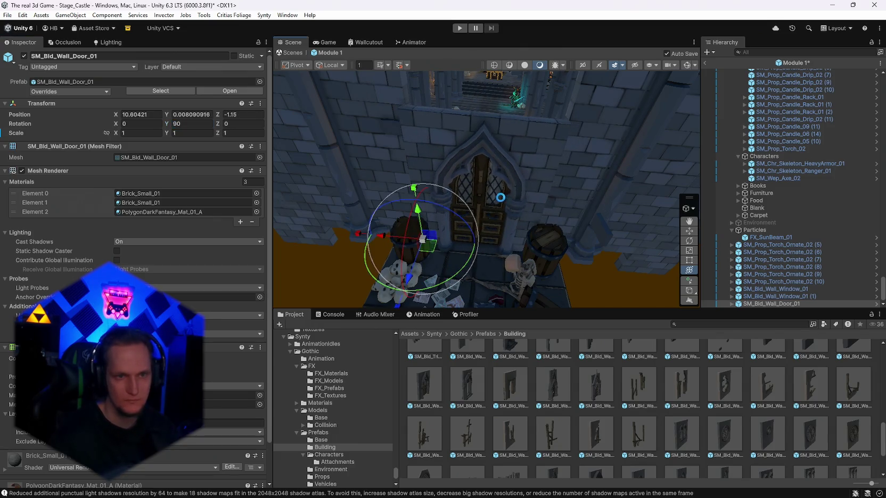
- Test-rotate the door's glass pane and right leaf, then undo the leaf rotation
{"action": "left_click", "coordinate": [502, 195]}
{"action": "scroll", "coordinate": [555, 244], "scroll_direction": "up", "scroll_amount": 3}
{"action": "mouse_move", "coordinate": [437, 288]}
{"action": "left_mouse_down"}
{"action": "mouse_move", "coordinate": [505, 273]}
{"action": "mouse_move", "coordinate": [422, 293]}
{"action": "mouse_move", "coordinate": [461, 283]}
{"action": "left_mouse_up"}
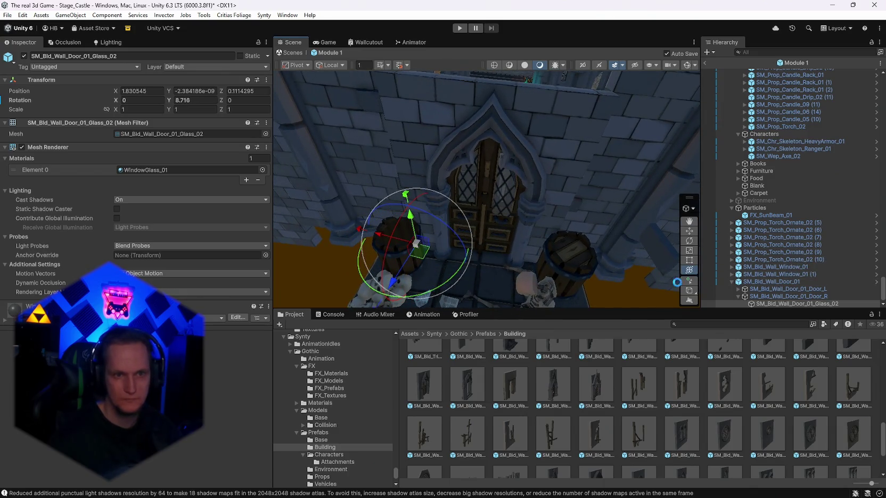
{"action": "left_click", "coordinate": [761, 297]}
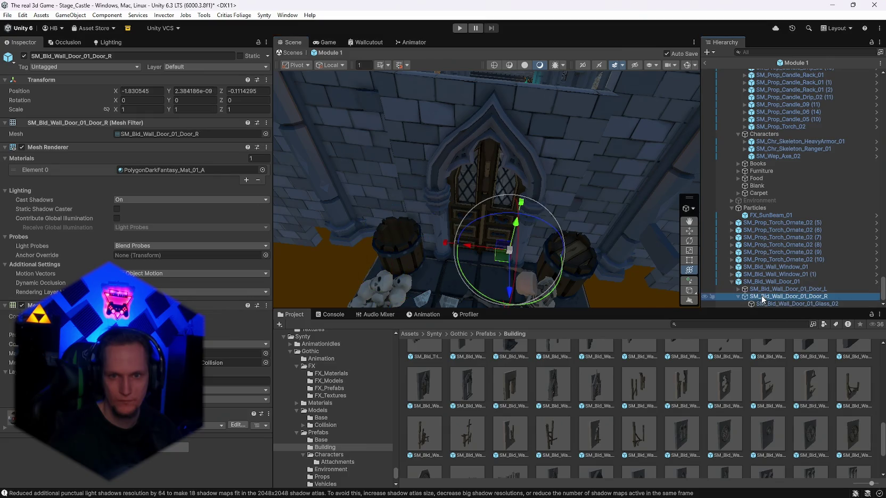
{"action": "mouse_move", "coordinate": [481, 293]}
{"action": "left_mouse_down"}
{"action": "mouse_move", "coordinate": [369, 196]}
{"action": "mouse_move", "coordinate": [418, 222]}
{"action": "left_mouse_up"}
{"action": "key", "text": "ctrl+z"}
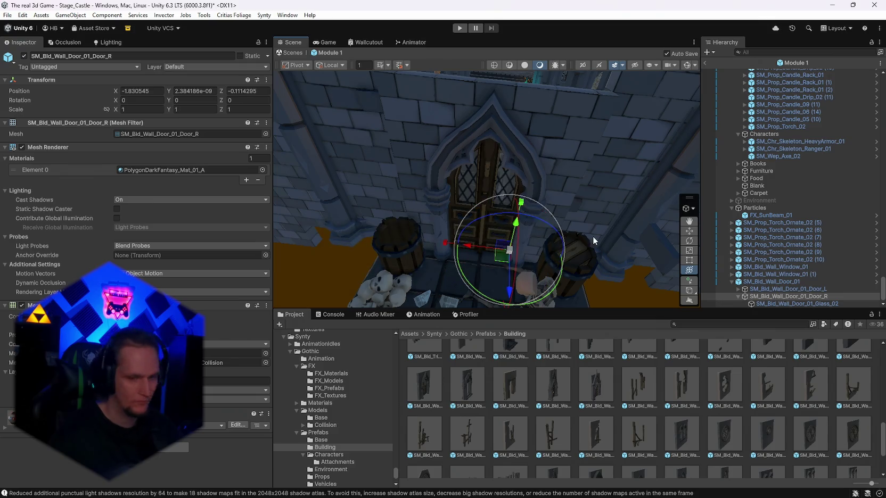
{"action": "scroll", "coordinate": [677, 414], "scroll_direction": "up", "scroll_amount": 10}
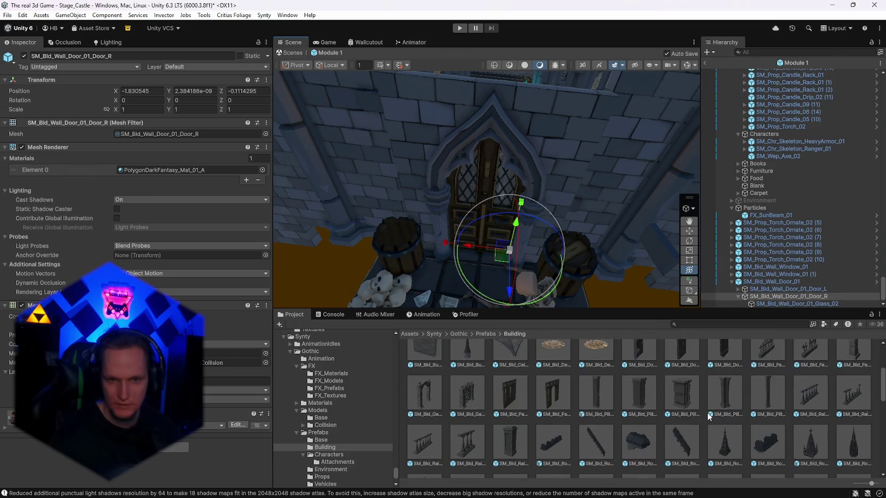
- Compare the large window and large door prefabs, then delete the old door wall
{"action": "scroll", "coordinate": [669, 438], "scroll_direction": "up", "scroll_amount": 1}
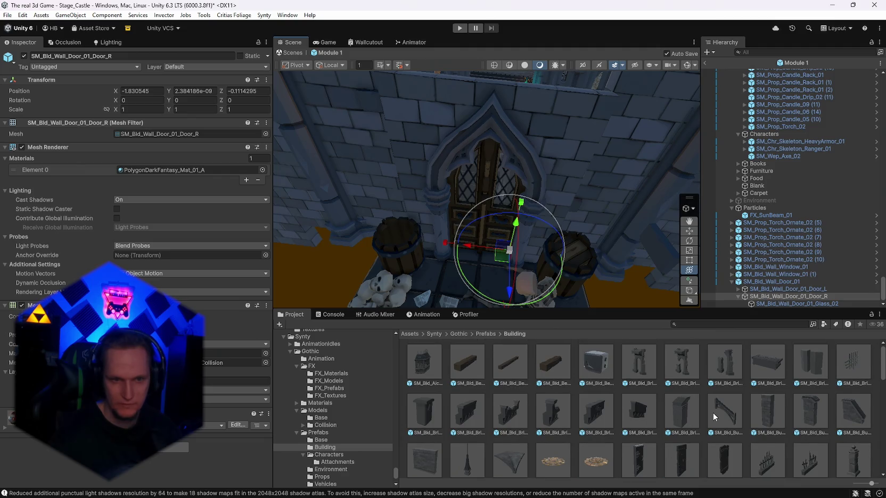
{"action": "scroll", "coordinate": [711, 410], "scroll_direction": "down", "scroll_amount": 8}
{"action": "scroll", "coordinate": [707, 407], "scroll_direction": "down", "scroll_amount": 6}
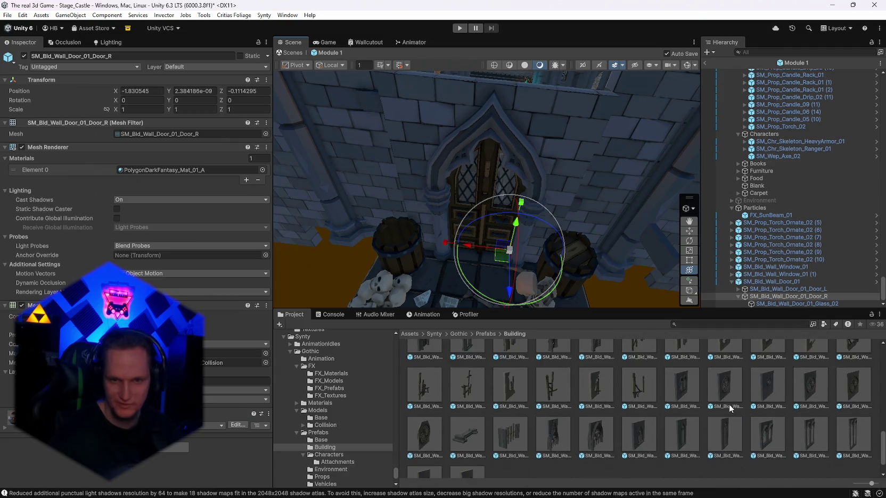
{"action": "left_click", "coordinate": [597, 438]}
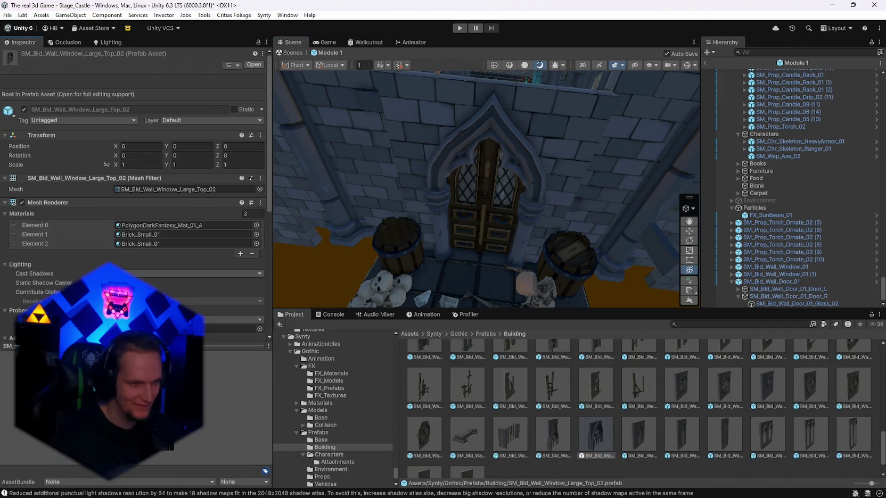
{"action": "scroll", "coordinate": [674, 413], "scroll_direction": "up", "scroll_amount": 2}
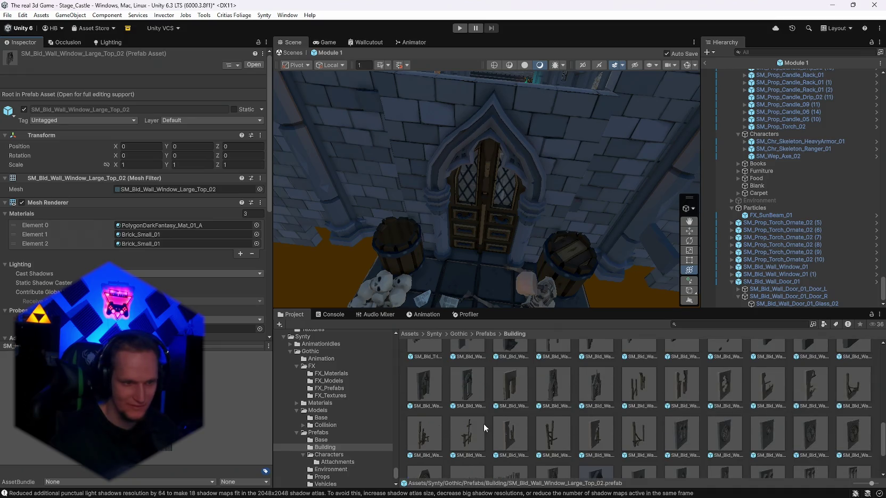
{"action": "scroll", "coordinate": [510, 430], "scroll_direction": "up", "scroll_amount": 1}
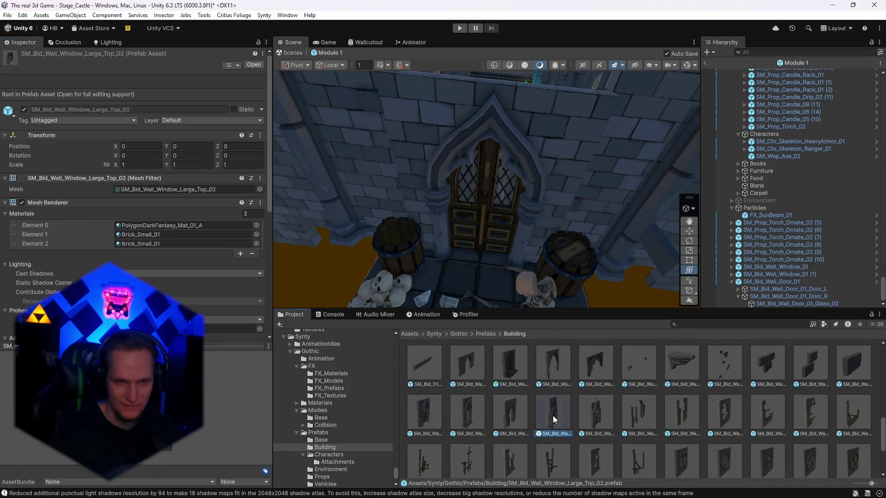
{"action": "left_click", "coordinate": [553, 415]}
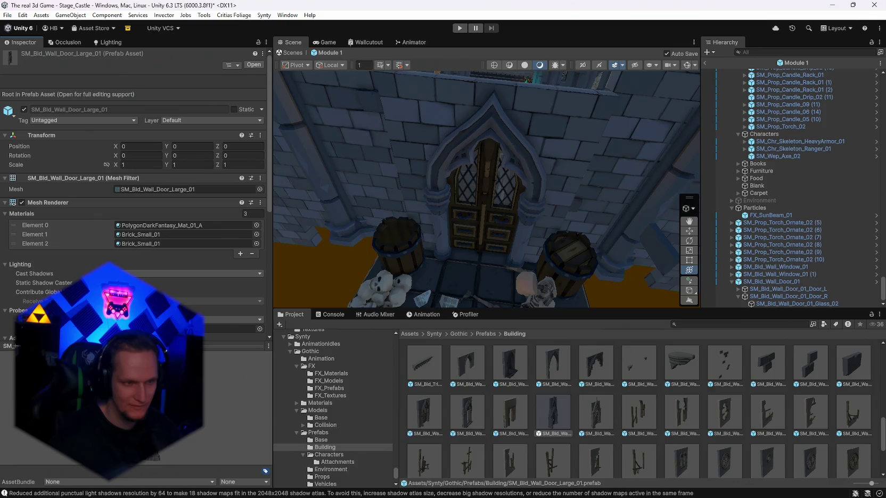
{"action": "left_click", "coordinate": [602, 418]}
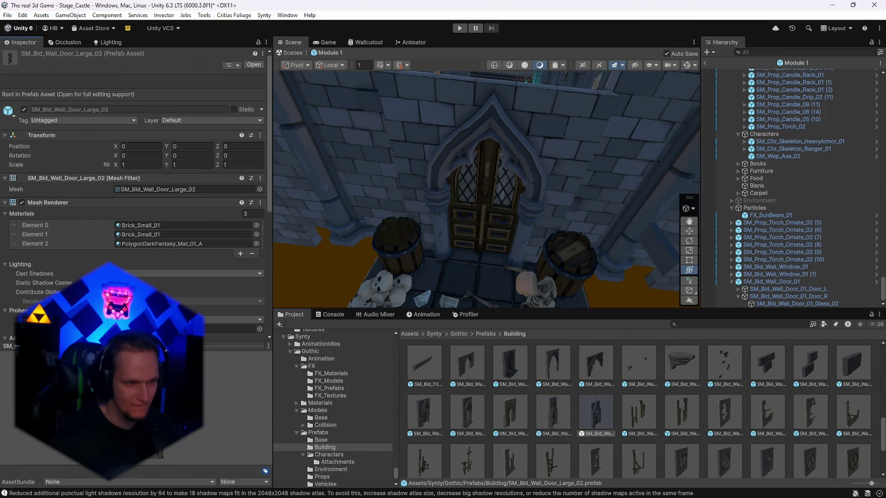
{"action": "left_click", "coordinate": [542, 150]}
{"action": "key", "text": "Delete"}
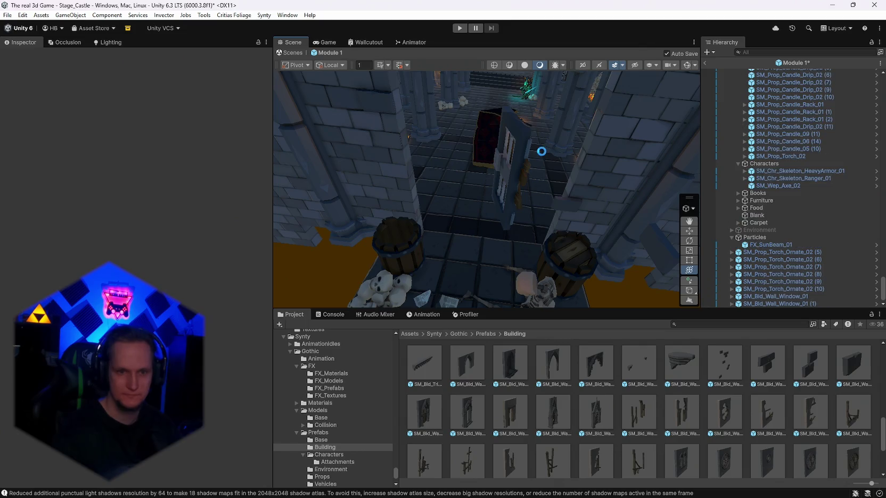
- Place SM_Bld_Wall_Door_Large_02 in the scene and set its scale to 1, 1, 1
{"action": "mouse_move", "coordinate": [595, 426]}
{"action": "left_mouse_down"}
{"action": "mouse_move", "coordinate": [480, 251]}
{"action": "mouse_move", "coordinate": [447, 250]}
{"action": "left_mouse_up"}
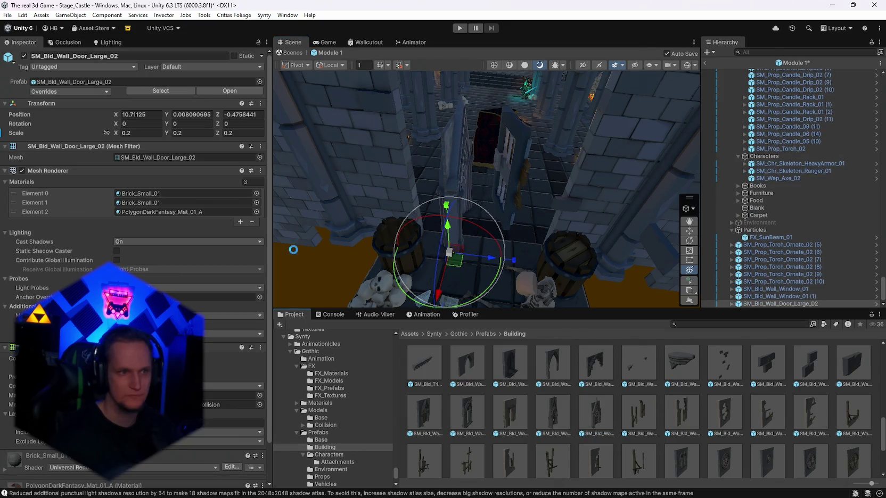
{"action": "left_click", "coordinate": [141, 132]}
{"action": "type", "text": "1"}
{"action": "left_click", "coordinate": [202, 132]}
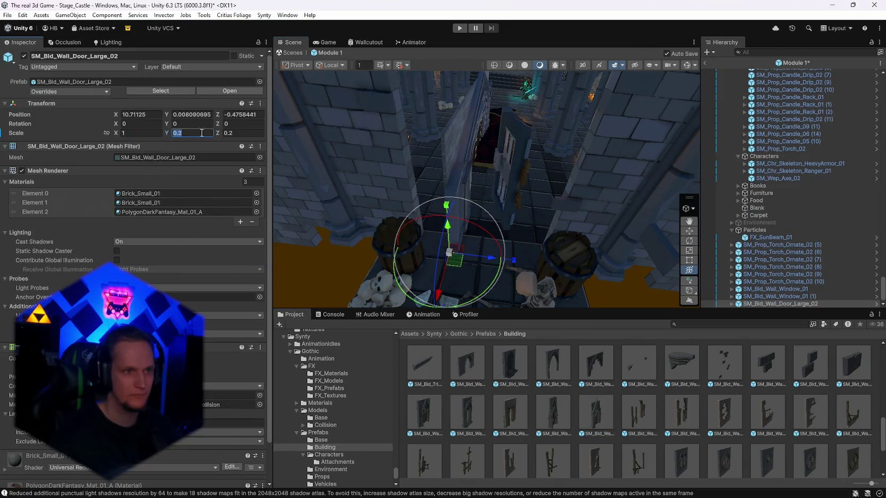
{"action": "type", "text": "1"}
{"action": "left_click", "coordinate": [237, 133]}
{"action": "type", "text": "1"}
{"action": "key", "text": "Return"}
- Turn the large door about 89° on Y and line it up with the castle wall
{"action": "mouse_move", "coordinate": [578, 180]}
{"action": "left_mouse_down"}
{"action": "mouse_move", "coordinate": [587, 145]}
{"action": "mouse_move", "coordinate": [458, 240]}
{"action": "left_mouse_up"}
{"action": "mouse_move", "coordinate": [436, 277]}
{"action": "left_mouse_down"}
{"action": "mouse_move", "coordinate": [452, 267]}
{"action": "mouse_move", "coordinate": [261, 258]}
{"action": "mouse_move", "coordinate": [305, 246]}
{"action": "left_mouse_up"}
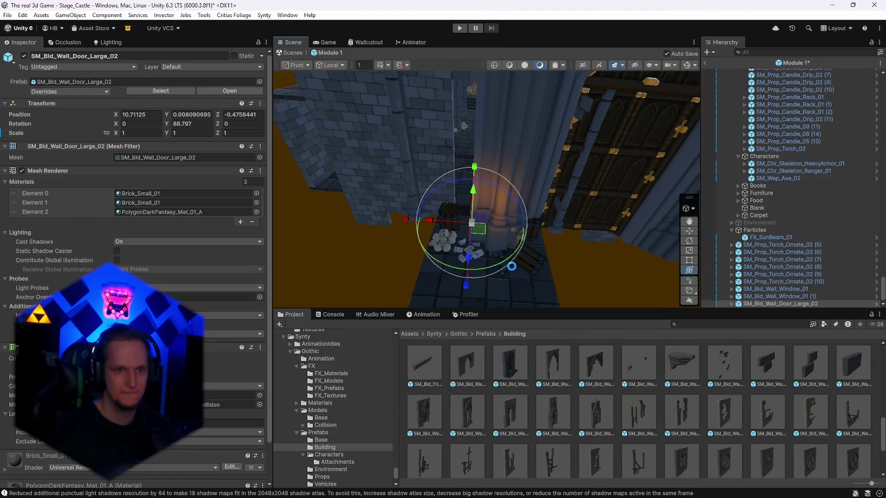
{"action": "left_click_drag", "start_coordinate": [432, 221], "coordinate": [336, 214]}
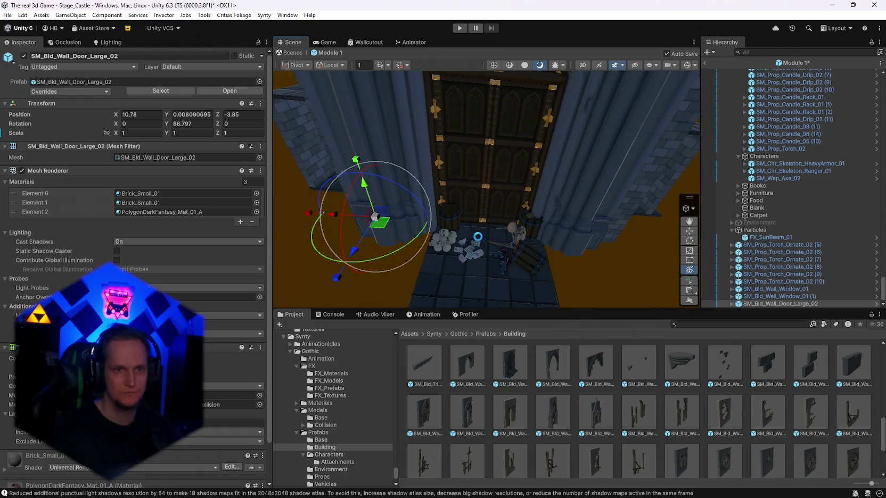
{"action": "mouse_move", "coordinate": [489, 240]}
{"action": "left_mouse_down"}
{"action": "mouse_move", "coordinate": [618, 96]}
{"action": "mouse_move", "coordinate": [616, 145]}
{"action": "mouse_move", "coordinate": [510, 245]}
{"action": "mouse_move", "coordinate": [510, 256]}
{"action": "mouse_move", "coordinate": [512, 210]}
{"action": "mouse_move", "coordinate": [503, 240]}
{"action": "left_mouse_up"}
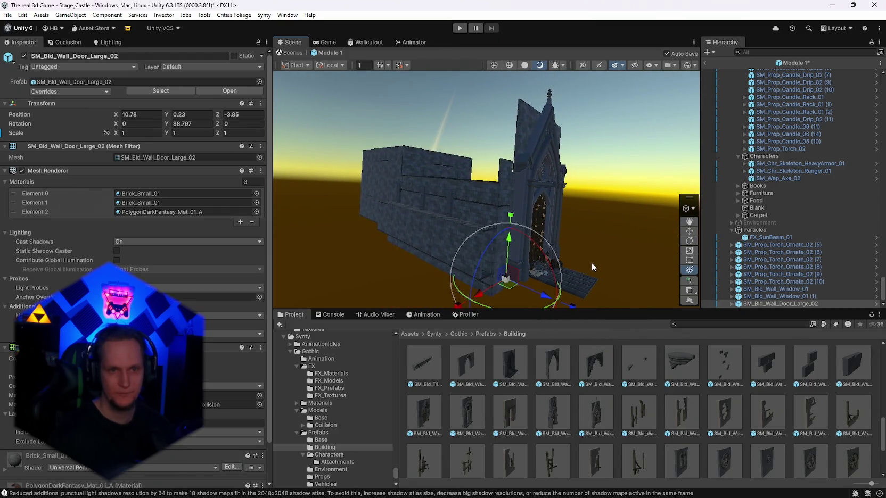
{"action": "key", "text": "f"}
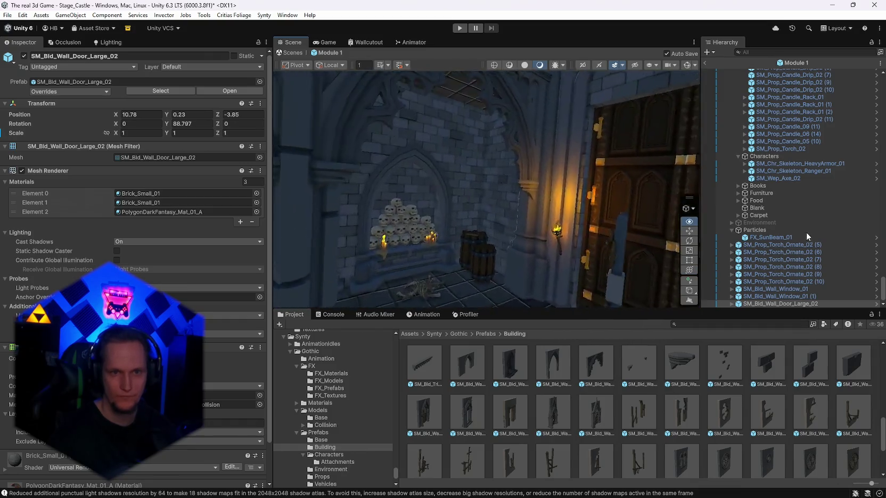
- Nudge the large door into the opening and lower it to floor level
{"action": "key", "text": "y"}
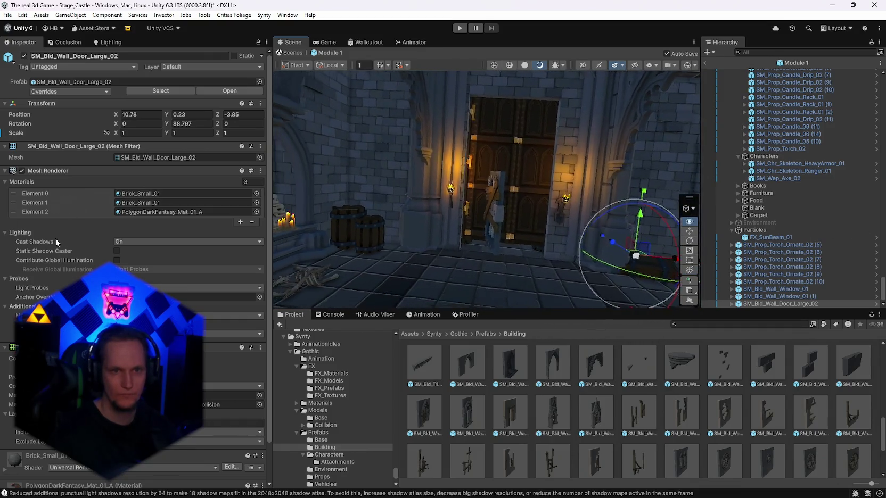
{"action": "scroll", "coordinate": [549, 245], "scroll_direction": "up", "scroll_amount": 5}
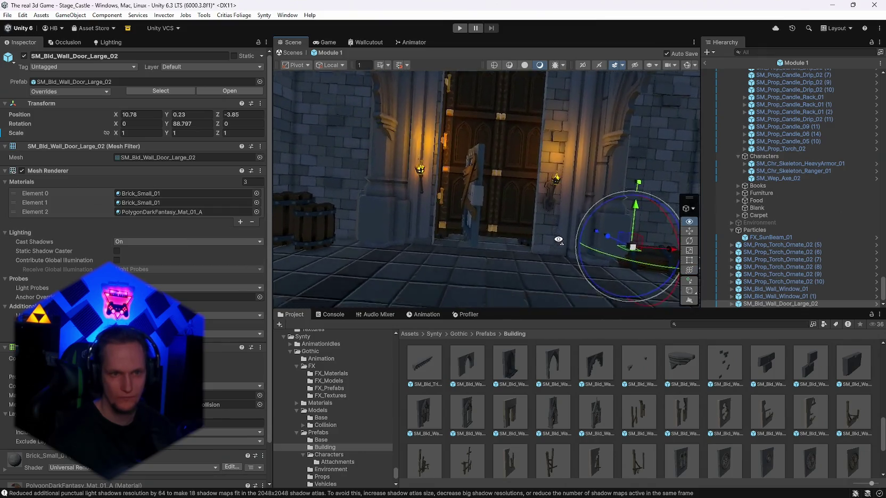
{"action": "left_click_drag", "start_coordinate": [669, 235], "coordinate": [665, 236]}
{"action": "left_click_drag", "start_coordinate": [630, 189], "coordinate": [631, 196]}
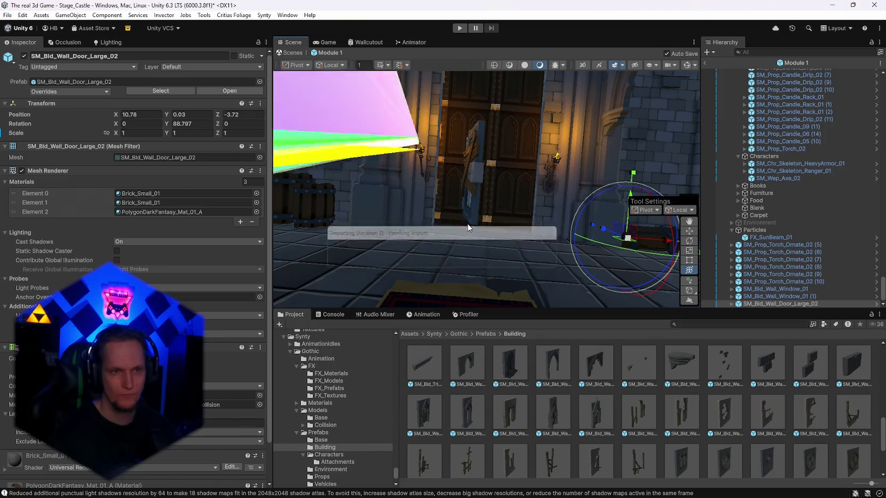
- Delete wall piece SM_Bld_Base_Wall_01 (42) beside the door and shift the door along X
{"action": "scroll", "coordinate": [516, 207], "scroll_direction": "down", "scroll_amount": 3}
{"action": "left_click", "coordinate": [521, 181]}
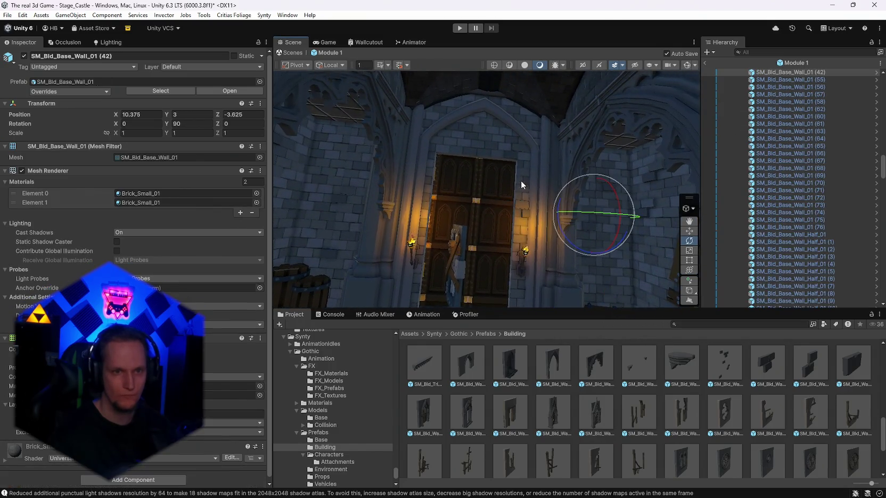
{"action": "key", "text": "Delete"}
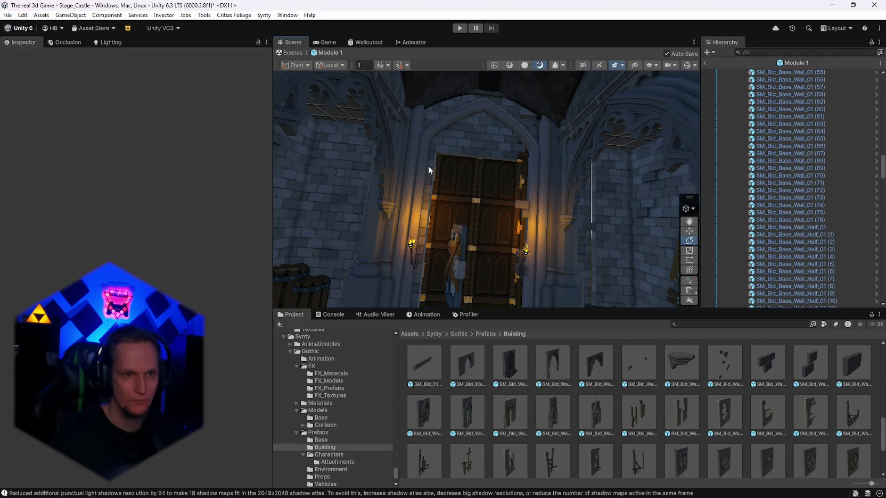
{"action": "mouse_move", "coordinate": [429, 235]}
{"action": "left_mouse_down"}
{"action": "mouse_move", "coordinate": [209, 220]}
{"action": "mouse_move", "coordinate": [64, 171]}
{"action": "mouse_move", "coordinate": [15, 163]}
{"action": "mouse_move", "coordinate": [4, 176]}
{"action": "mouse_move", "coordinate": [819, 203]}
{"action": "mouse_move", "coordinate": [774, 204]}
{"action": "mouse_move", "coordinate": [727, 228]}
{"action": "mouse_move", "coordinate": [775, 230]}
{"action": "mouse_move", "coordinate": [742, 230]}
{"action": "mouse_move", "coordinate": [695, 252]}
{"action": "left_mouse_up"}
{"action": "left_click", "coordinate": [487, 226]}
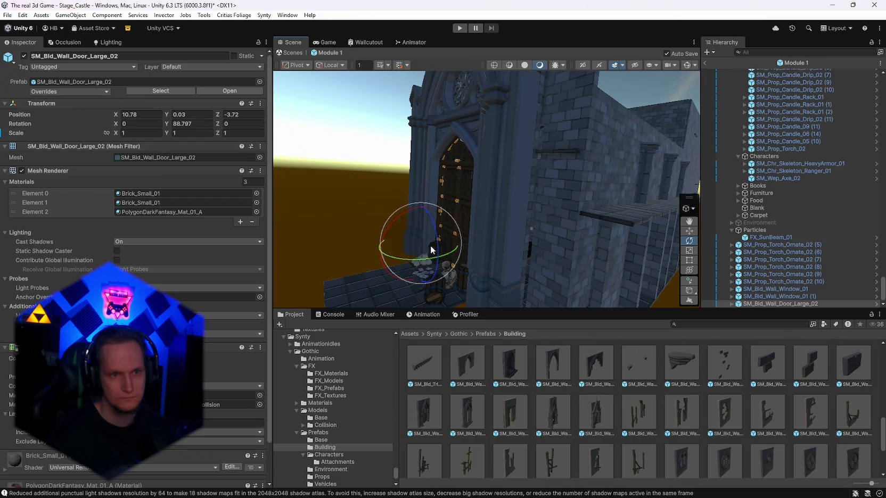
{"action": "left_click", "coordinate": [690, 271]}
{"action": "left_click_drag", "start_coordinate": [371, 253], "coordinate": [380, 252]}
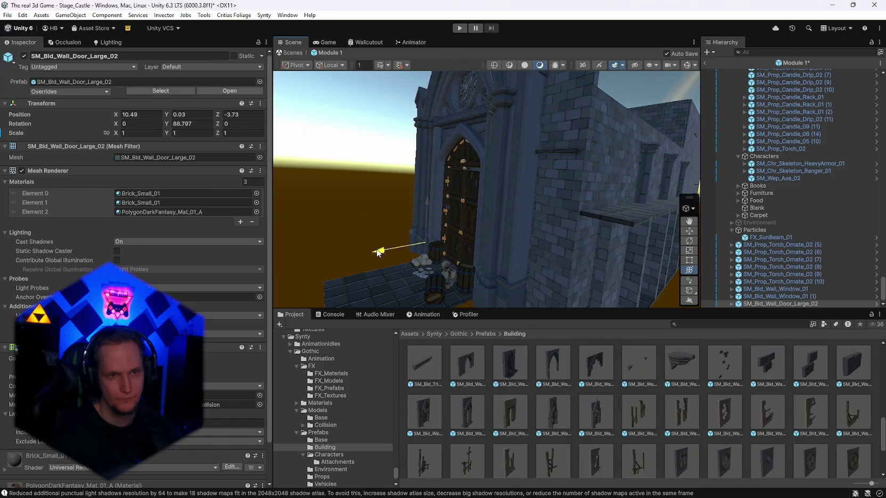
- Raise torch (6) higher on the pillar beside the door
{"action": "mouse_move", "coordinate": [559, 188]}
{"action": "left_mouse_down"}
{"action": "mouse_move", "coordinate": [212, 122]}
{"action": "mouse_move", "coordinate": [446, 140]}
{"action": "left_mouse_up"}
{"action": "left_click", "coordinate": [484, 155]}
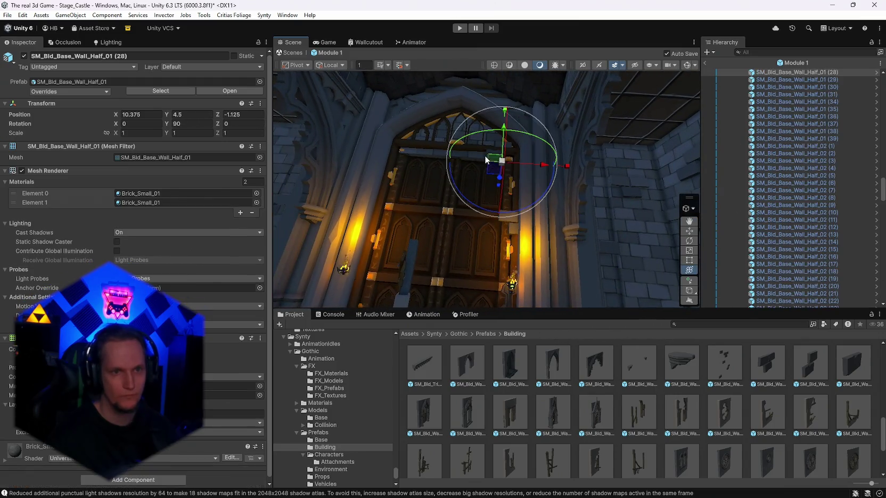
{"action": "left_click", "coordinate": [499, 155]}
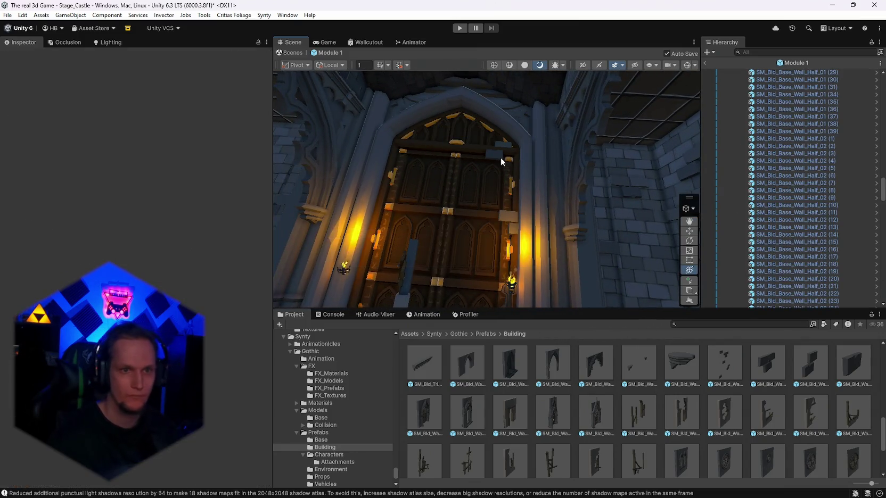
{"action": "left_click", "coordinate": [498, 156]}
{"action": "left_click", "coordinate": [533, 155]}
{"action": "mouse_move", "coordinate": [551, 128]}
{"action": "left_mouse_down"}
{"action": "mouse_move", "coordinate": [528, 204]}
{"action": "mouse_move", "coordinate": [490, 204]}
{"action": "left_mouse_up"}
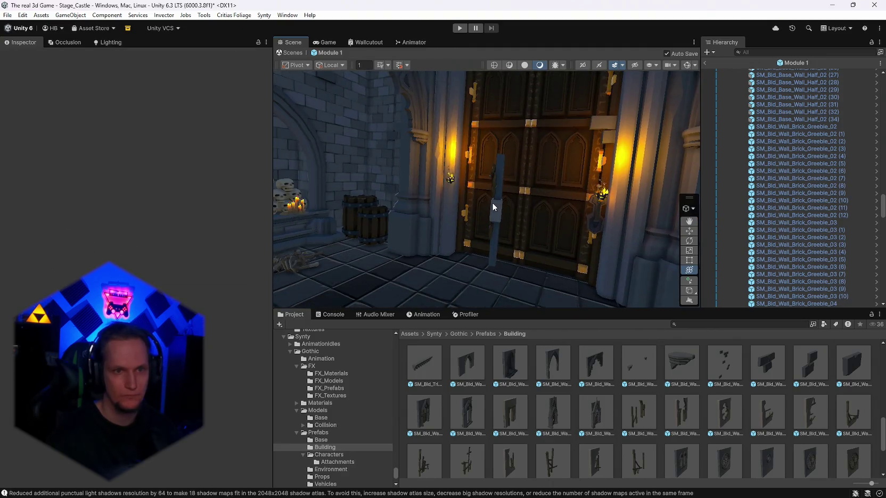
{"action": "left_click", "coordinate": [490, 204]}
{"action": "left_click", "coordinate": [556, 202]}
{"action": "left_click", "coordinate": [593, 218]}
{"action": "mouse_move", "coordinate": [593, 218]}
{"action": "left_mouse_down"}
{"action": "mouse_move", "coordinate": [640, 224]}
{"action": "mouse_move", "coordinate": [479, 201]}
{"action": "left_mouse_up"}
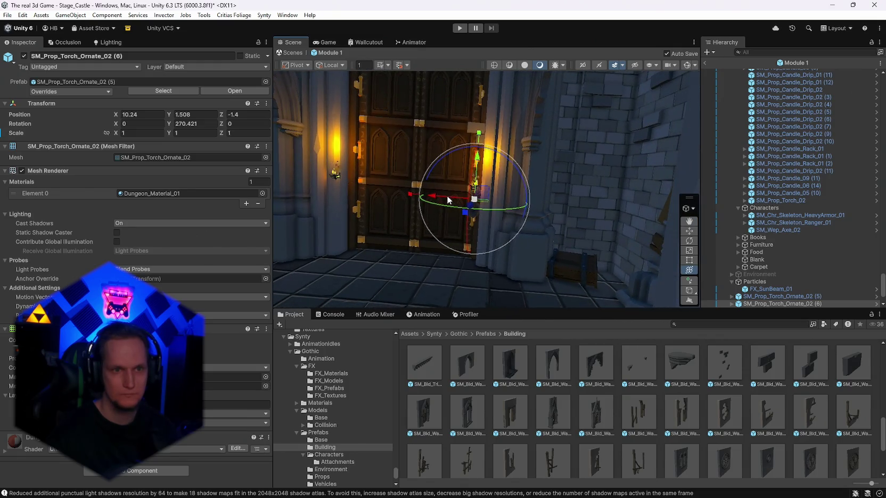
{"action": "left_click_drag", "start_coordinate": [494, 215], "coordinate": [515, 233]}
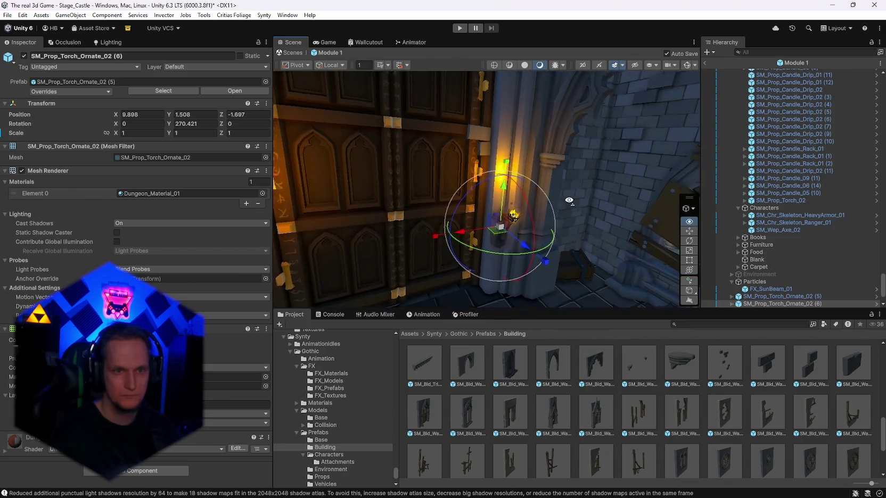
{"action": "left_click_drag", "start_coordinate": [503, 201], "coordinate": [503, 190]}
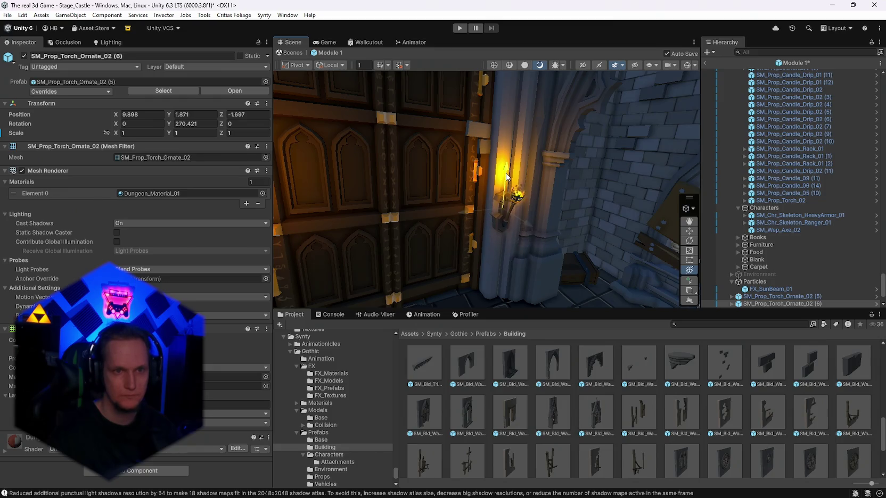
{"action": "mouse_move", "coordinate": [599, 219]}
{"action": "left_mouse_down"}
{"action": "mouse_move", "coordinate": [529, 224]}
{"action": "mouse_move", "coordinate": [510, 213]}
{"action": "mouse_move", "coordinate": [524, 196]}
{"action": "mouse_move", "coordinate": [542, 196]}
{"action": "left_mouse_up"}
- Duplicate the torch to the door's other side and delete the old spare torch (5)
{"action": "key", "text": "ctrl+d"}
{"action": "left_click_drag", "start_coordinate": [618, 208], "coordinate": [342, 189]}
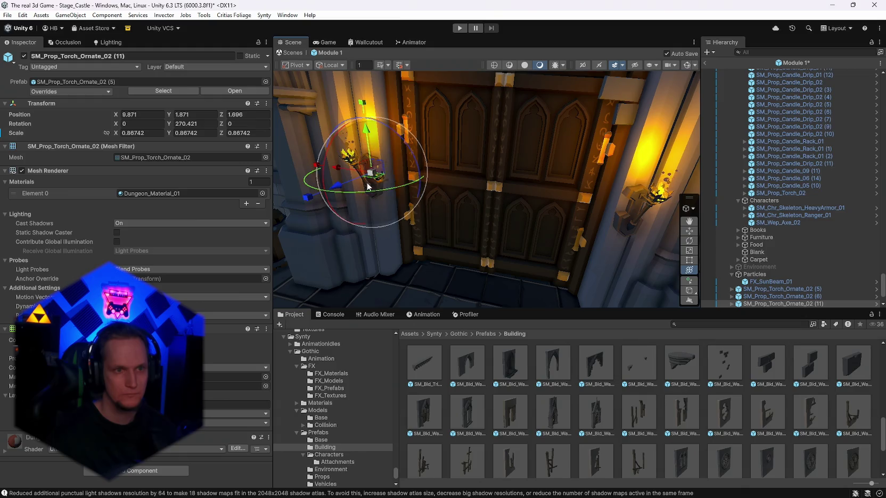
{"action": "left_click", "coordinate": [387, 179]}
{"action": "left_click", "coordinate": [362, 161]}
{"action": "key", "text": "Delete"}
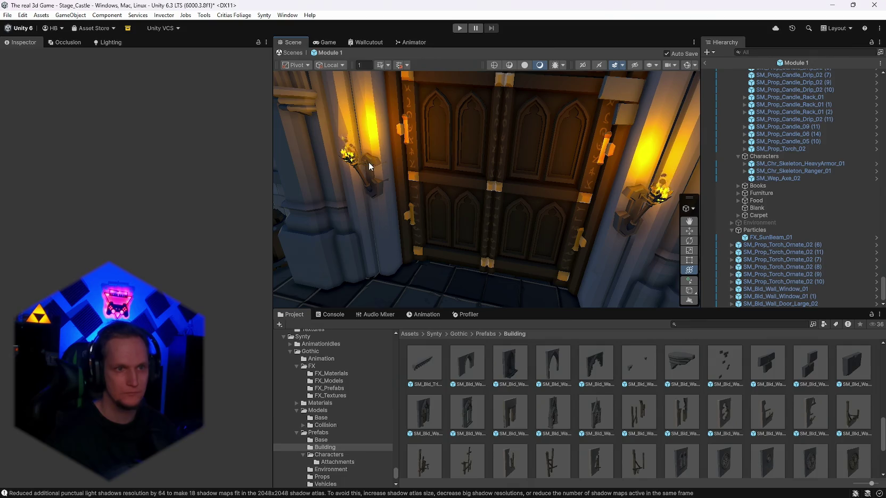
{"action": "left_click", "coordinate": [371, 166]}
{"action": "key", "text": "f"}
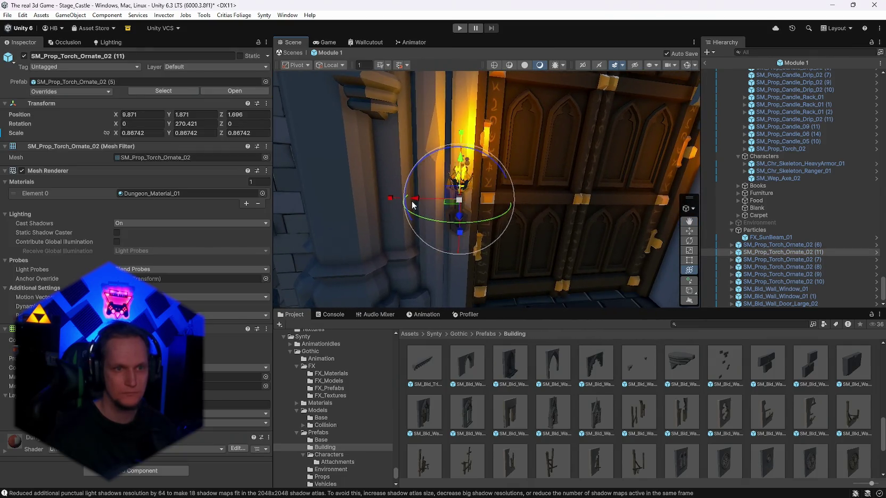
{"action": "mouse_move", "coordinate": [512, 211]}
{"action": "left_mouse_down"}
{"action": "mouse_move", "coordinate": [533, 181]}
{"action": "mouse_move", "coordinate": [481, 139]}
{"action": "mouse_move", "coordinate": [459, 149]}
{"action": "mouse_move", "coordinate": [470, 159]}
{"action": "mouse_move", "coordinate": [488, 153]}
{"action": "mouse_move", "coordinate": [478, 198]}
{"action": "mouse_move", "coordinate": [509, 193]}
{"action": "left_mouse_up"}
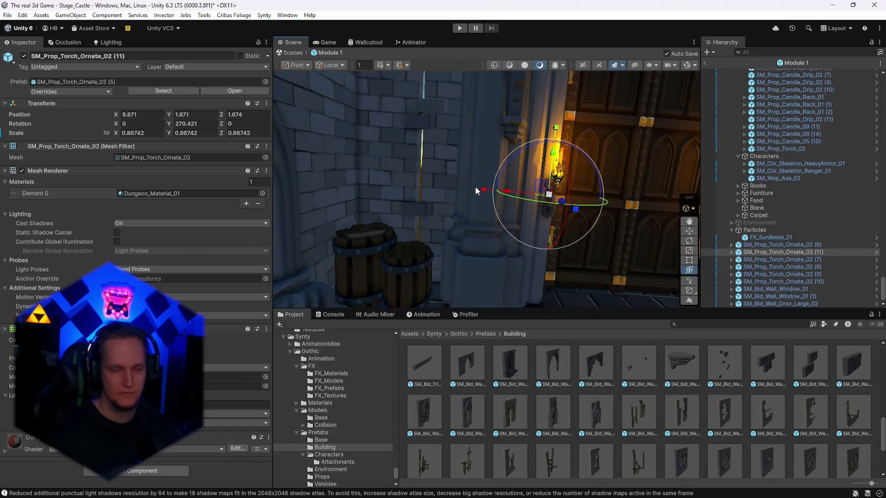
{"action": "left_click", "coordinate": [437, 177]}
{"action": "key", "text": "f"}
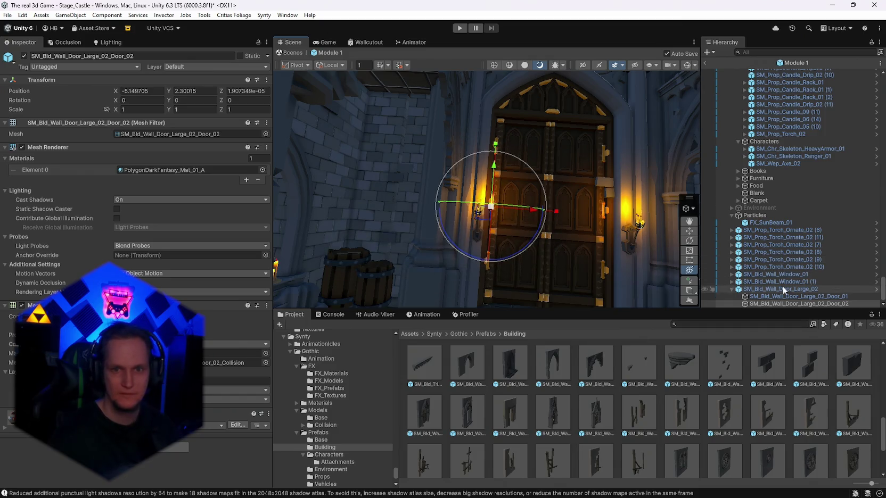
- Nudge the large door into place at 10.43, 0.011, -3.76, saving the prefab along the way
{"action": "left_click", "coordinate": [772, 288]}
{"action": "key", "text": "f"}
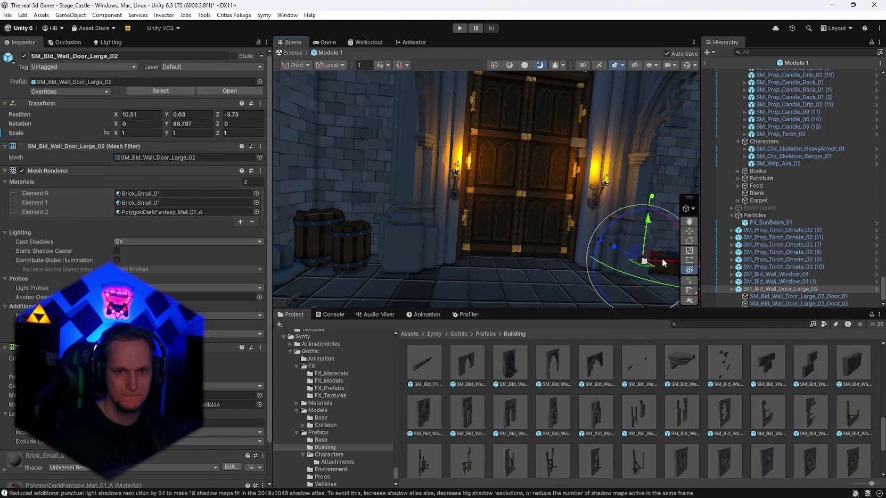
{"action": "left_click_drag", "start_coordinate": [662, 259], "coordinate": [662, 259]}
{"action": "mouse_move", "coordinate": [558, 209]}
{"action": "left_mouse_down"}
{"action": "mouse_move", "coordinate": [675, 260]}
{"action": "mouse_move", "coordinate": [662, 246]}
{"action": "left_mouse_up"}
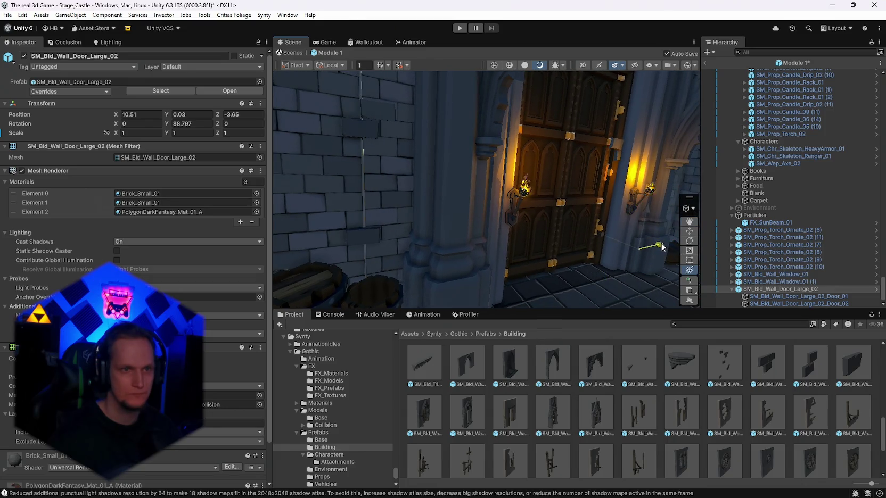
{"action": "key", "text": "ctrl+s"}
{"action": "mouse_move", "coordinate": [559, 193]}
{"action": "left_mouse_down"}
{"action": "mouse_move", "coordinate": [506, 211]}
{"action": "mouse_move", "coordinate": [596, 269]}
{"action": "mouse_move", "coordinate": [596, 278]}
{"action": "mouse_move", "coordinate": [566, 275]}
{"action": "mouse_move", "coordinate": [573, 276]}
{"action": "left_mouse_up"}
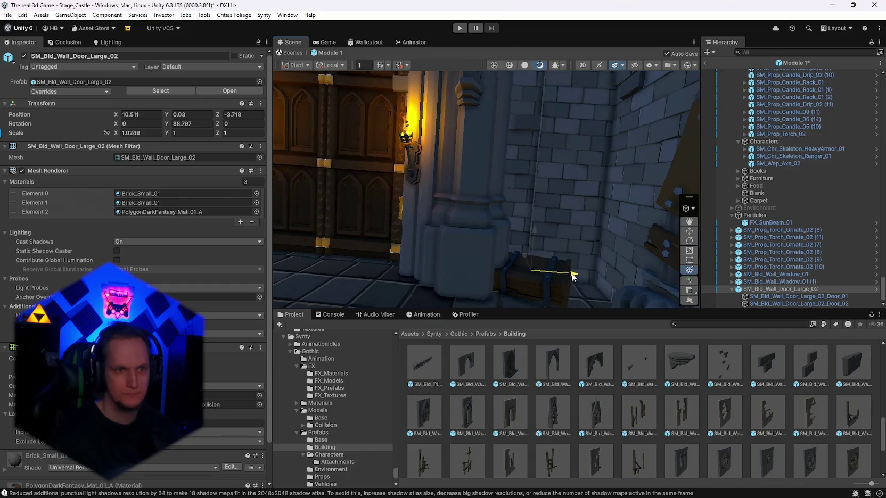
{"action": "mouse_move", "coordinate": [562, 164]}
{"action": "left_mouse_down"}
{"action": "mouse_move", "coordinate": [593, 217]}
{"action": "mouse_move", "coordinate": [545, 225]}
{"action": "left_mouse_up"}
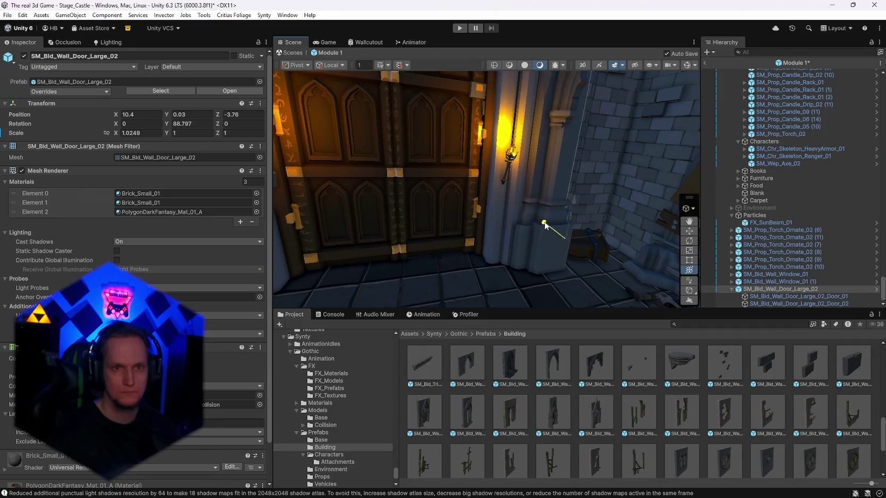
{"action": "mouse_move", "coordinate": [618, 147]}
{"action": "left_mouse_down"}
{"action": "mouse_move", "coordinate": [580, 133]}
{"action": "mouse_move", "coordinate": [556, 236]}
{"action": "left_mouse_up"}
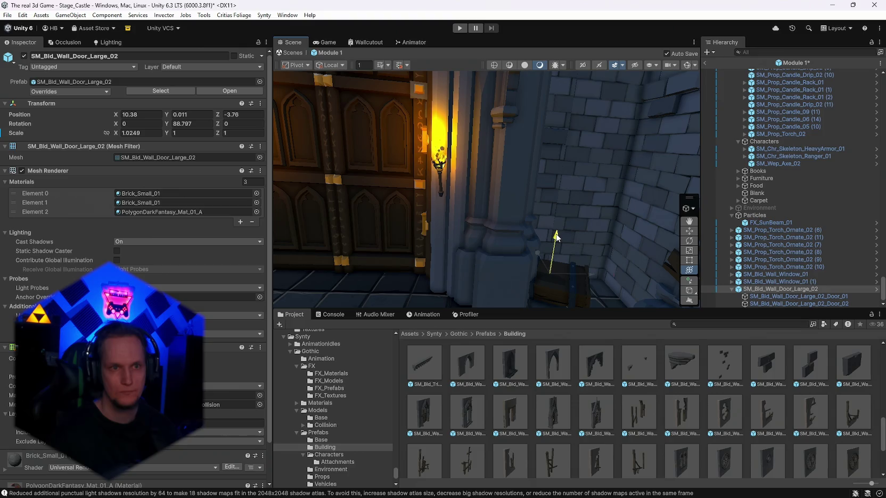
{"action": "mouse_move", "coordinate": [577, 154]}
{"action": "left_mouse_down"}
{"action": "mouse_move", "coordinate": [587, 124]}
{"action": "mouse_move", "coordinate": [655, 135]}
{"action": "mouse_move", "coordinate": [455, 149]}
{"action": "mouse_move", "coordinate": [552, 240]}
{"action": "left_mouse_up"}
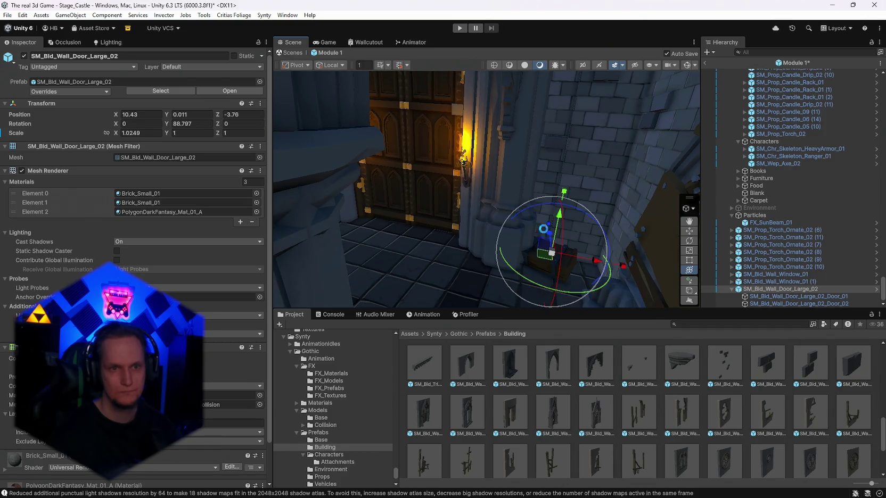
{"action": "mouse_move", "coordinate": [549, 163]}
{"action": "left_mouse_down"}
{"action": "mouse_move", "coordinate": [579, 145]}
{"action": "mouse_move", "coordinate": [542, 153]}
{"action": "left_mouse_up"}
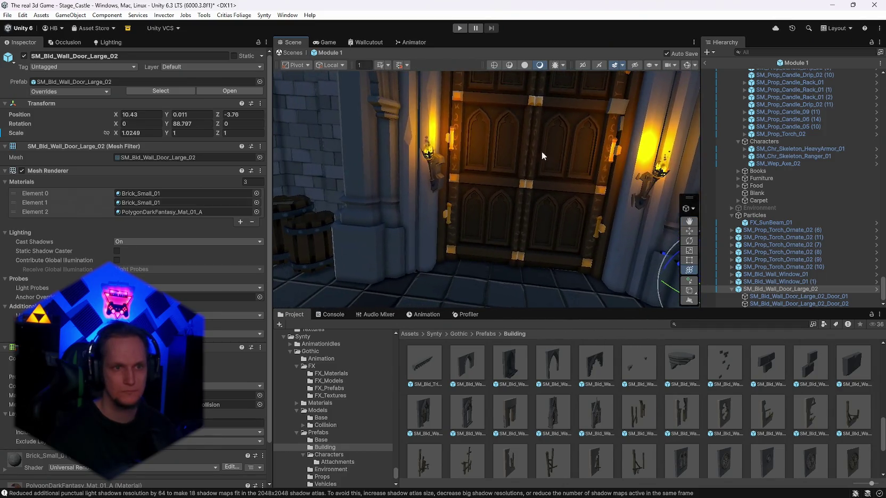
- Turn the left torch (11) to Y 198.958° and save the scene
{"action": "left_click", "coordinate": [431, 171]}
{"action": "mouse_move", "coordinate": [606, 194]}
{"action": "left_mouse_down"}
{"action": "mouse_move", "coordinate": [581, 182]}
{"action": "mouse_move", "coordinate": [571, 188]}
{"action": "mouse_move", "coordinate": [579, 205]}
{"action": "mouse_move", "coordinate": [571, 225]}
{"action": "mouse_move", "coordinate": [397, 224]}
{"action": "left_mouse_up"}
{"action": "key", "text": "ctrl+s"}
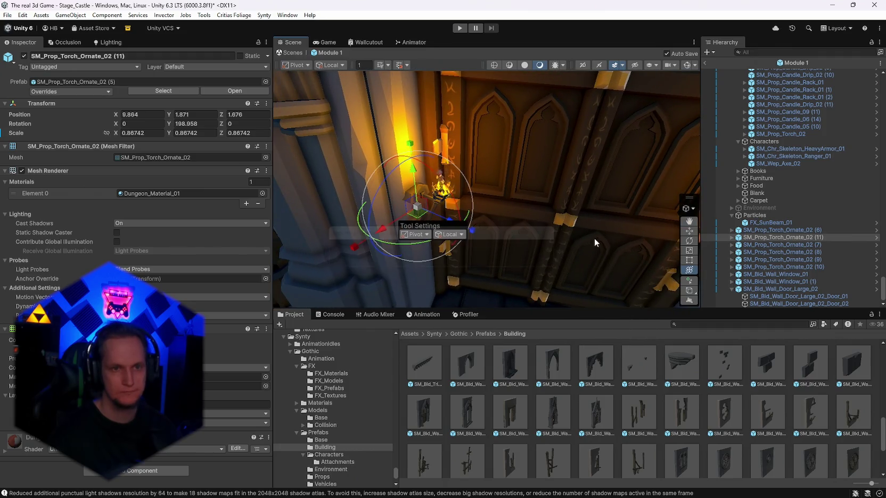
- Slide torch SM_Prop_Torch_Ornate_02 (6) against the wall at 8.846, 1.871, -1.548
{"action": "mouse_move", "coordinate": [697, 245]}
{"action": "left_mouse_down"}
{"action": "mouse_move", "coordinate": [618, 219]}
{"action": "mouse_move", "coordinate": [572, 234]}
{"action": "mouse_move", "coordinate": [467, 241]}
{"action": "mouse_move", "coordinate": [477, 240]}
{"action": "left_mouse_up"}
{"action": "left_click", "coordinate": [571, 224]}
{"action": "left_click_drag", "start_coordinate": [552, 239], "coordinate": [535, 245]}
{"action": "mouse_move", "coordinate": [529, 211]}
{"action": "left_mouse_down"}
{"action": "mouse_move", "coordinate": [521, 211]}
{"action": "mouse_move", "coordinate": [539, 245]}
{"action": "left_mouse_up"}
{"action": "mouse_move", "coordinate": [611, 230]}
{"action": "left_mouse_down"}
{"action": "mouse_move", "coordinate": [592, 186]}
{"action": "mouse_move", "coordinate": [706, 156]}
{"action": "mouse_move", "coordinate": [756, 165]}
{"action": "mouse_move", "coordinate": [811, 191]}
{"action": "mouse_move", "coordinate": [64, 197]}
{"action": "mouse_move", "coordinate": [165, 152]}
{"action": "mouse_move", "coordinate": [196, 120]}
{"action": "mouse_move", "coordinate": [114, 185]}
{"action": "mouse_move", "coordinate": [32, 186]}
{"action": "mouse_move", "coordinate": [799, 176]}
{"action": "mouse_move", "coordinate": [533, 159]}
{"action": "mouse_move", "coordinate": [266, 197]}
{"action": "mouse_move", "coordinate": [183, 157]}
{"action": "mouse_move", "coordinate": [117, 140]}
{"action": "mouse_move", "coordinate": [183, 238]}
{"action": "mouse_move", "coordinate": [155, 255]}
{"action": "mouse_move", "coordinate": [239, 222]}
{"action": "mouse_move", "coordinate": [248, 201]}
{"action": "mouse_move", "coordinate": [147, 147]}
{"action": "mouse_move", "coordinate": [414, 249]}
{"action": "mouse_move", "coordinate": [144, 132]}
{"action": "mouse_move", "coordinate": [84, 127]}
{"action": "mouse_move", "coordinate": [856, 132]}
{"action": "mouse_move", "coordinate": [569, 196]}
{"action": "mouse_move", "coordinate": [670, 186]}
{"action": "mouse_move", "coordinate": [670, 144]}
{"action": "mouse_move", "coordinate": [670, 186]}
{"action": "mouse_move", "coordinate": [112, 117]}
{"action": "mouse_move", "coordinate": [113, 109]}
{"action": "mouse_move", "coordinate": [109, 143]}
{"action": "mouse_move", "coordinate": [776, 164]}
{"action": "mouse_move", "coordinate": [27, 168]}
{"action": "mouse_move", "coordinate": [83, 172]}
{"action": "mouse_move", "coordinate": [113, 125]}
{"action": "left_mouse_up"}
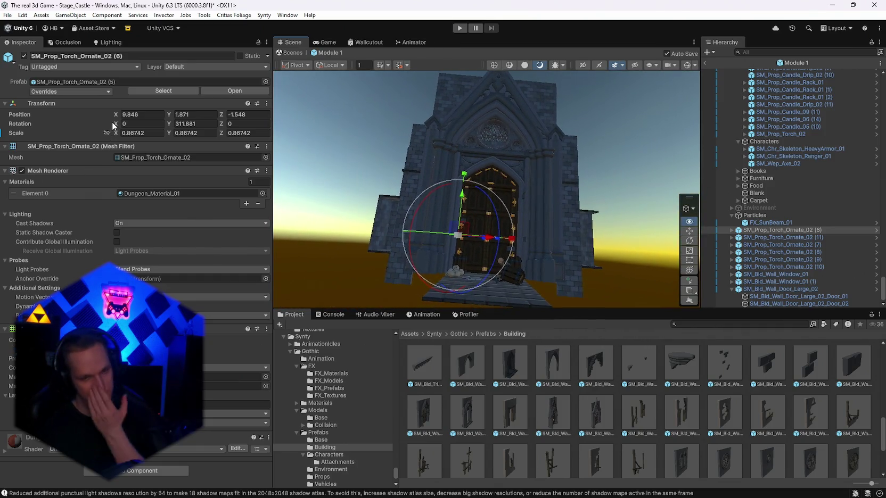
- Inspect the large door prefab asset and check the door wall by hiding and showing it
{"action": "mouse_move", "coordinate": [113, 126]}
{"action": "left_mouse_down"}
{"action": "mouse_move", "coordinate": [102, 152]}
{"action": "mouse_move", "coordinate": [104, 118]}
{"action": "mouse_move", "coordinate": [22, 147]}
{"action": "mouse_move", "coordinate": [528, 387]}
{"action": "left_mouse_up"}
{"action": "left_click", "coordinate": [596, 413]}
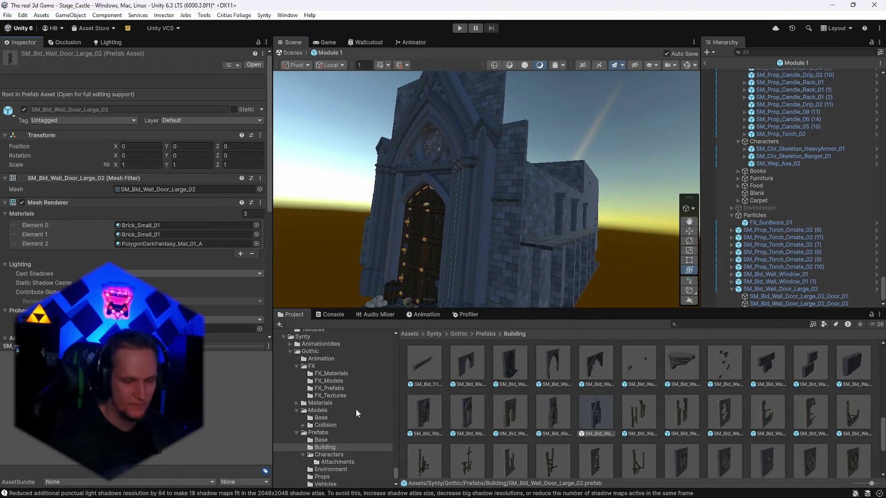
{"action": "scroll", "coordinate": [699, 426], "scroll_direction": "down", "scroll_amount": 10}
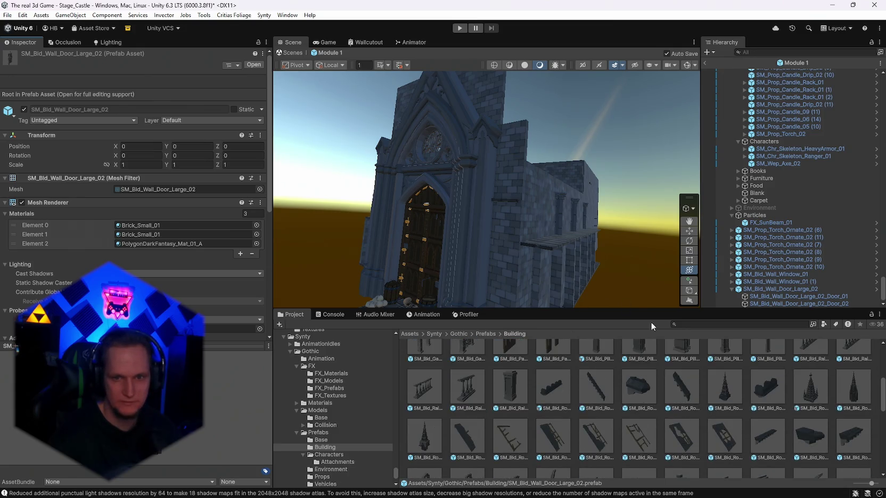
{"action": "scroll", "coordinate": [713, 399], "scroll_direction": "up", "scroll_amount": 2}
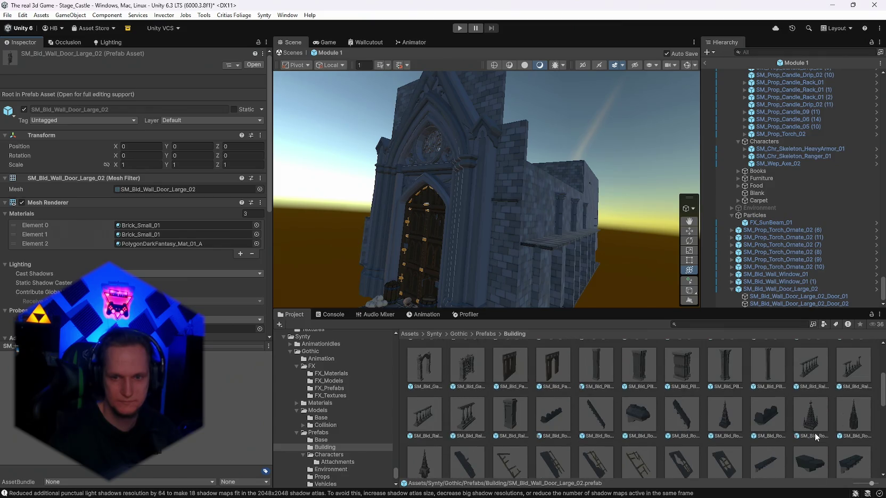
{"action": "scroll", "coordinate": [816, 433], "scroll_direction": "down", "scroll_amount": 3}
{"action": "mouse_move", "coordinate": [532, 203]}
{"action": "left_mouse_down"}
{"action": "mouse_move", "coordinate": [604, 214]}
{"action": "mouse_move", "coordinate": [567, 234]}
{"action": "left_mouse_up"}
{"action": "scroll", "coordinate": [575, 444], "scroll_direction": "down", "scroll_amount": 10}
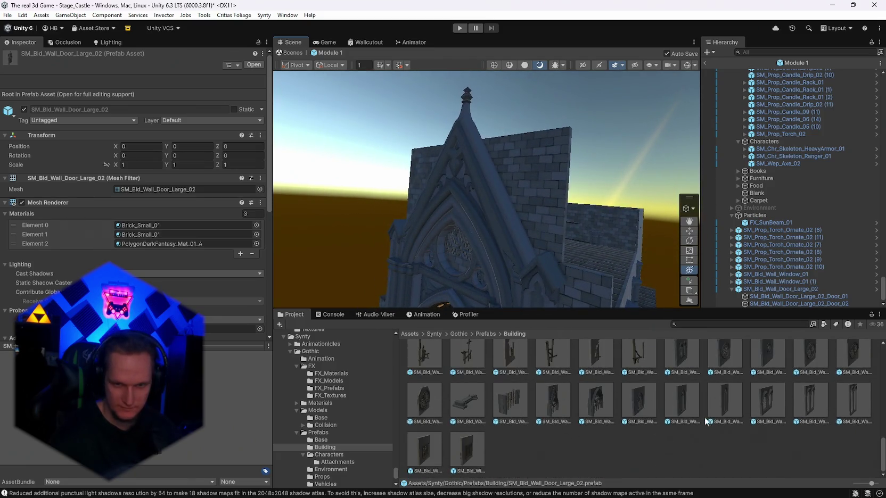
{"action": "scroll", "coordinate": [706, 422], "scroll_direction": "up", "scroll_amount": 4}
{"action": "left_click_drag", "start_coordinate": [593, 219], "coordinate": [623, 210]}
{"action": "left_click", "coordinate": [770, 289]}
{"action": "key", "text": "f"}
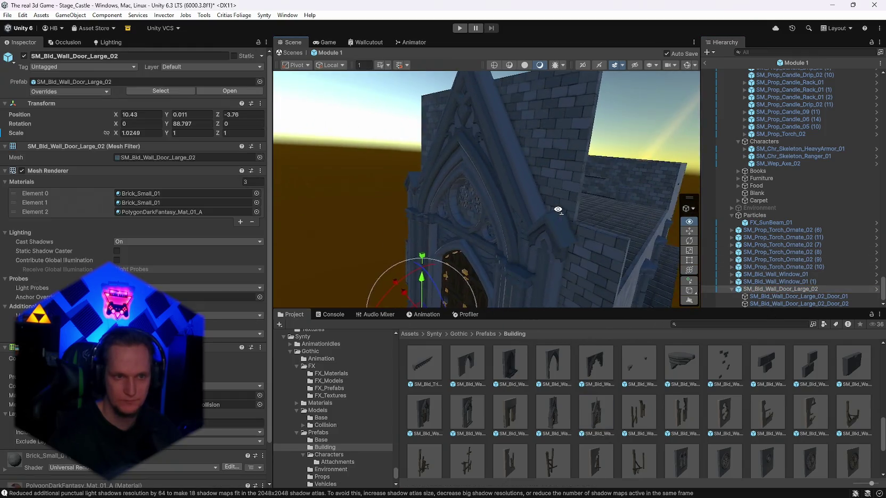
{"action": "left_click", "coordinate": [24, 56]}
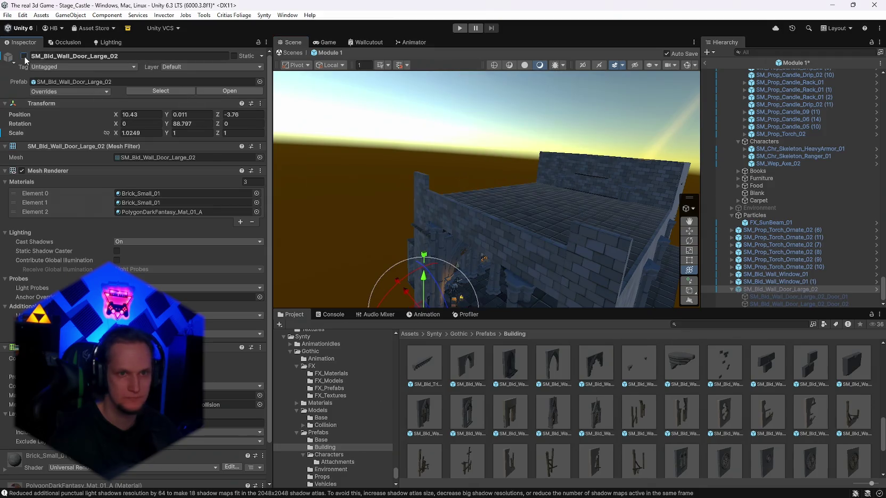
{"action": "left_click", "coordinate": [24, 56]}
- Browse the Building prefabs, inspect SM_Bld_Buttress_01, and list the Props prefabs
{"action": "scroll", "coordinate": [634, 399], "scroll_direction": "up", "scroll_amount": 2}
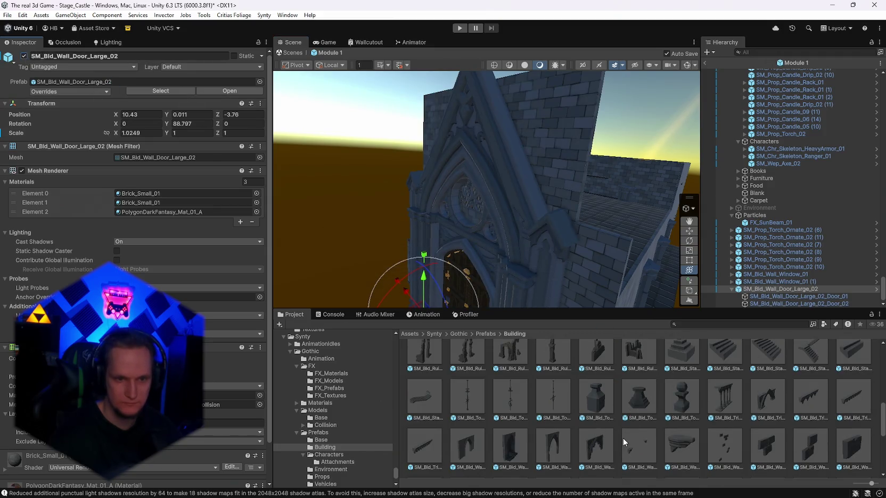
{"action": "scroll", "coordinate": [623, 438], "scroll_direction": "up", "scroll_amount": 4}
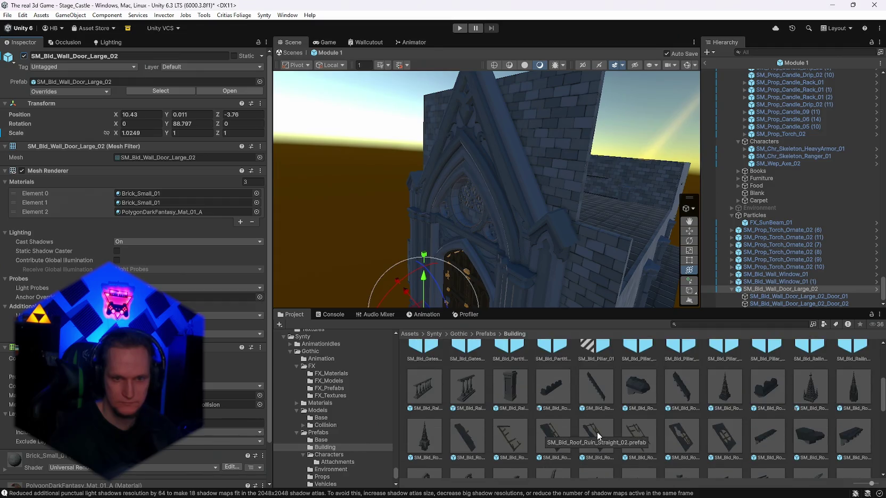
{"action": "scroll", "coordinate": [635, 456], "scroll_direction": "up", "scroll_amount": 4}
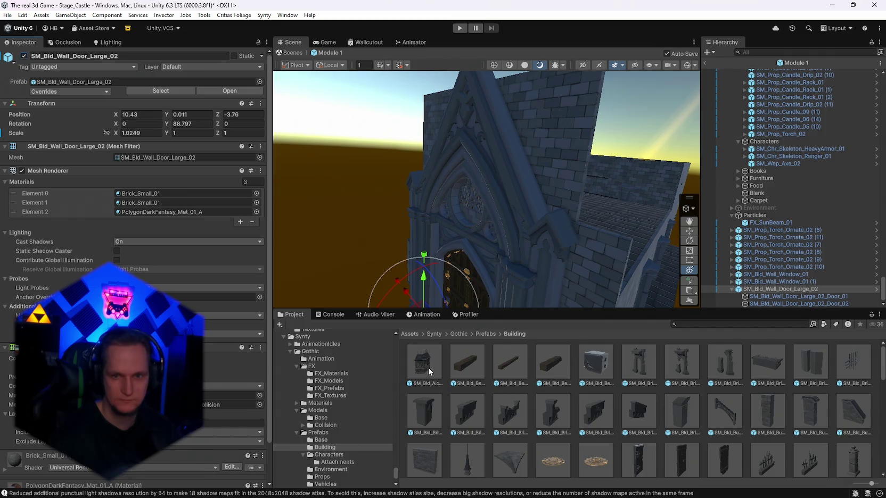
{"action": "scroll", "coordinate": [692, 413], "scroll_direction": "down", "scroll_amount": 1}
{"action": "left_click", "coordinate": [725, 394]}
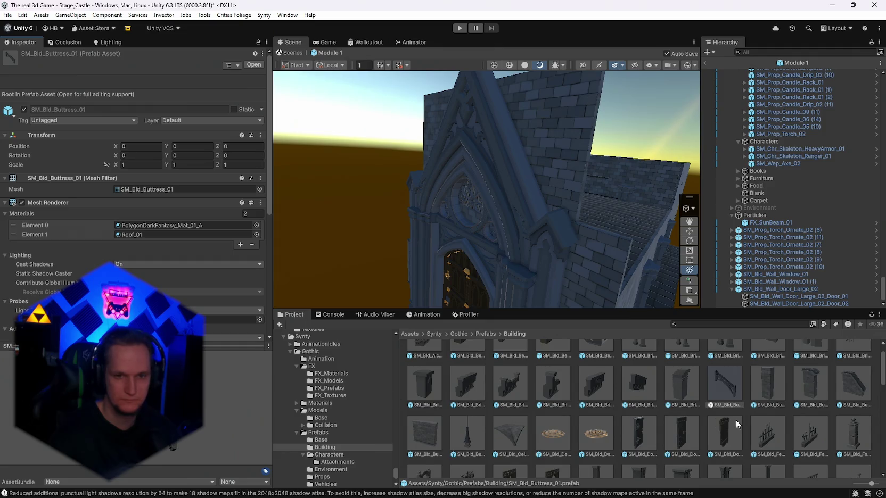
{"action": "scroll", "coordinate": [736, 420], "scroll_direction": "down", "scroll_amount": 4}
{"action": "mouse_move", "coordinate": [616, 229]}
{"action": "left_mouse_down"}
{"action": "mouse_move", "coordinate": [573, 188]}
{"action": "mouse_move", "coordinate": [639, 227]}
{"action": "mouse_move", "coordinate": [873, 220]}
{"action": "mouse_move", "coordinate": [14, 215]}
{"action": "mouse_move", "coordinate": [867, 211]}
{"action": "mouse_move", "coordinate": [793, 218]}
{"action": "left_mouse_up"}
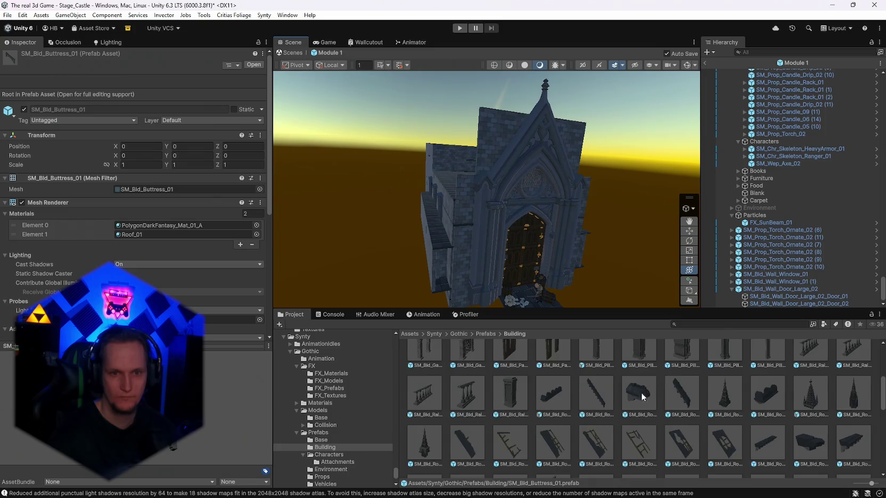
{"action": "scroll", "coordinate": [658, 408], "scroll_direction": "down", "scroll_amount": 5}
{"action": "scroll", "coordinate": [658, 409], "scroll_direction": "up", "scroll_amount": 5}
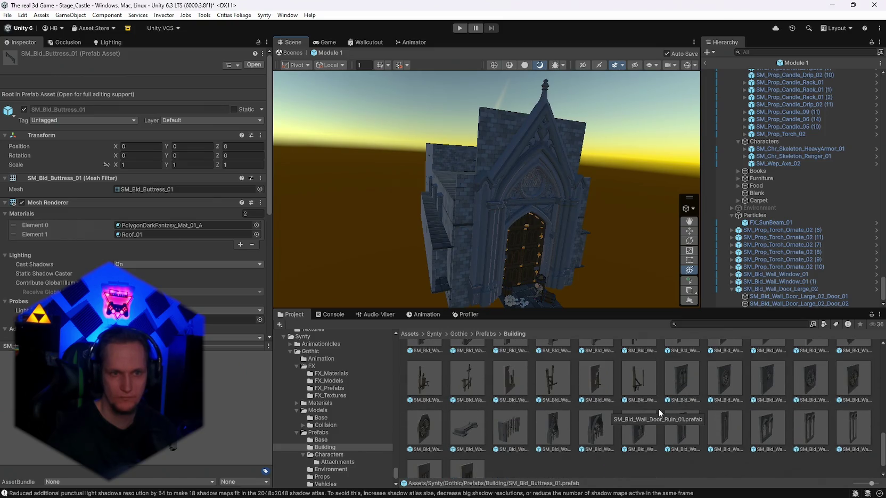
{"action": "scroll", "coordinate": [665, 423], "scroll_direction": "up", "scroll_amount": 5}
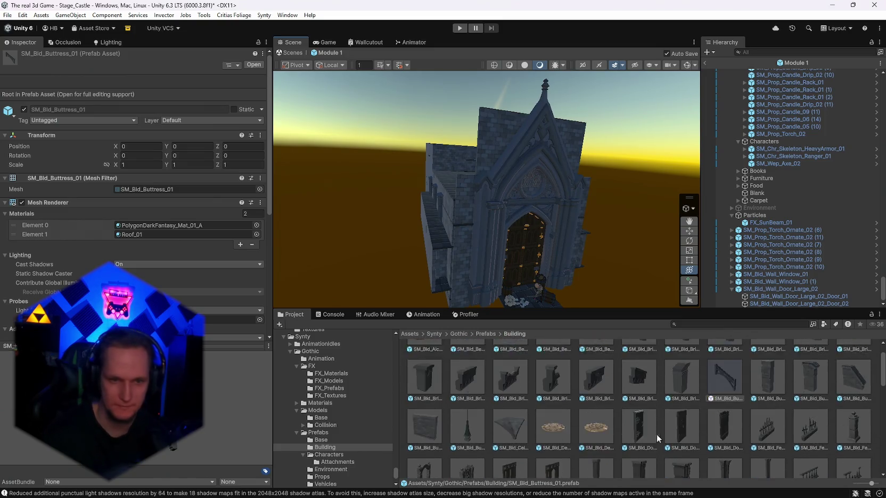
{"action": "scroll", "coordinate": [329, 452], "scroll_direction": "down", "scroll_amount": 2}
{"action": "left_click", "coordinate": [325, 450]}
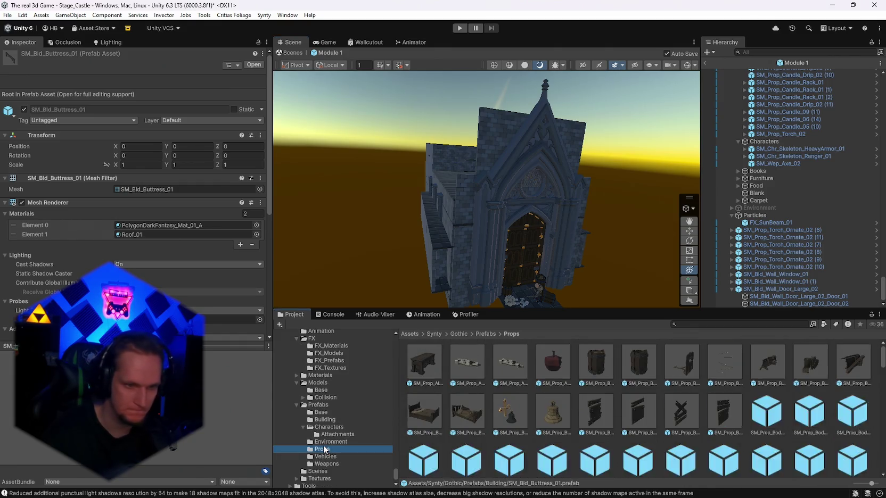
- Bring the view close to the entrance and place SM_Prop_Crypt_02 in the scene
{"action": "left_click_drag", "start_coordinate": [646, 279], "coordinate": [608, 234]}
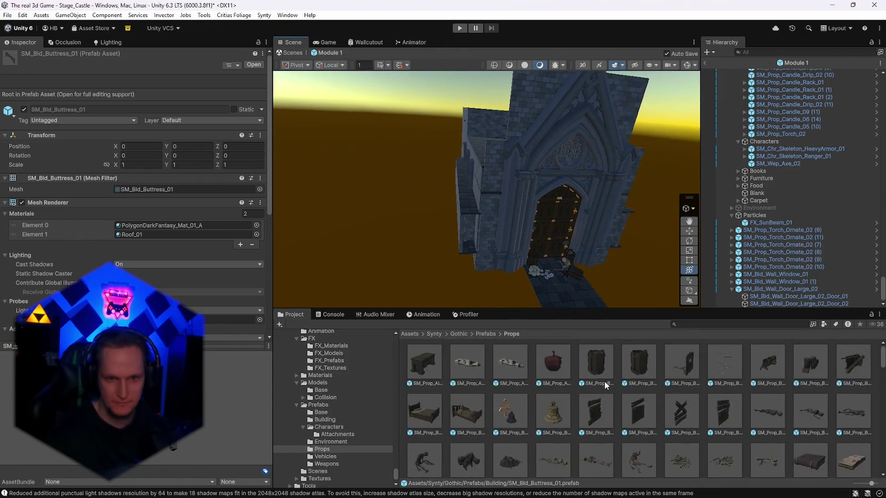
{"action": "scroll", "coordinate": [619, 395], "scroll_direction": "down", "scroll_amount": 3}
{"action": "scroll", "coordinate": [648, 419], "scroll_direction": "down", "scroll_amount": 5}
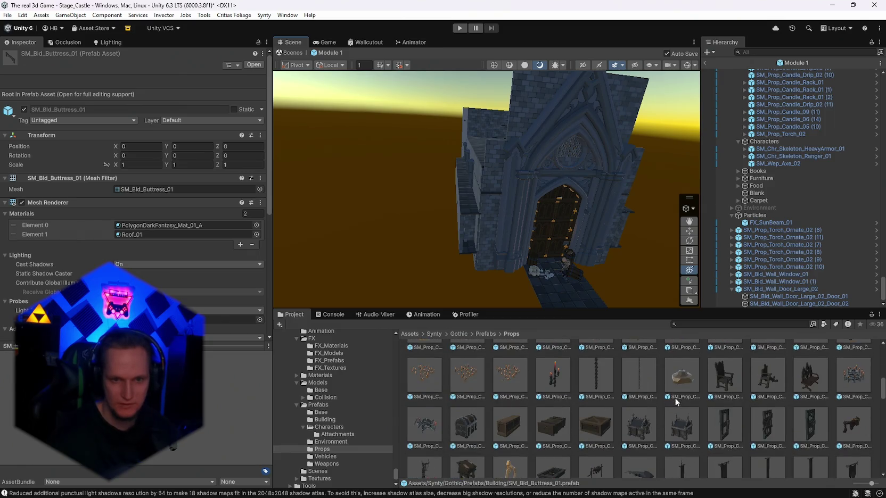
{"action": "left_click_drag", "start_coordinate": [672, 297], "coordinate": [697, 375]}
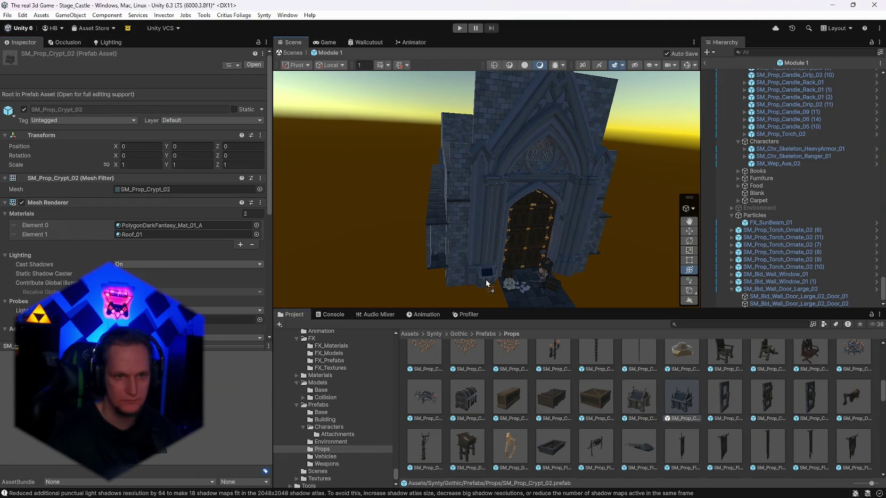
{"action": "left_click_drag", "start_coordinate": [513, 287], "coordinate": [514, 288]}
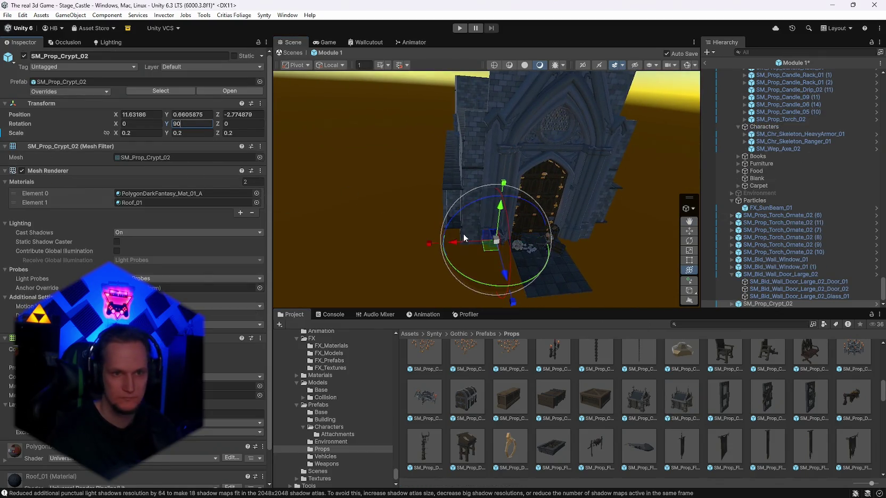
- Scale the crypt up uniformly to about 4.8 and save the scene
{"action": "mouse_move", "coordinate": [497, 244]}
{"action": "left_mouse_down"}
{"action": "mouse_move", "coordinate": [511, 238]}
{"action": "mouse_move", "coordinate": [461, 237]}
{"action": "left_mouse_up"}
{"action": "mouse_move", "coordinate": [511, 223]}
{"action": "left_mouse_down"}
{"action": "mouse_move", "coordinate": [575, 208]}
{"action": "mouse_move", "coordinate": [615, 212]}
{"action": "mouse_move", "coordinate": [616, 191]}
{"action": "mouse_move", "coordinate": [548, 246]}
{"action": "mouse_move", "coordinate": [476, 169]}
{"action": "left_mouse_up"}
{"action": "left_click_drag", "start_coordinate": [555, 159], "coordinate": [458, 147]}
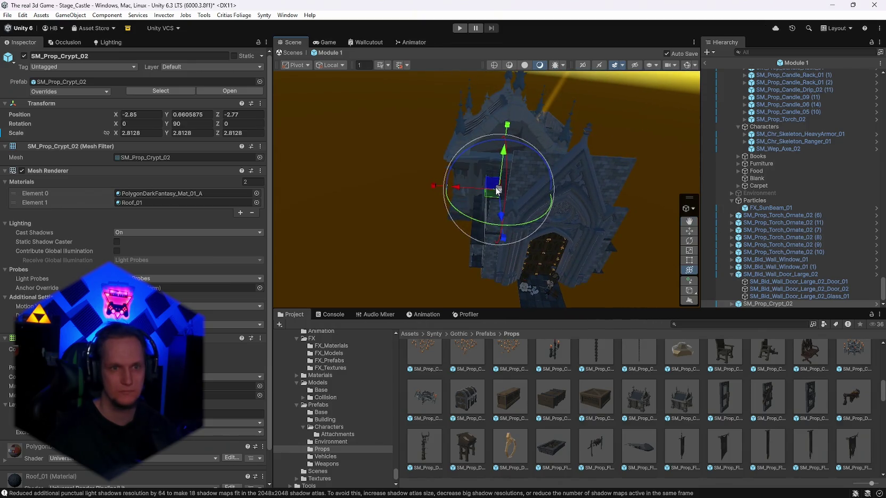
{"action": "left_click_drag", "start_coordinate": [521, 191], "coordinate": [533, 192]}
{"action": "key", "text": "ctrl+s"}
{"action": "left_click_drag", "start_coordinate": [633, 199], "coordinate": [603, 164]}
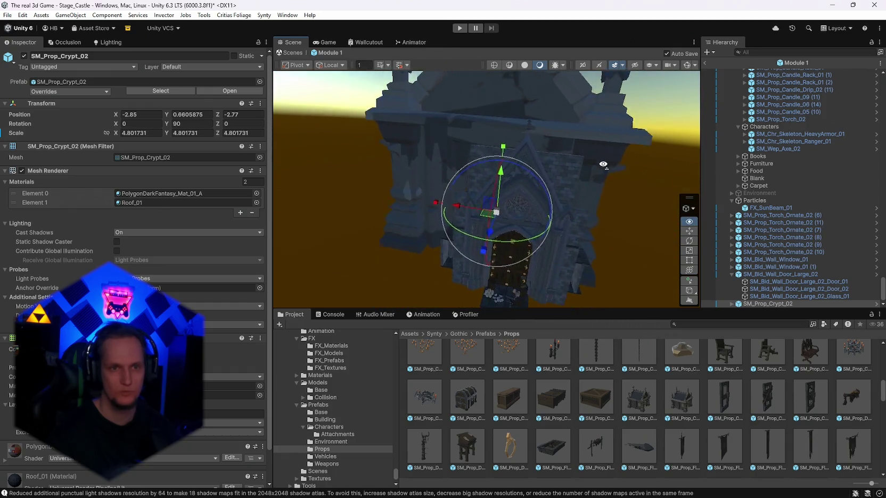